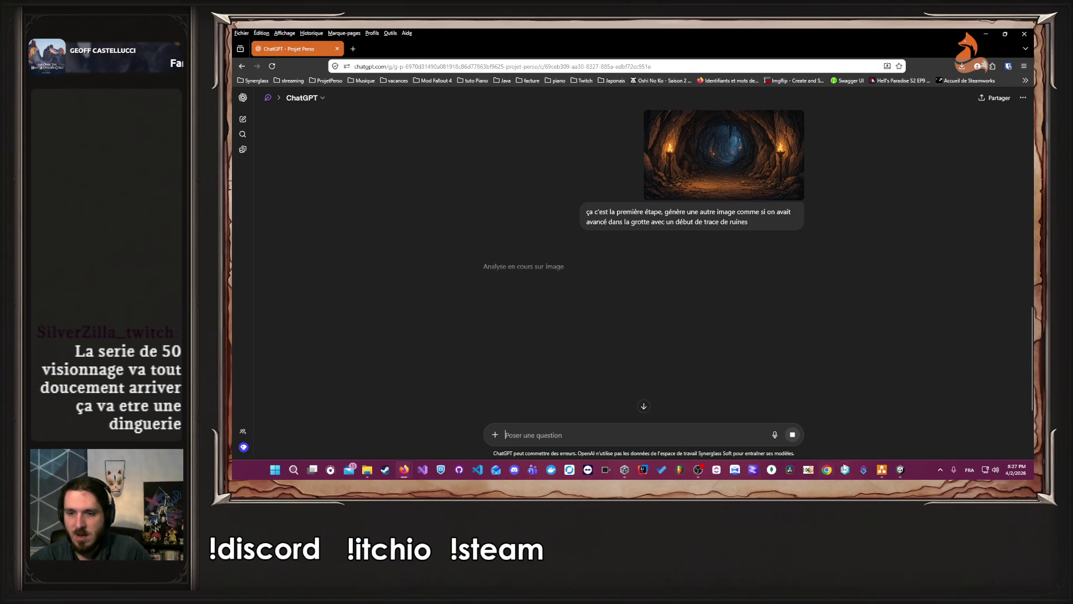
# Glance at the draw.io diagram, then bring the ChatGPT conversation back to the front
pyautogui.moveTo(883, 466)
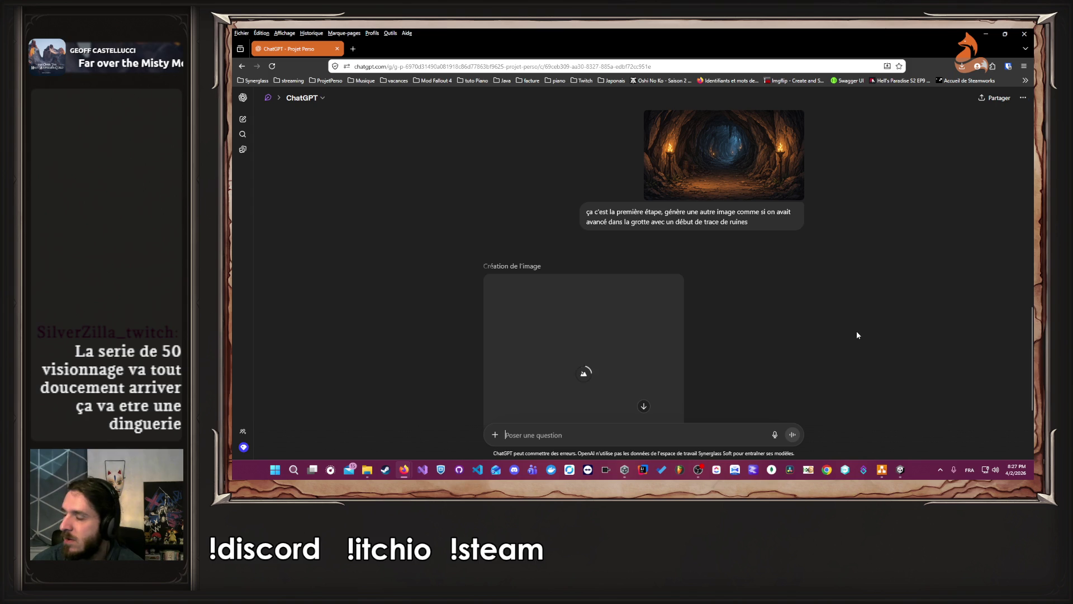
pyautogui.scroll(-3, 857, 335)
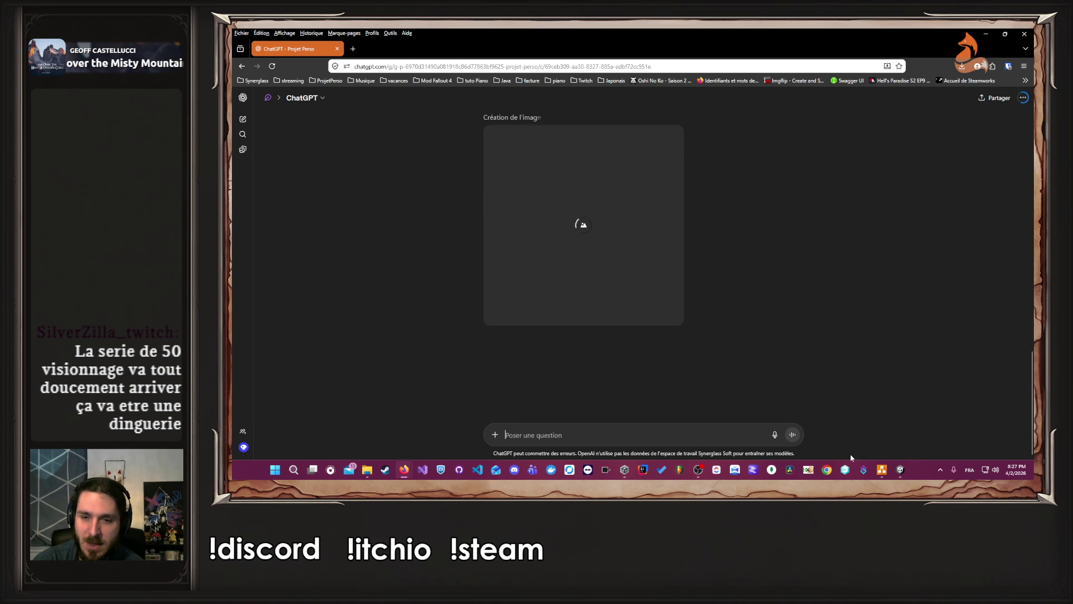
pyautogui.click(882, 472)
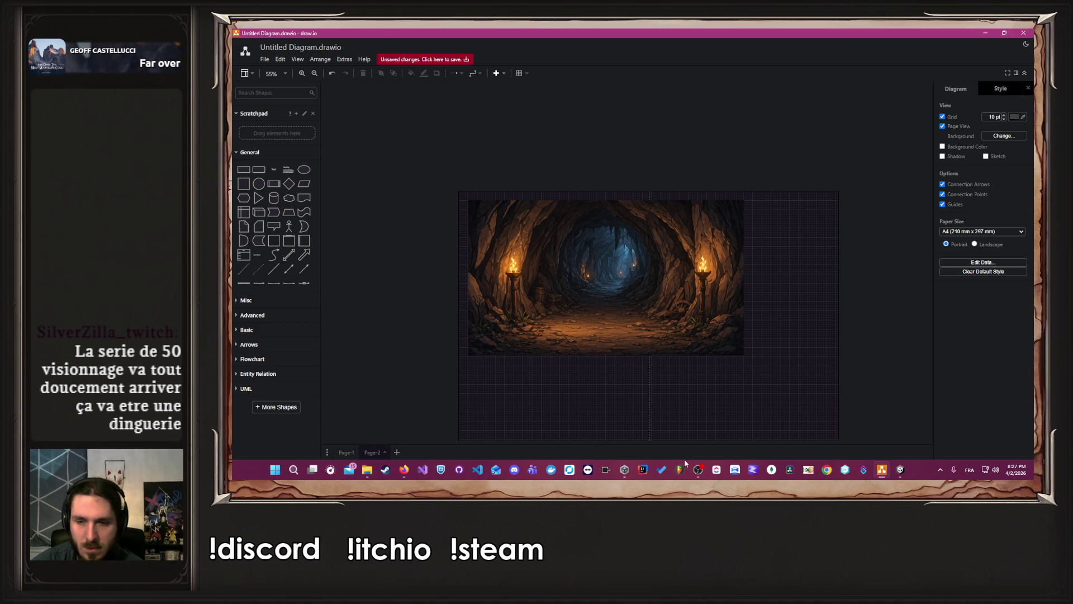
pyautogui.click(403, 469)
pyautogui.click(400, 433)
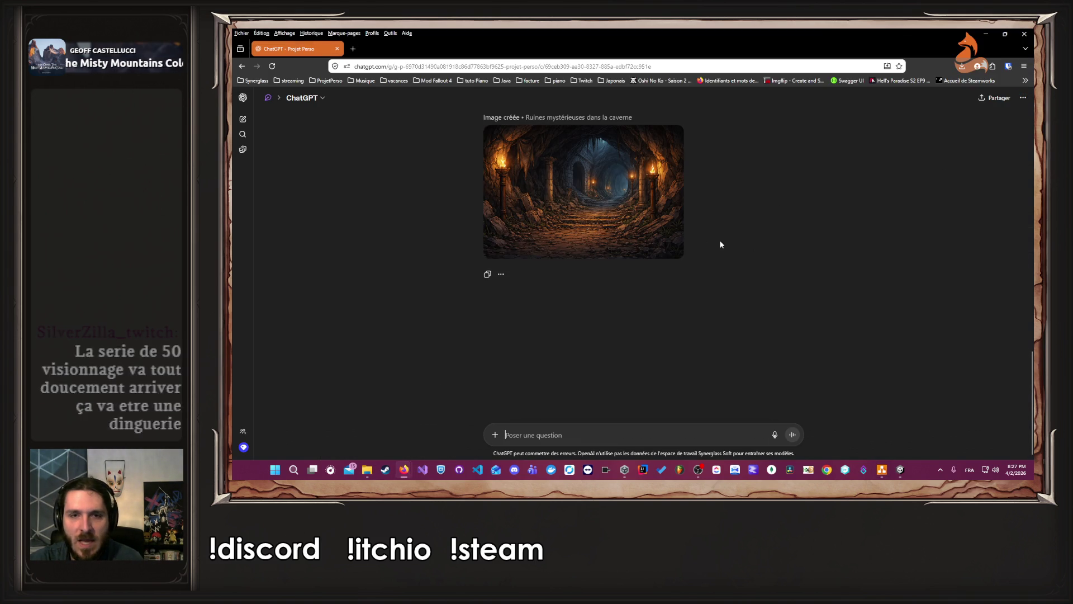
# Save the full-size 'Ruines mystérieuses dans la caverne' image as a PNG
pyautogui.scroll(1, 660, 238)
pyautogui.click(649, 248)
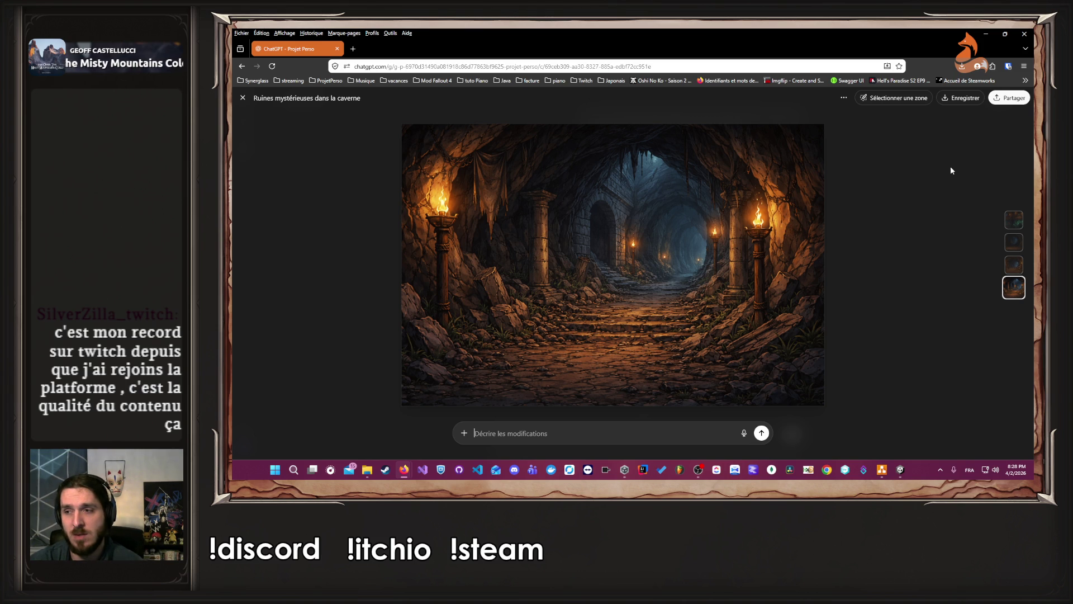
pyautogui.click(960, 98)
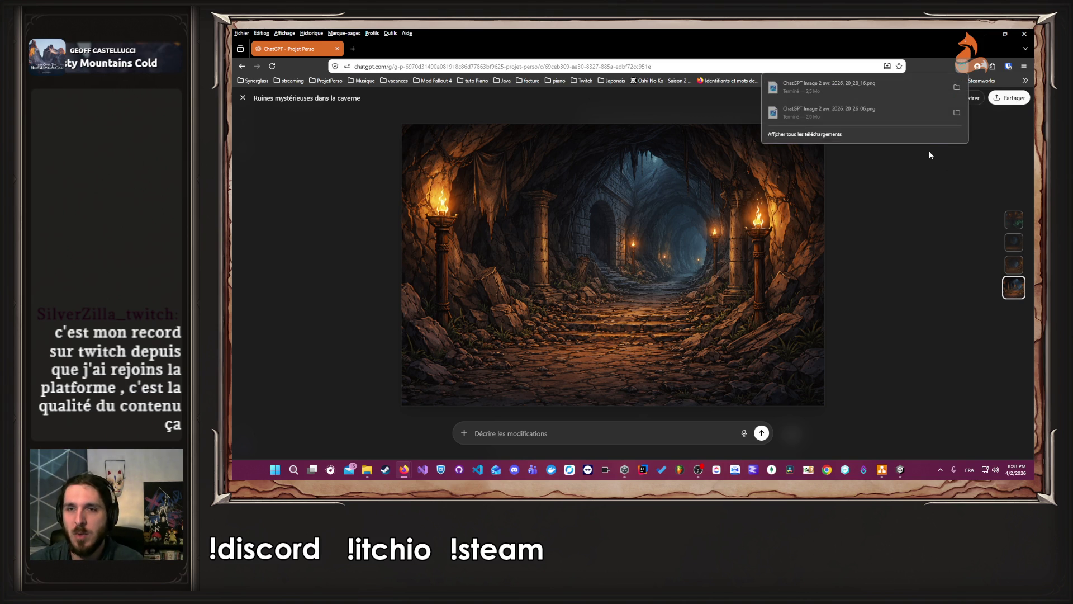
pyautogui.click(887, 223)
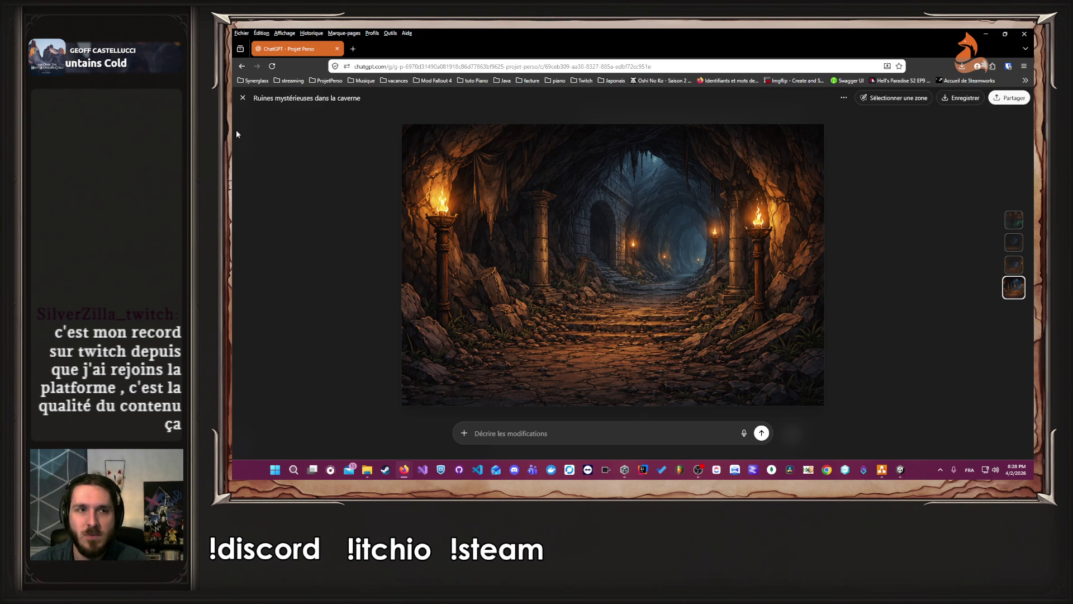
pyautogui.click(242, 98)
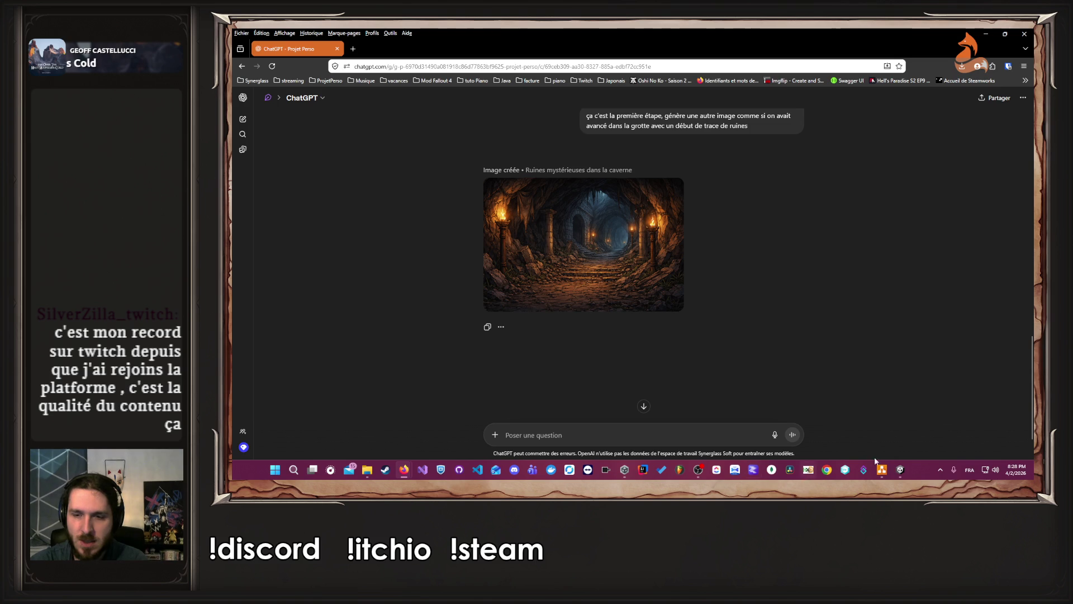
pyautogui.click(882, 470)
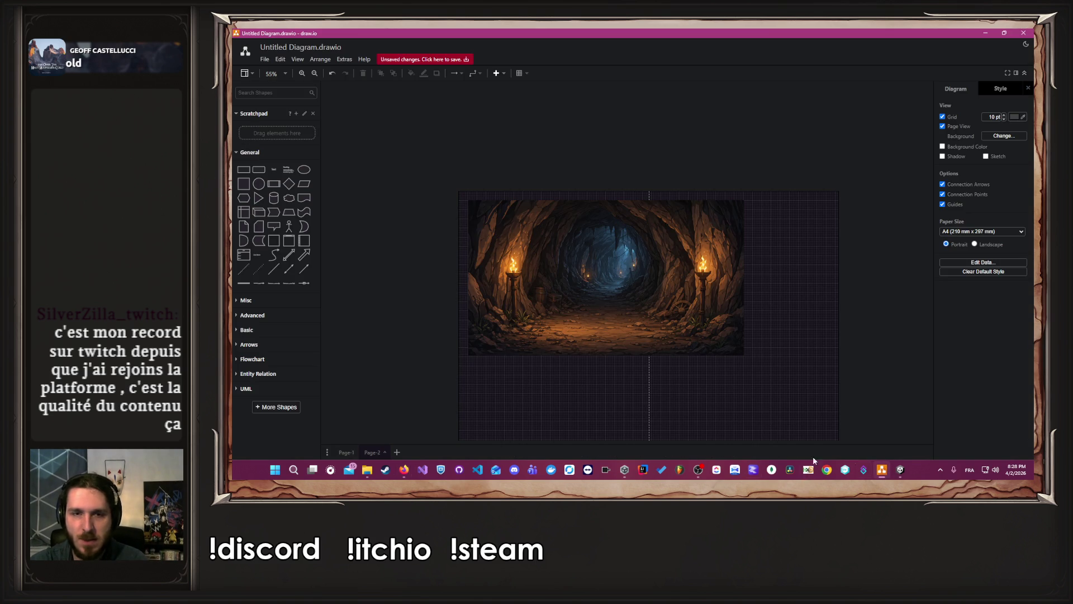
# Drag the downloaded ruins PNG from Downloads onto the canvas, right of the first cave image
pyautogui.click(367, 469)
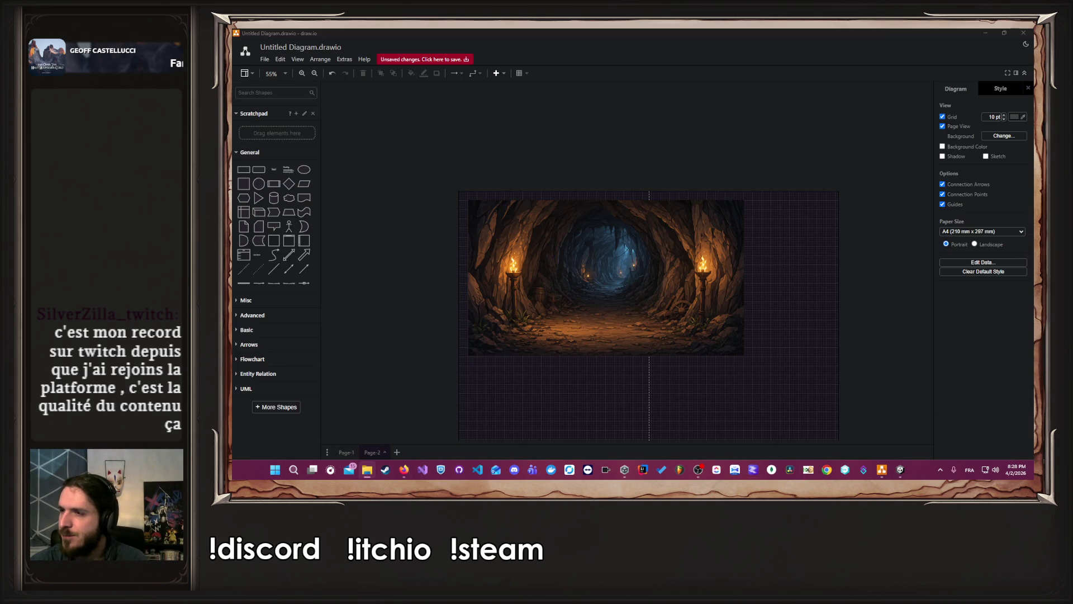
pyautogui.moveTo(779, 323); pyautogui.dragTo(793, 352)
pyautogui.moveTo(834, 262)
pyautogui.mouseDown()
pyautogui.moveTo(743, 287)
pyautogui.moveTo(549, 308)
pyautogui.moveTo(897, 166)
pyautogui.moveTo(902, 101)
pyautogui.moveTo(855, 183)
pyautogui.mouseUp()
pyautogui.moveTo(741, 258); pyautogui.dragTo(721, 210)
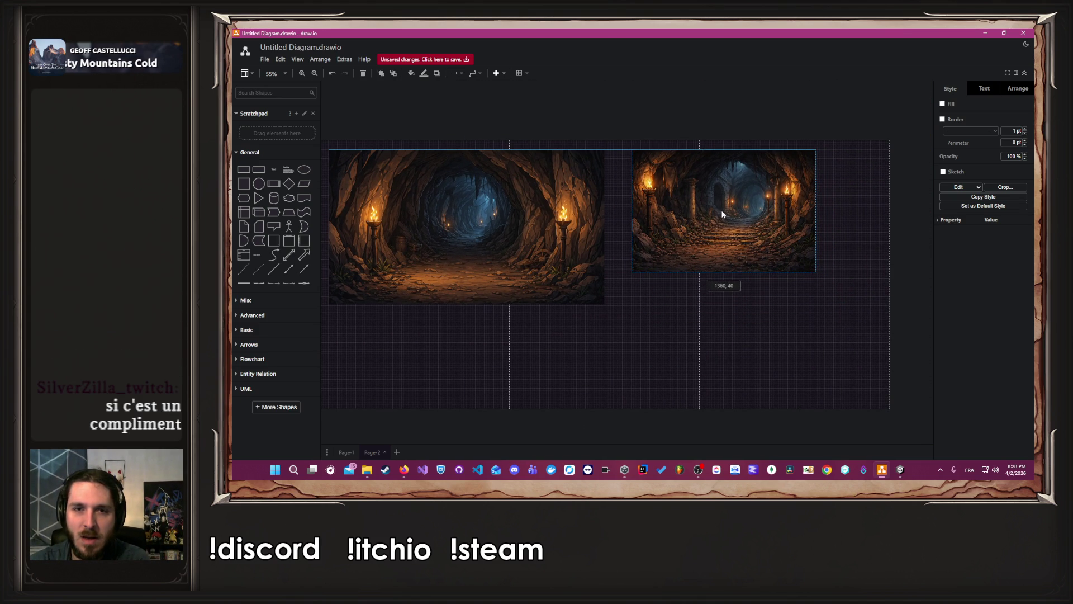
pyautogui.doubleClick(768, 283)
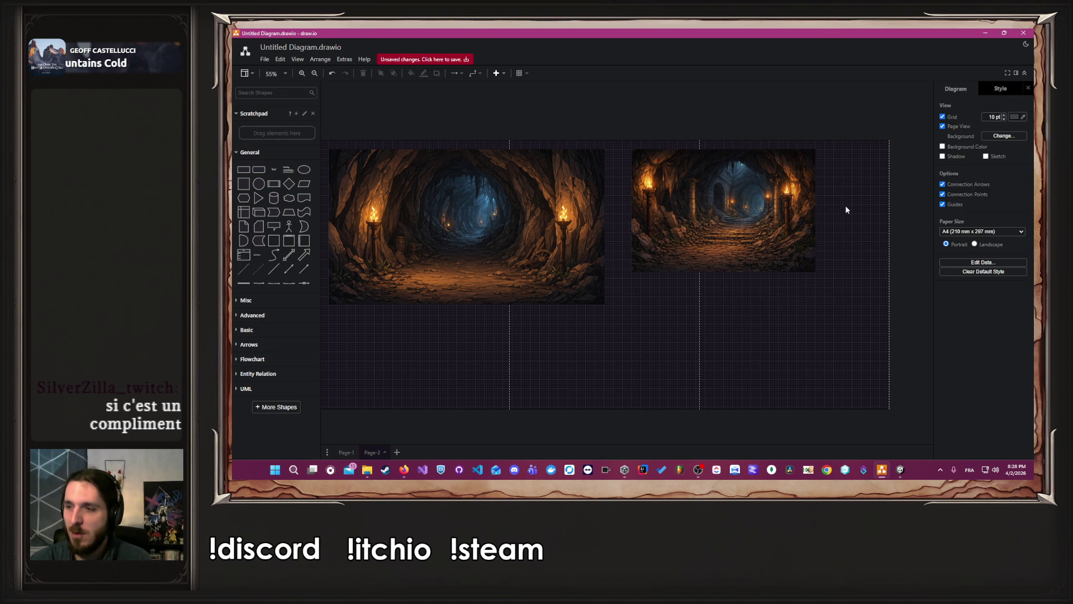
# Lower the right cave image slightly to line it up, then return to ChatGPT
pyautogui.scroll(1, 818, 210)
pyautogui.scroll(4, 817, 211)
pyautogui.click(704, 252)
pyautogui.scroll(-4, 704, 253)
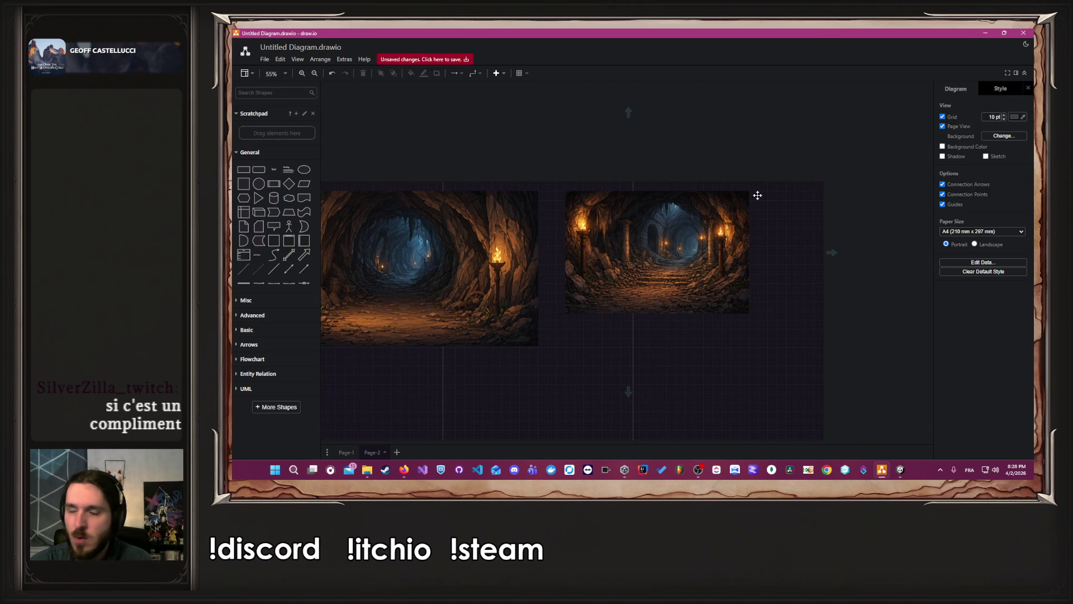
pyautogui.click(608, 302)
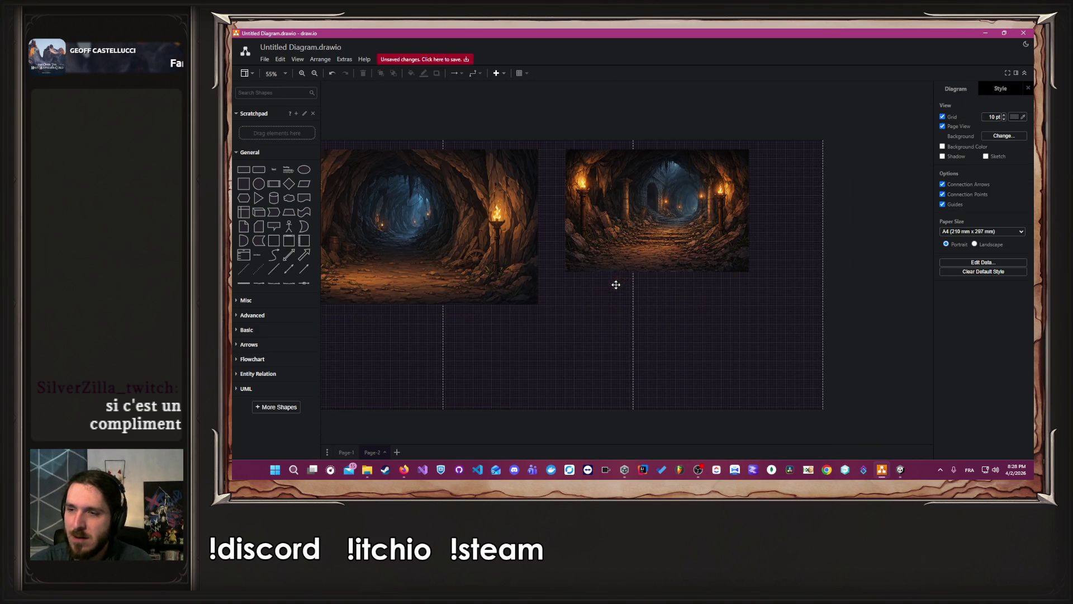
pyautogui.scroll(-2, 608, 302)
pyautogui.scroll(2, 608, 302)
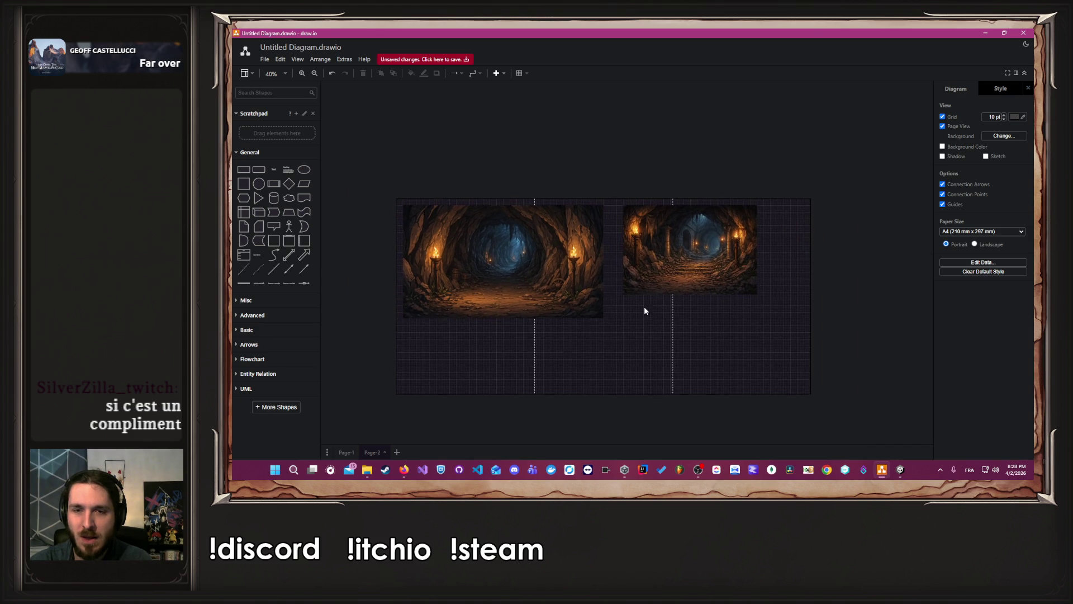
pyautogui.scroll(3, 666, 300)
pyautogui.click(688, 252)
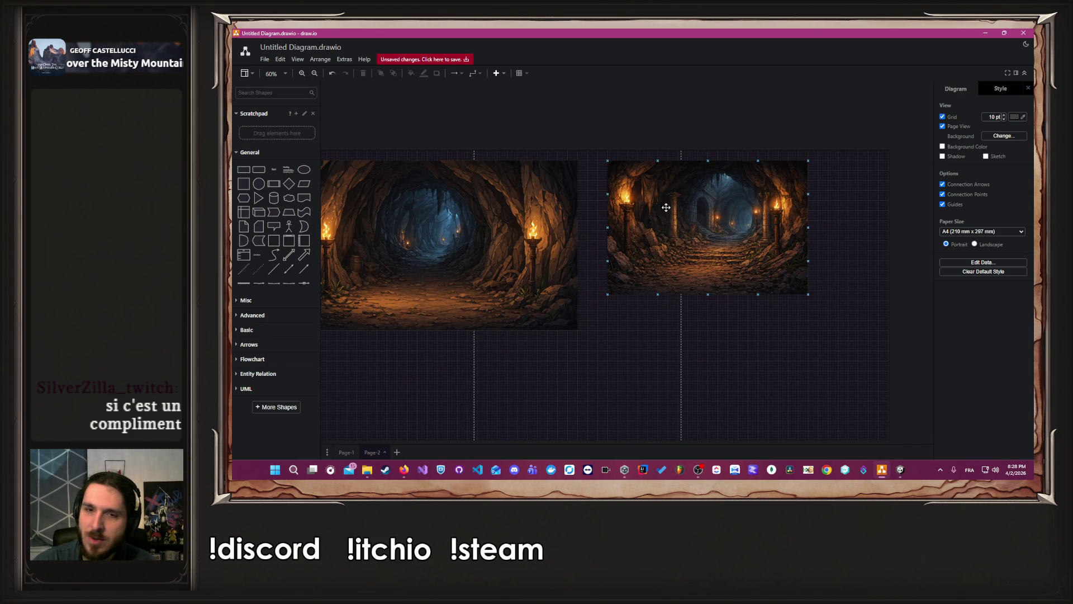
pyautogui.scroll(3, 694, 224)
pyautogui.scroll(-3, 694, 224)
pyautogui.keyDown('ctrl'); pyautogui.scroll(4, 693, 223); pyautogui.keyUp('ctrl')
pyautogui.scroll(-1, 694, 224)
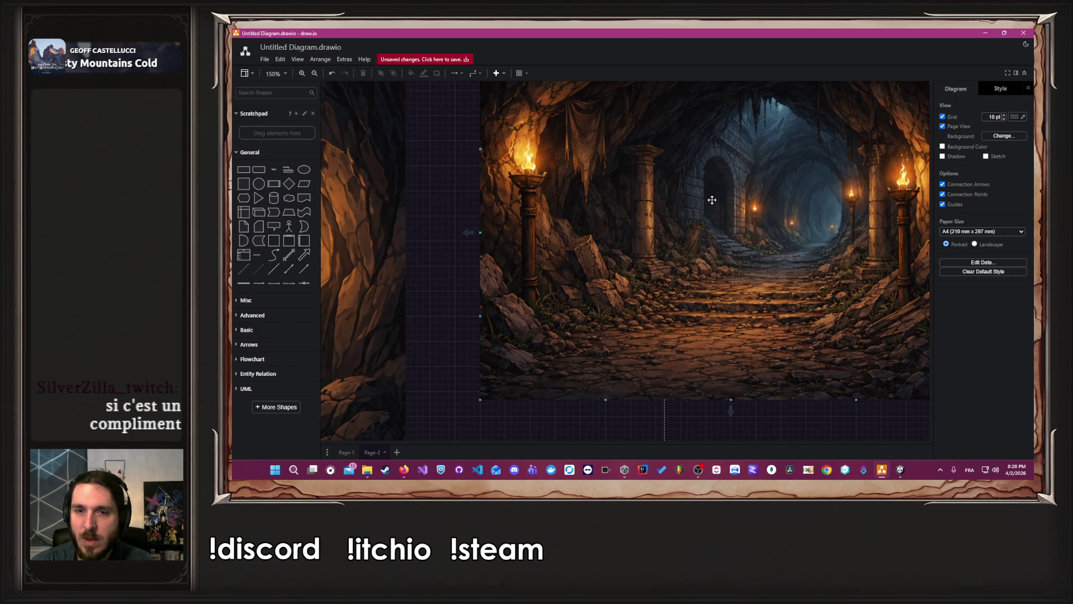
pyautogui.scroll(-4, 719, 199)
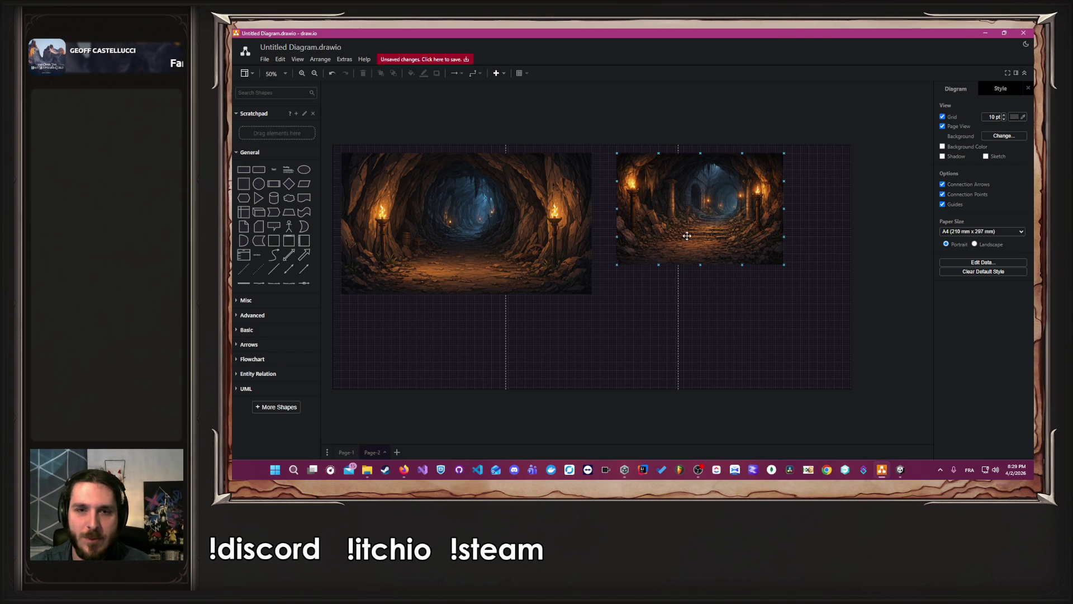
pyautogui.moveTo(693, 234); pyautogui.dragTo(691, 251)
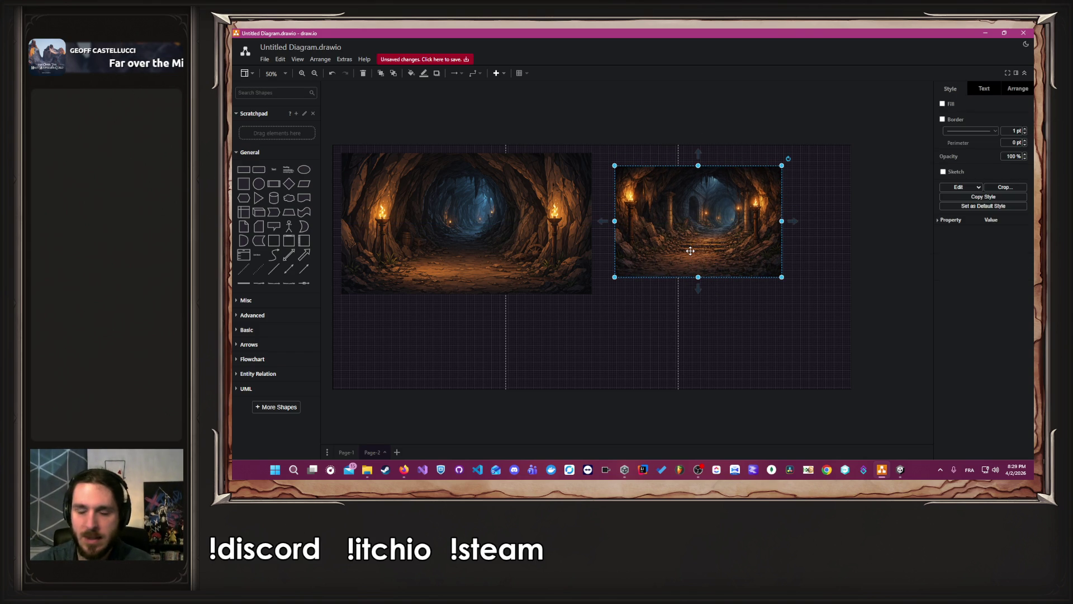
pyautogui.click(403, 470)
pyautogui.click(451, 423)
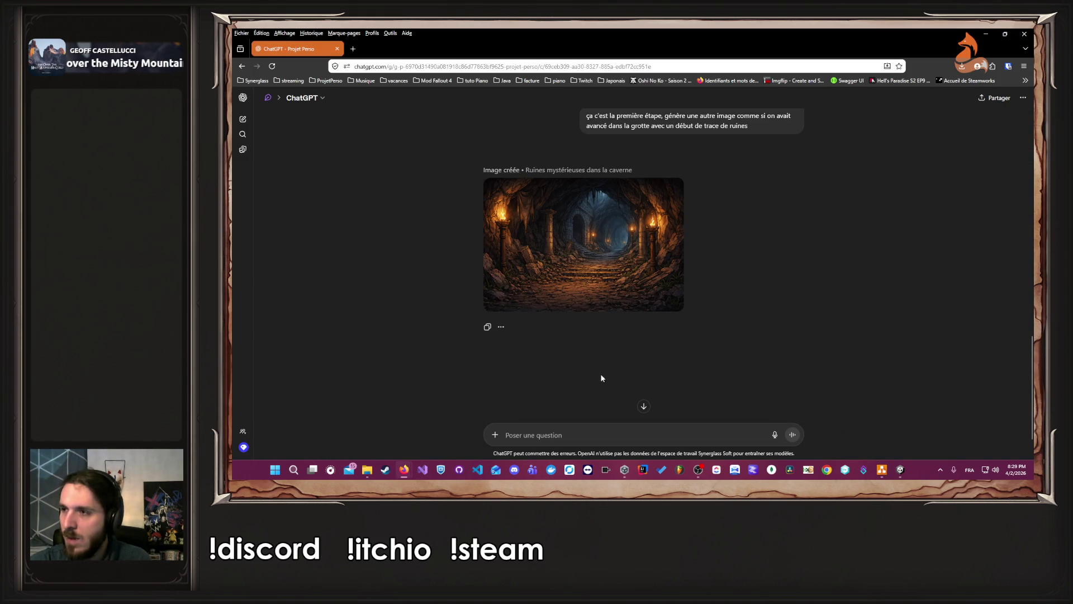
# Attach the ruins image to a new ChatGPT message and download it again
pyautogui.moveTo(374, 473)
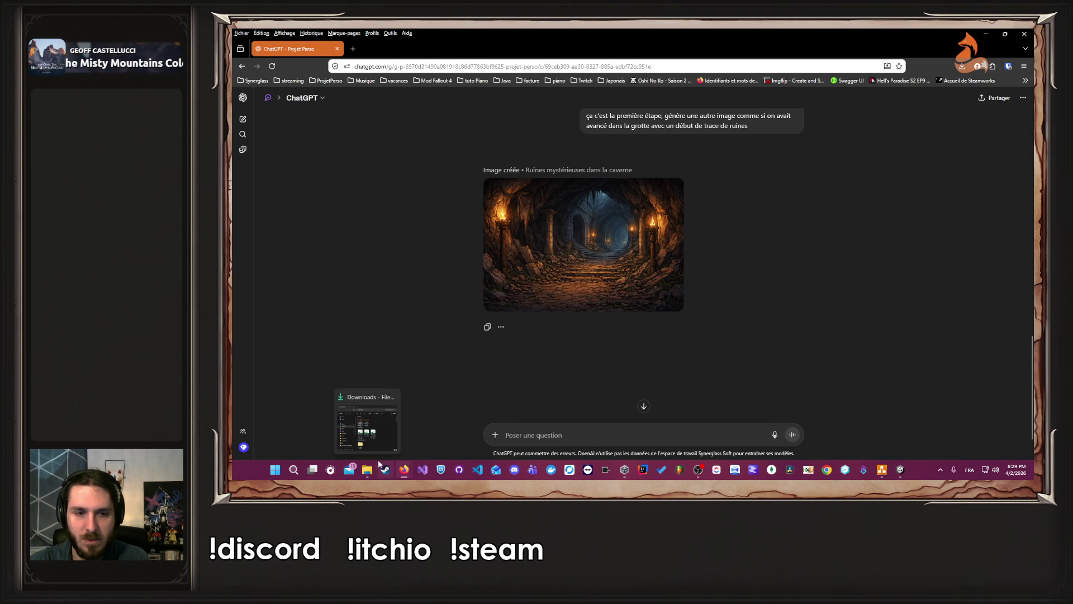
pyautogui.moveTo(1072, 252)
pyautogui.mouseDown()
pyautogui.moveTo(1006, 252)
pyautogui.moveTo(603, 426)
pyautogui.mouseUp()
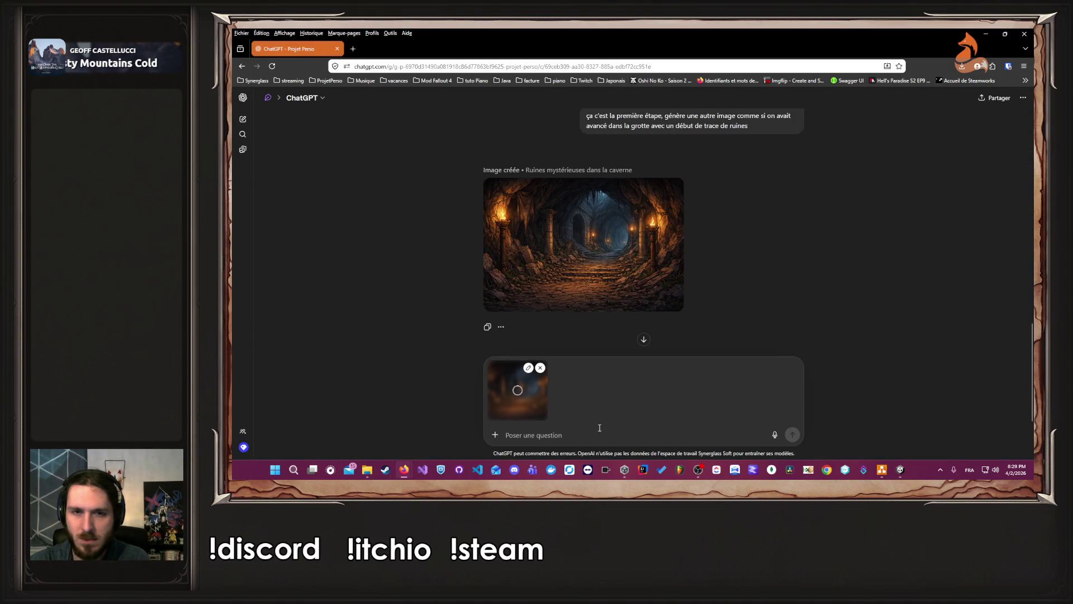
pyautogui.click(598, 274)
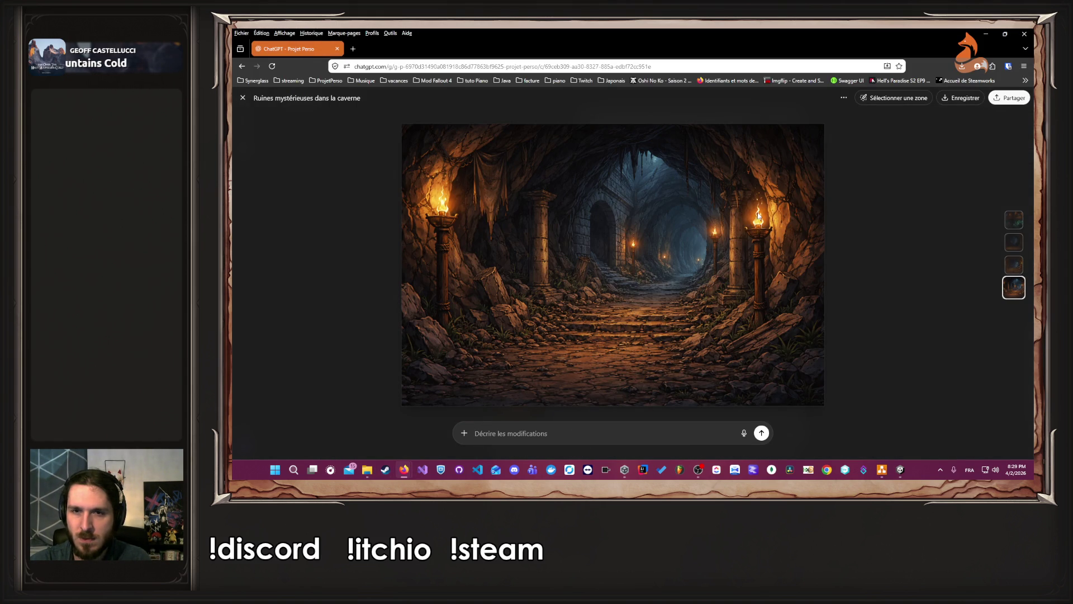
pyautogui.click(976, 103)
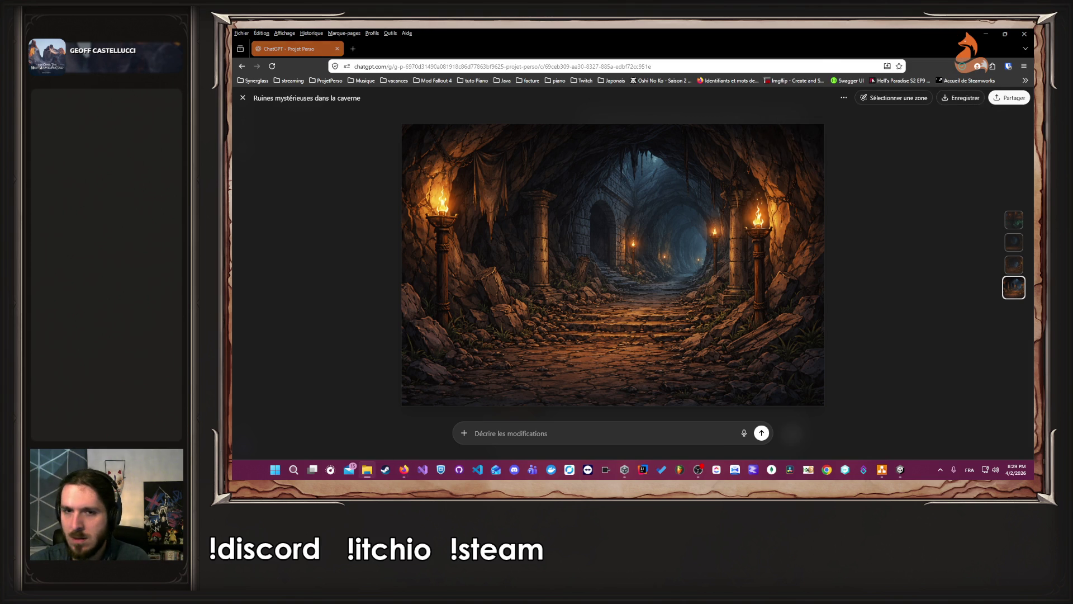
pyautogui.click(834, 51)
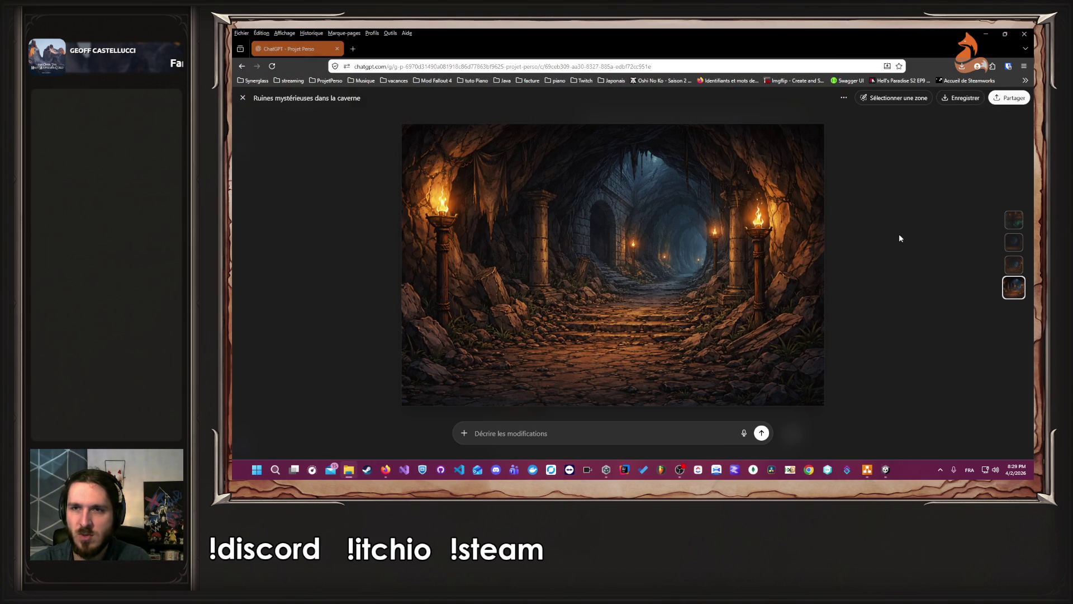
pyautogui.click(243, 98)
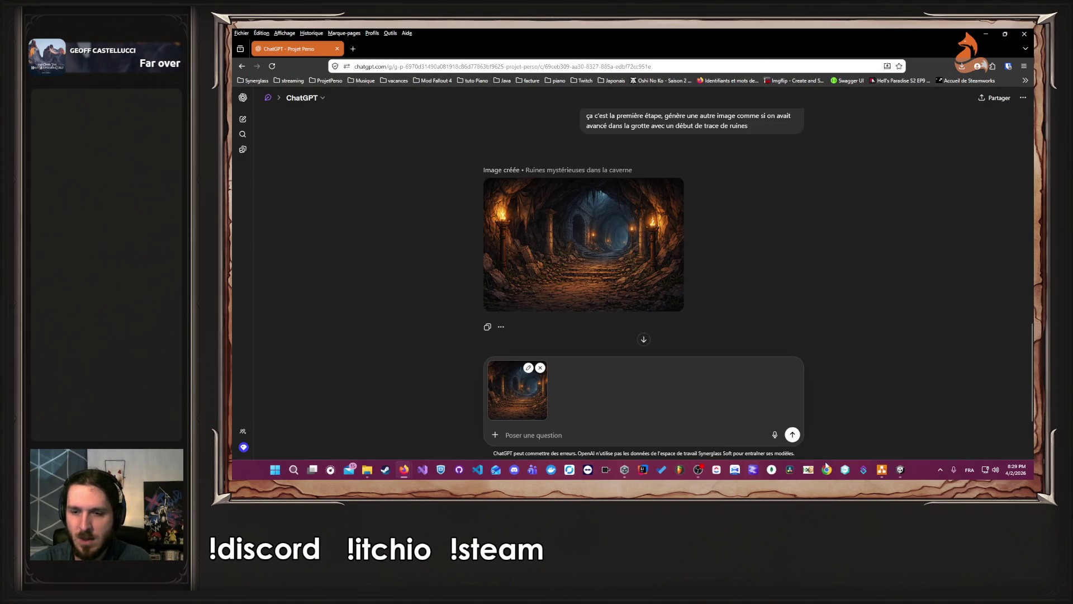
# In draw.io, replace the second cave image with the freshly pasted copy, aligned beside the first
pyautogui.click(882, 469)
pyautogui.click(733, 338)
pyautogui.click(688, 251)
pyautogui.press('Delete')
pyautogui.hotkey('ctrl', 'v')
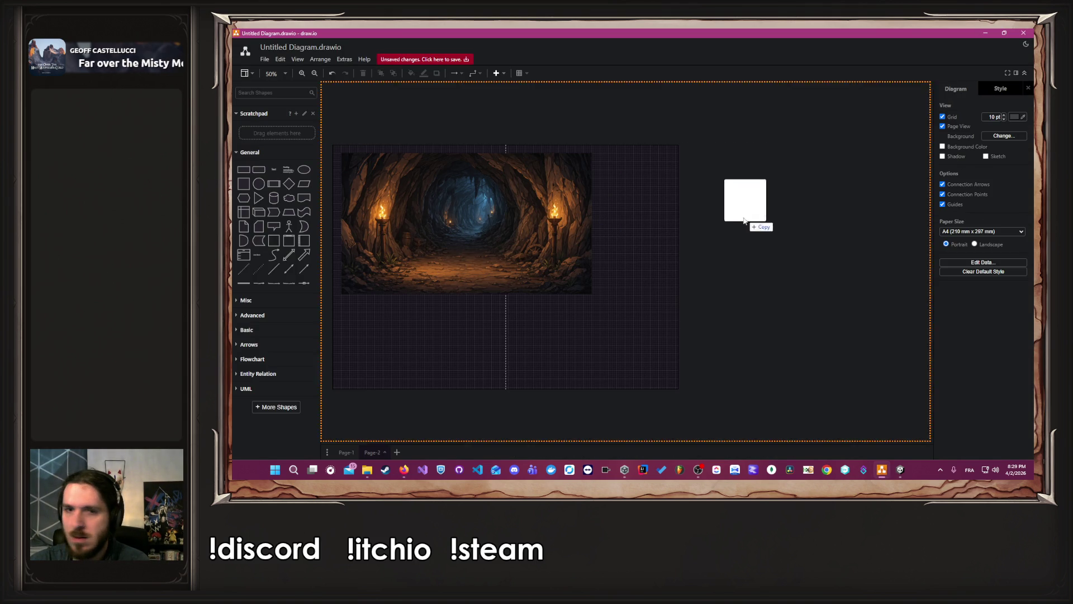
pyautogui.moveTo(798, 289); pyautogui.dragTo(666, 235)
pyautogui.click(722, 316)
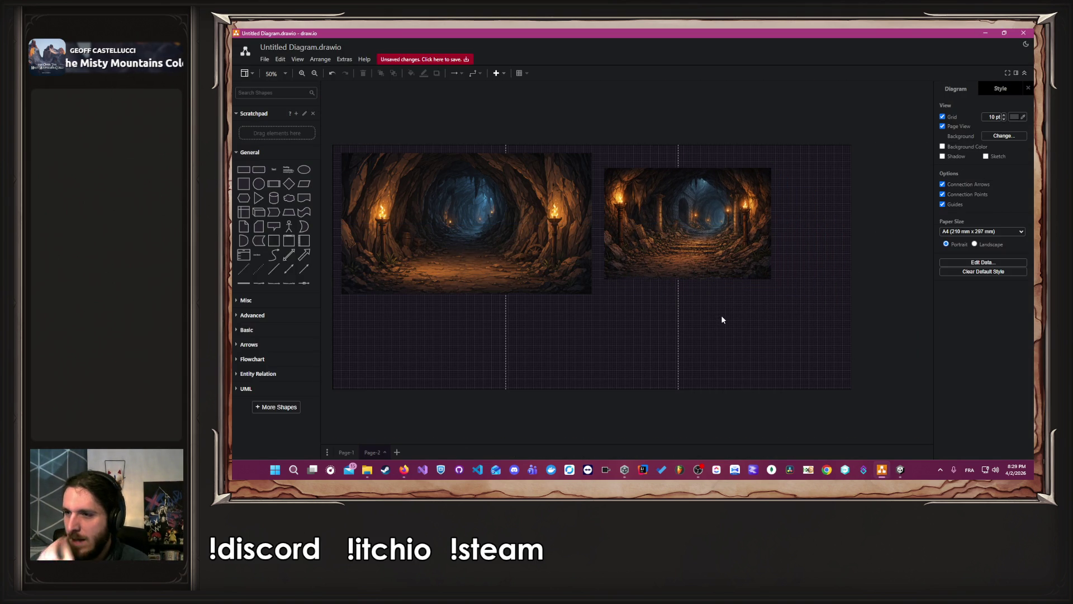
pyautogui.moveTo(403, 470)
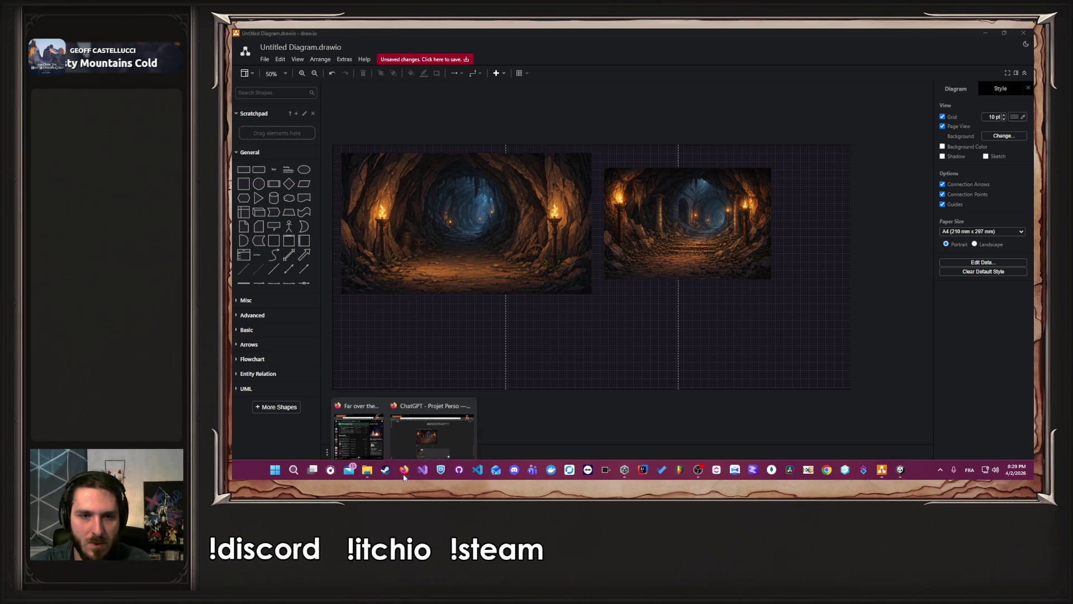
pyautogui.click(436, 428)
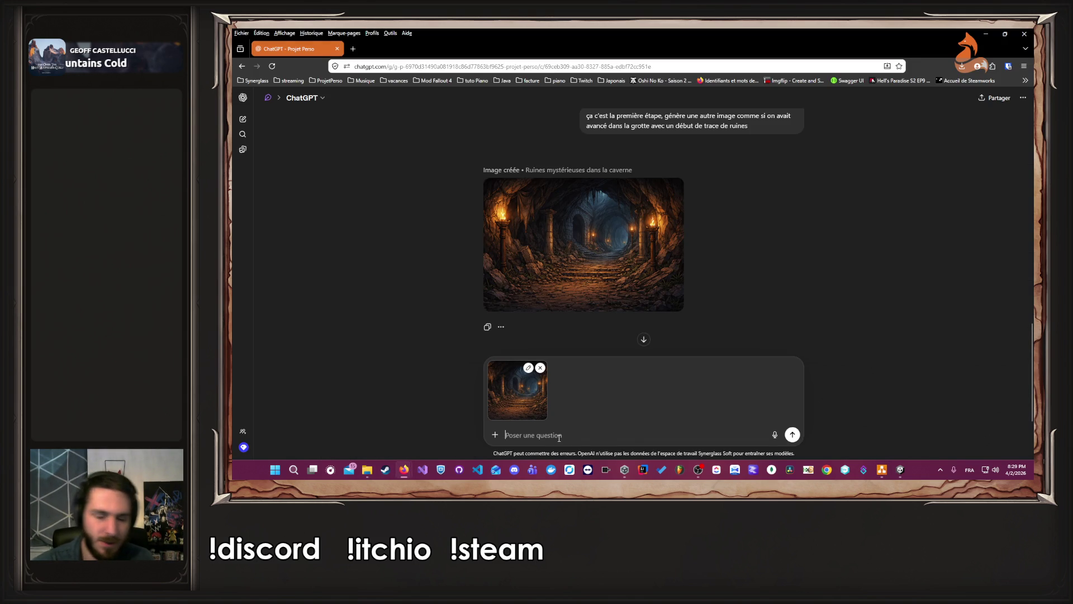
# Send the 'Continue, là y a deux chemins…' prompt asking to take the left path
pyautogui.write('ontinue, ')
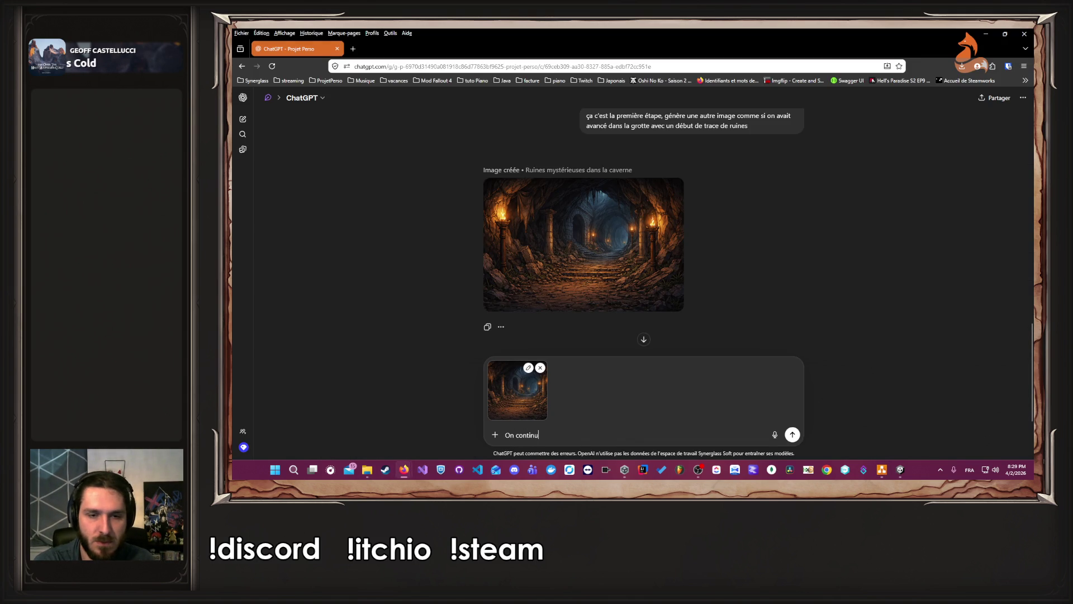
pyautogui.write('là y ')
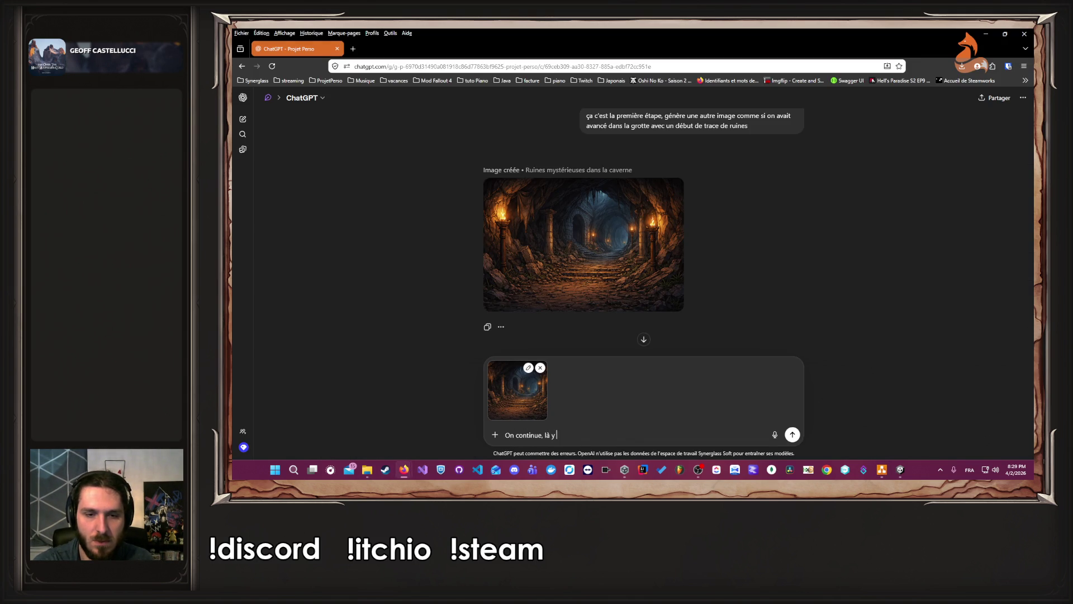
pyautogui.write("a deux chemins sur l'image, génè")
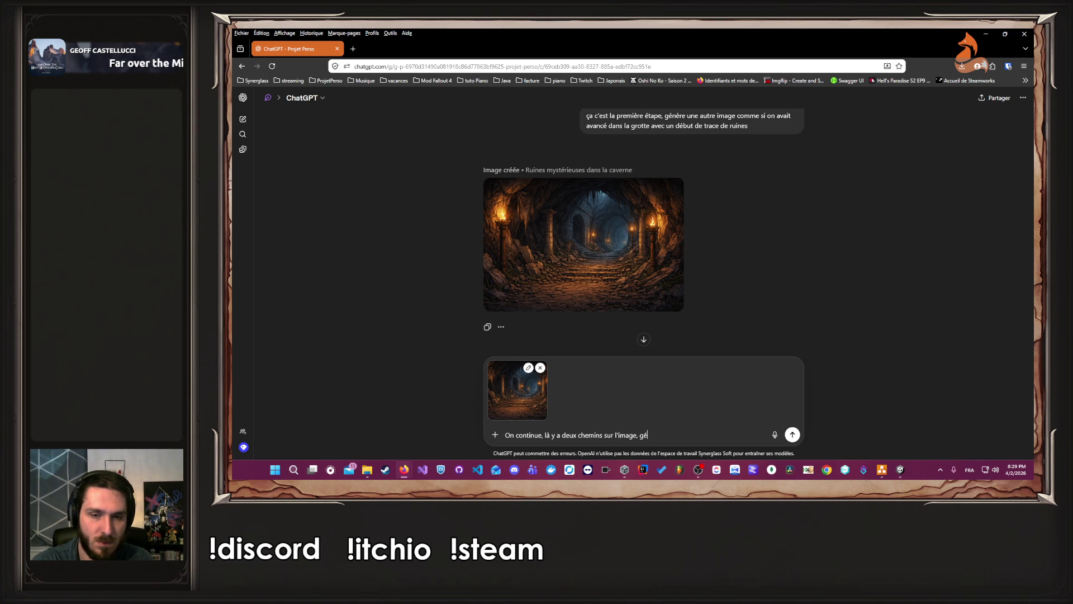
pyautogui.write('re la suite, comme si on allait a gauc')
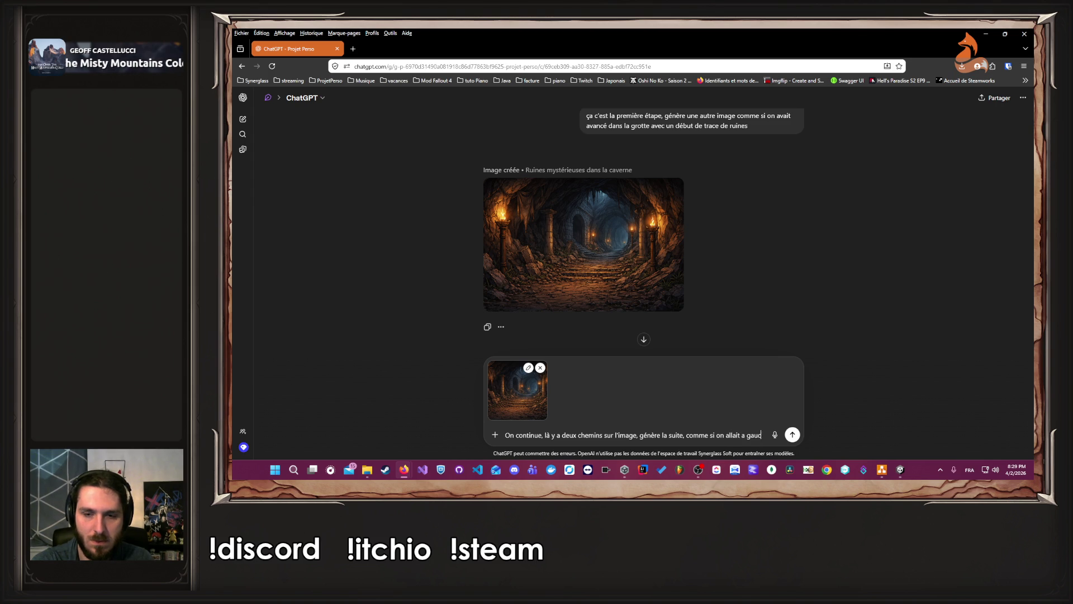
pyautogui.write("he s'enfon")
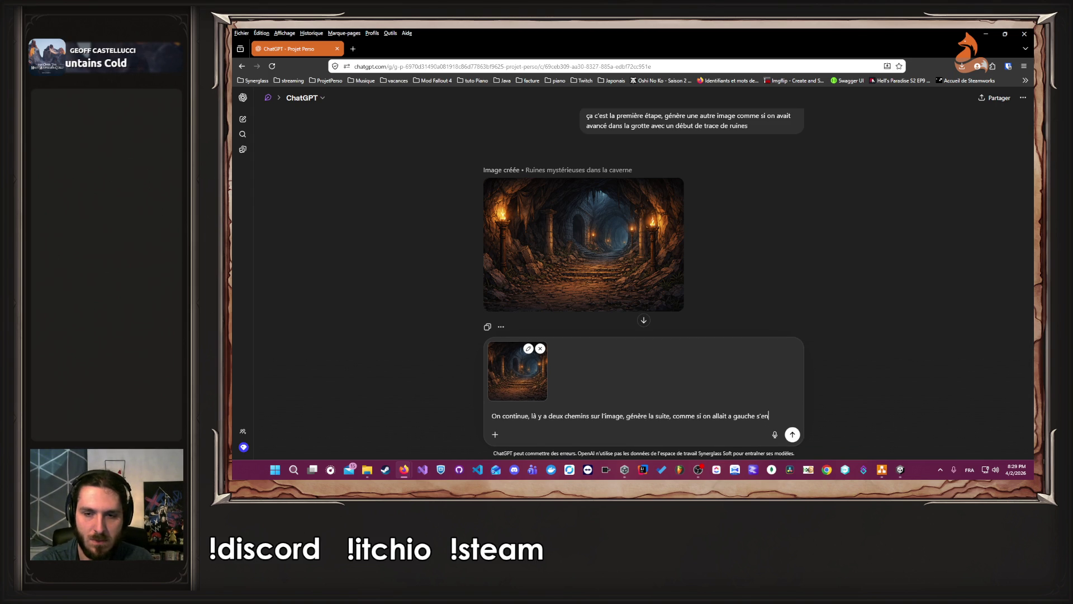
pyautogui.write('çant dans les ruines')
pyautogui.press('Return')
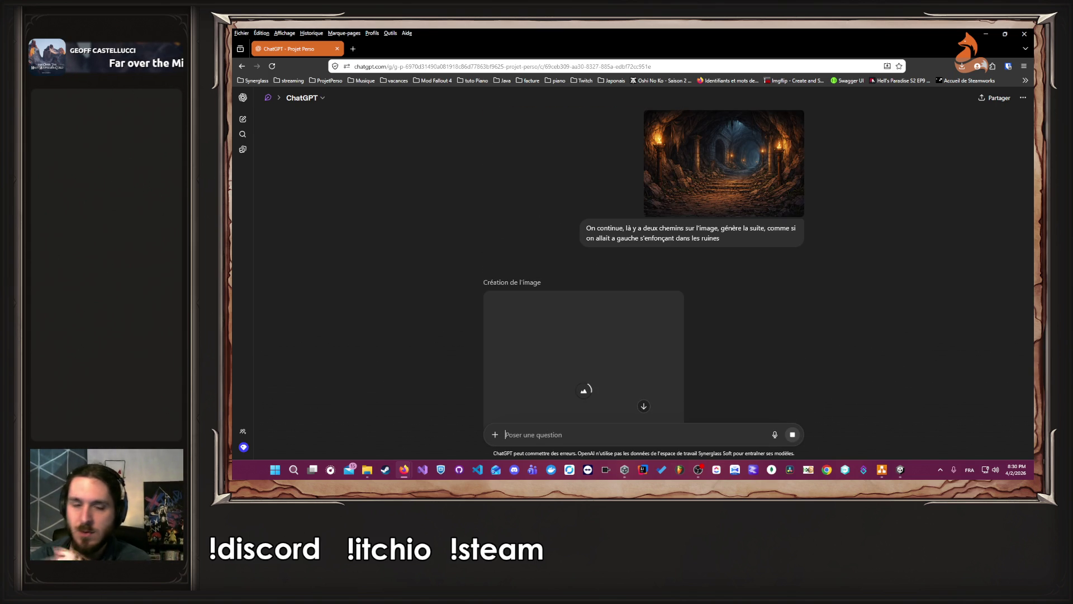
# Wait for the two torch-lit ruins candidates, briefly checking the draw.io page
pyautogui.scroll(-3, 448, 273)
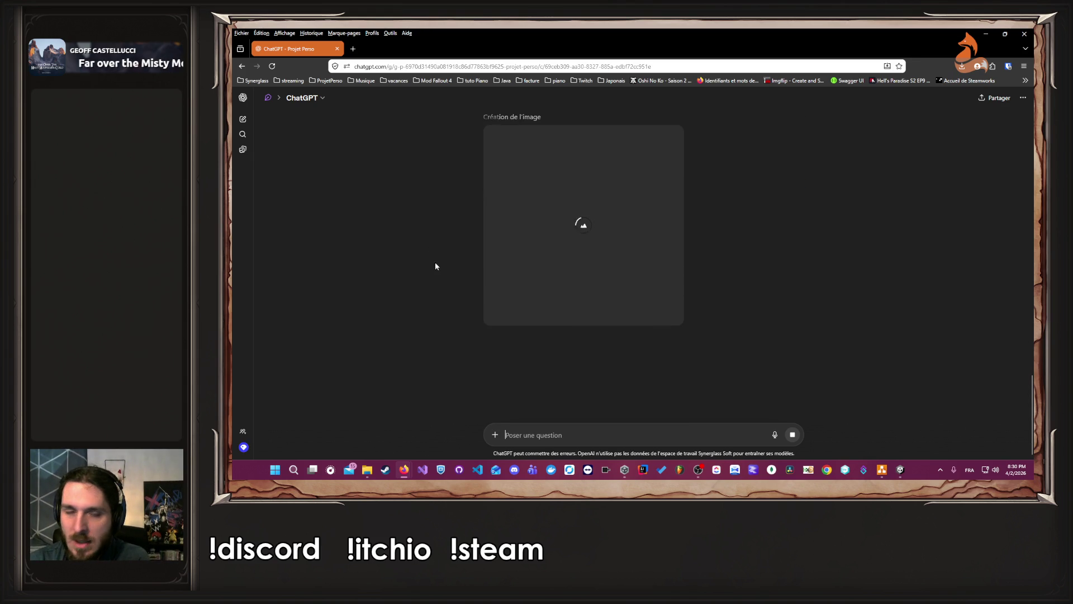
pyautogui.scroll(2, 419, 270)
pyautogui.scroll(-1, 419, 270)
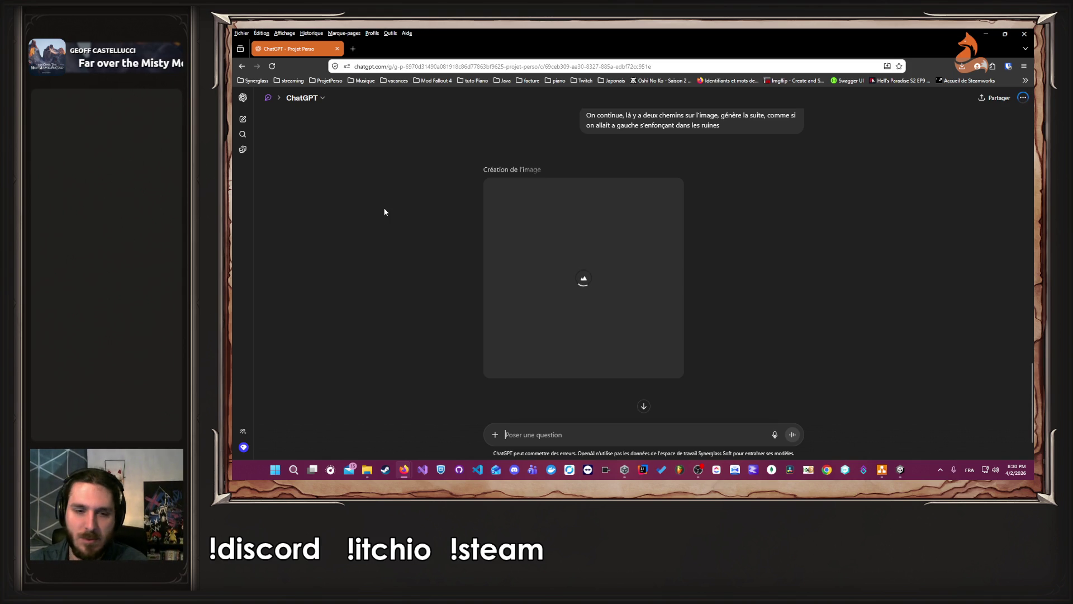
pyautogui.scroll(-2, 442, 235)
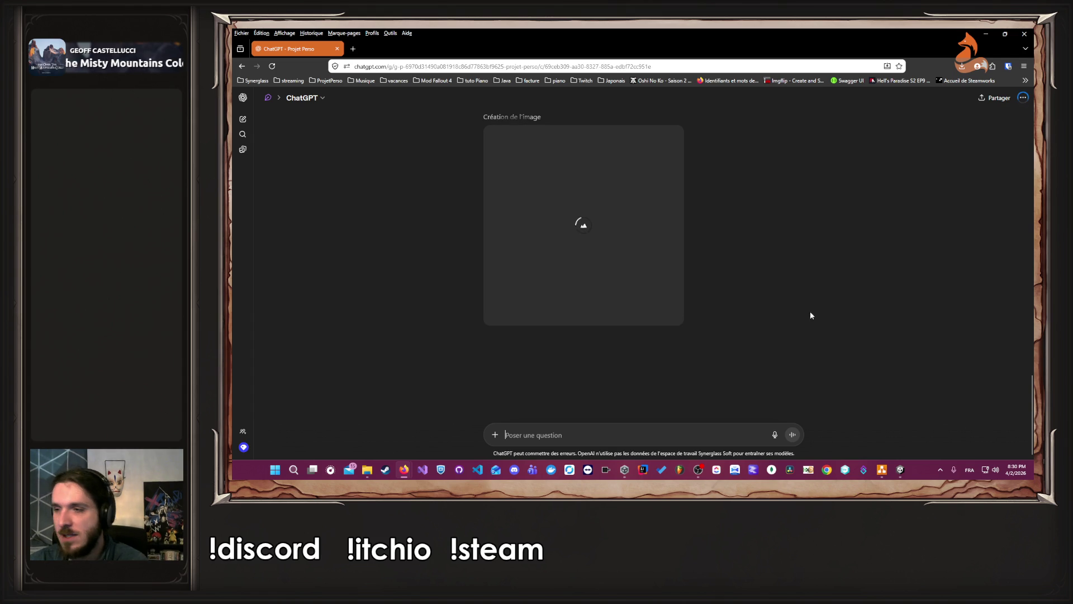
pyautogui.click(882, 472)
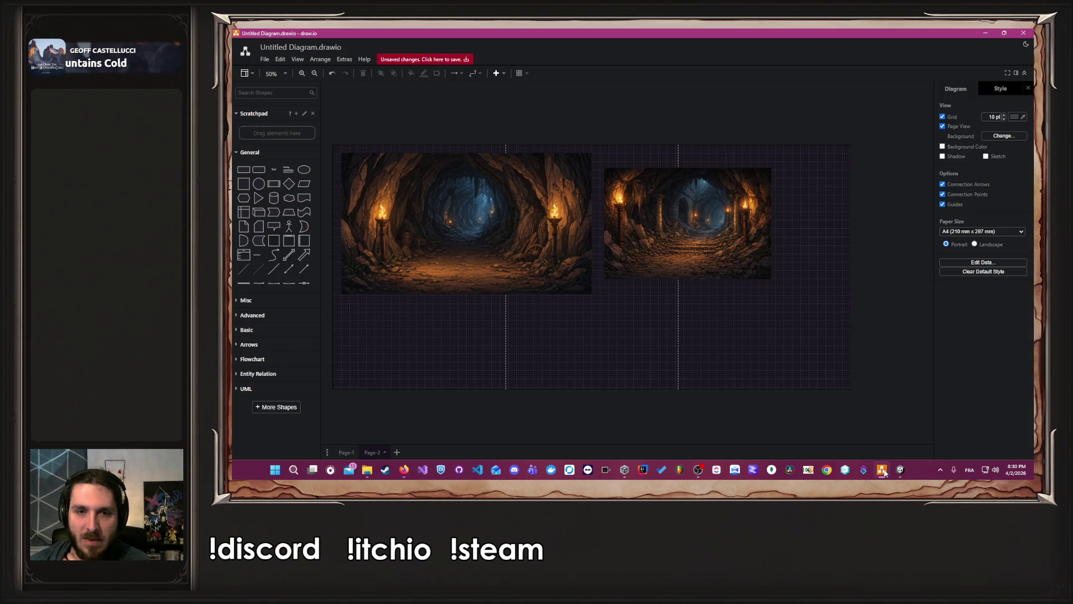
pyautogui.click(883, 472)
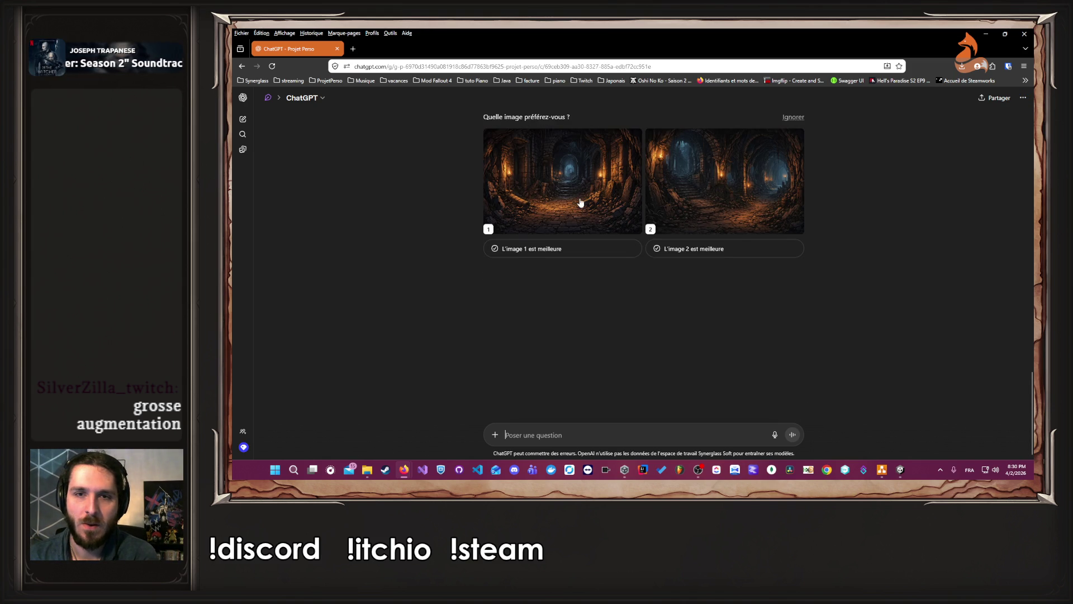
# Copy the 'Ruines antiques' candidate and paste it into draw.io near the top right
pyautogui.click(704, 198)
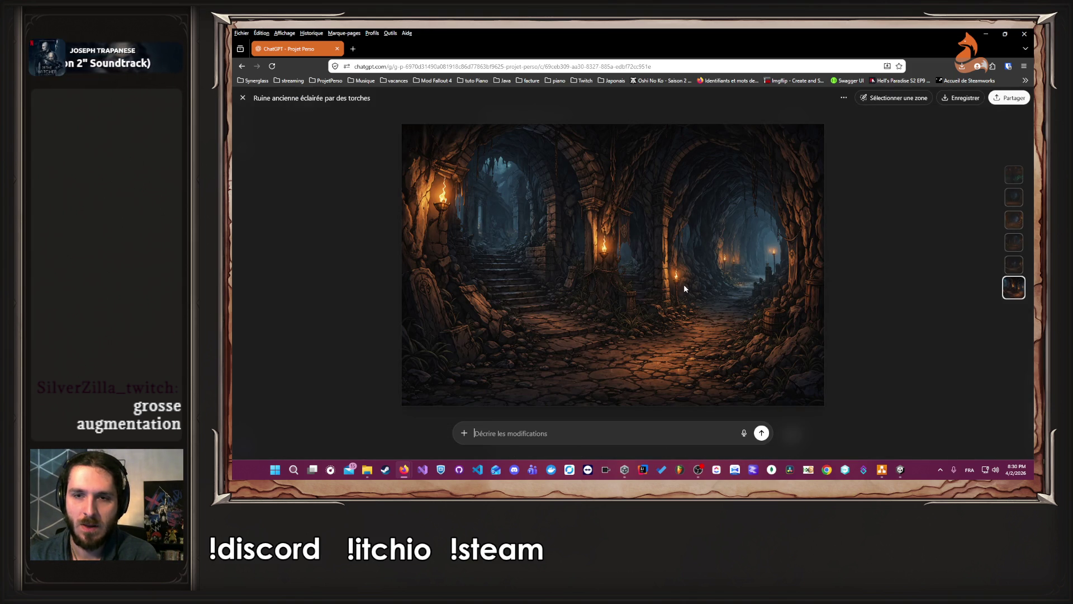
pyautogui.click(1012, 265)
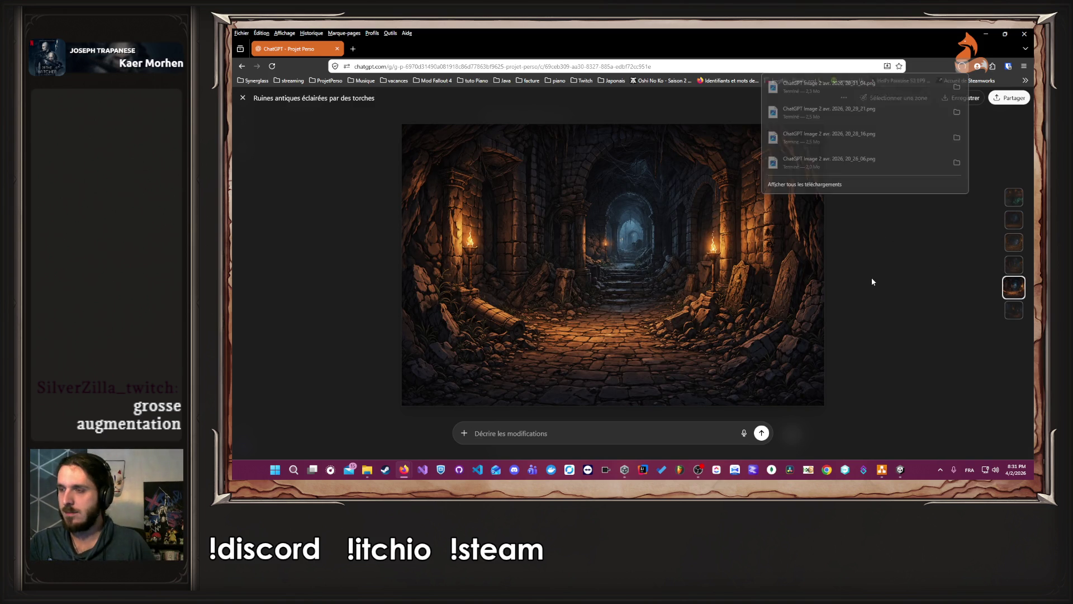
pyautogui.click(243, 98)
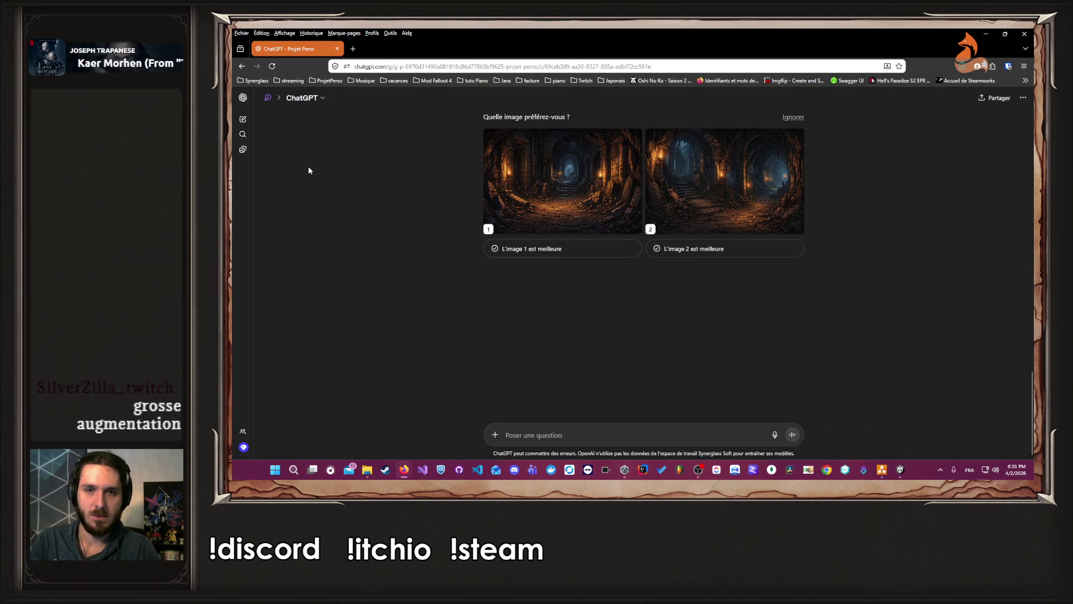
pyautogui.click(883, 471)
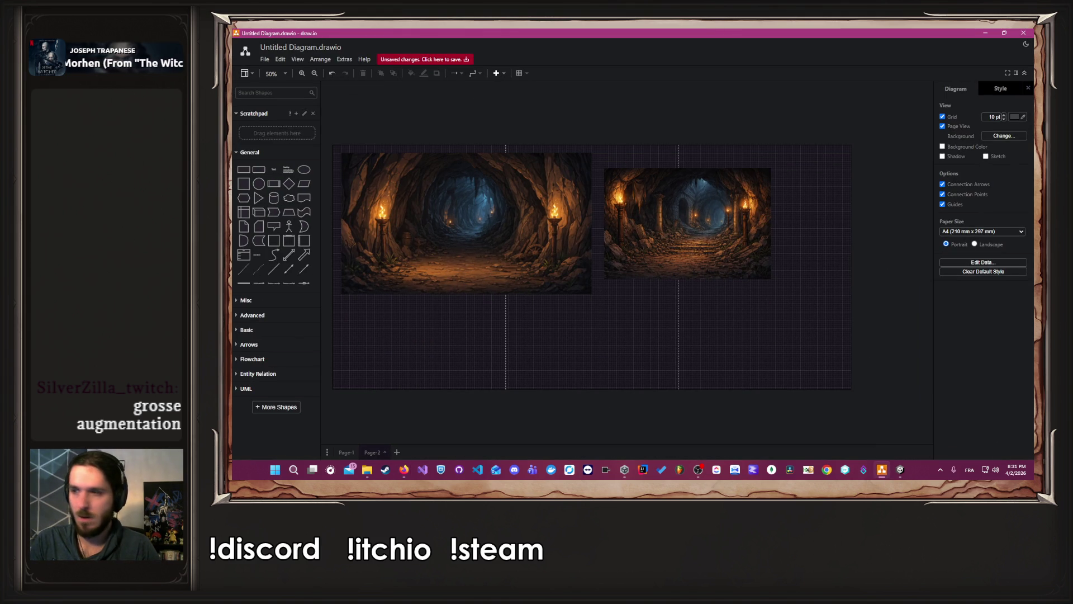
pyautogui.hotkey('ctrl', 'v')
pyautogui.moveTo(872, 324)
pyautogui.mouseDown()
pyautogui.moveTo(767, 155)
pyautogui.moveTo(653, 117)
pyautogui.moveTo(684, 155)
pyautogui.mouseUp()
# Nudge the pasted ruins image into place above the second cave image
pyautogui.moveTo(701, 232); pyautogui.dragTo(702, 230)
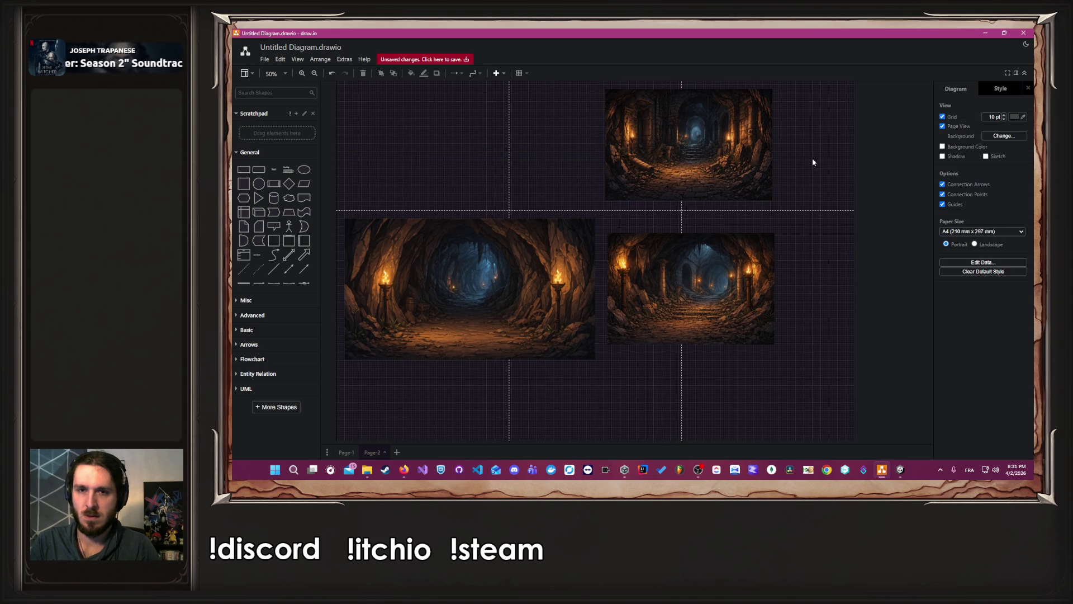
pyautogui.moveTo(714, 157); pyautogui.dragTo(717, 159)
pyautogui.click(798, 204)
pyautogui.scroll(-2, 721, 352)
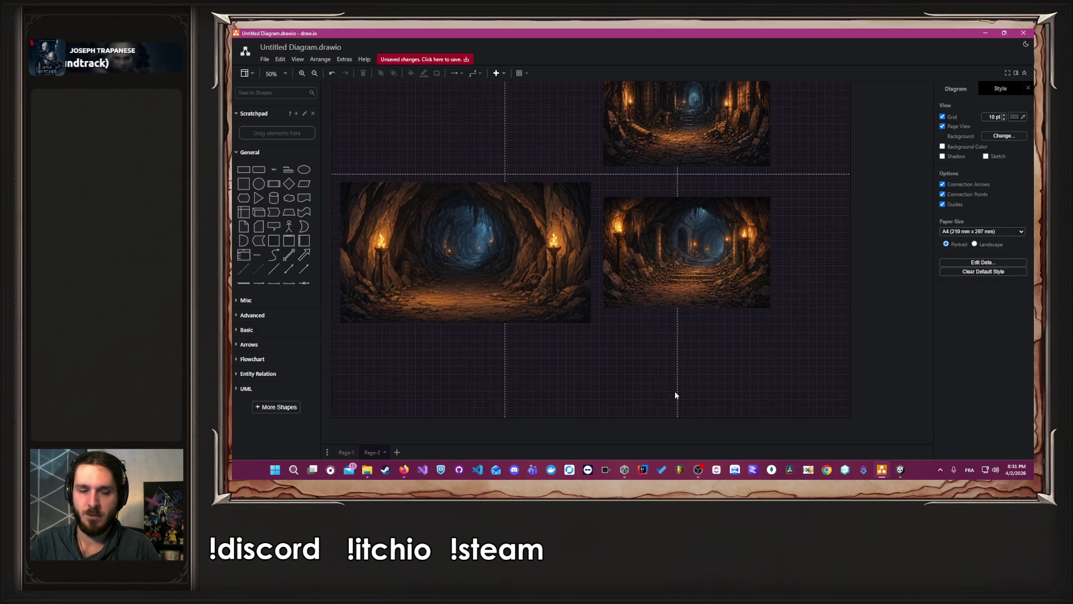
# Mark 'L'image 1 est meilleure' and drag that image into a new message
pyautogui.moveTo(403, 469)
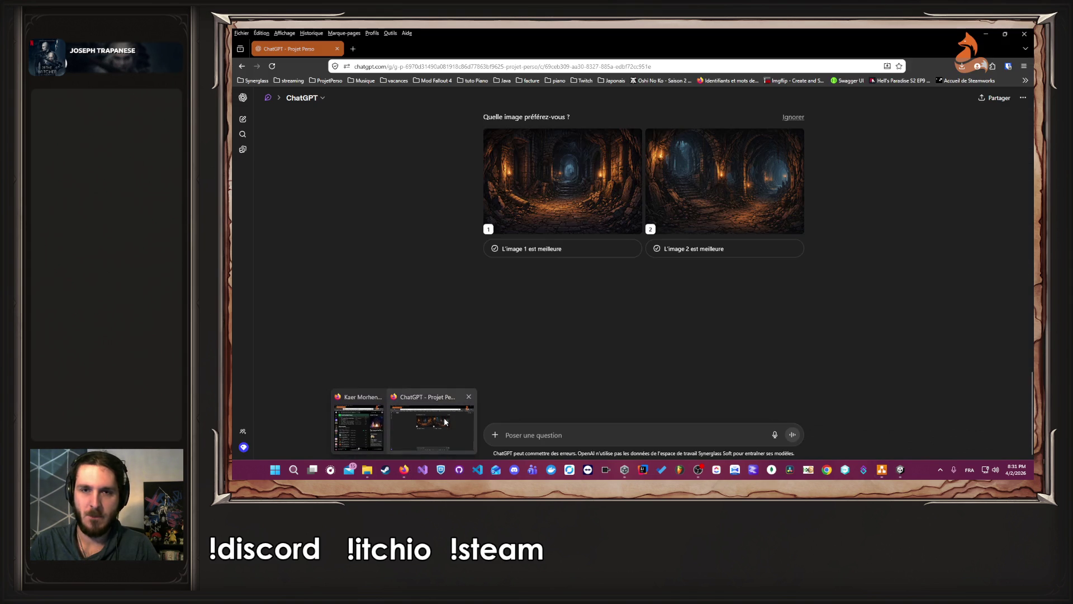
pyautogui.click(444, 417)
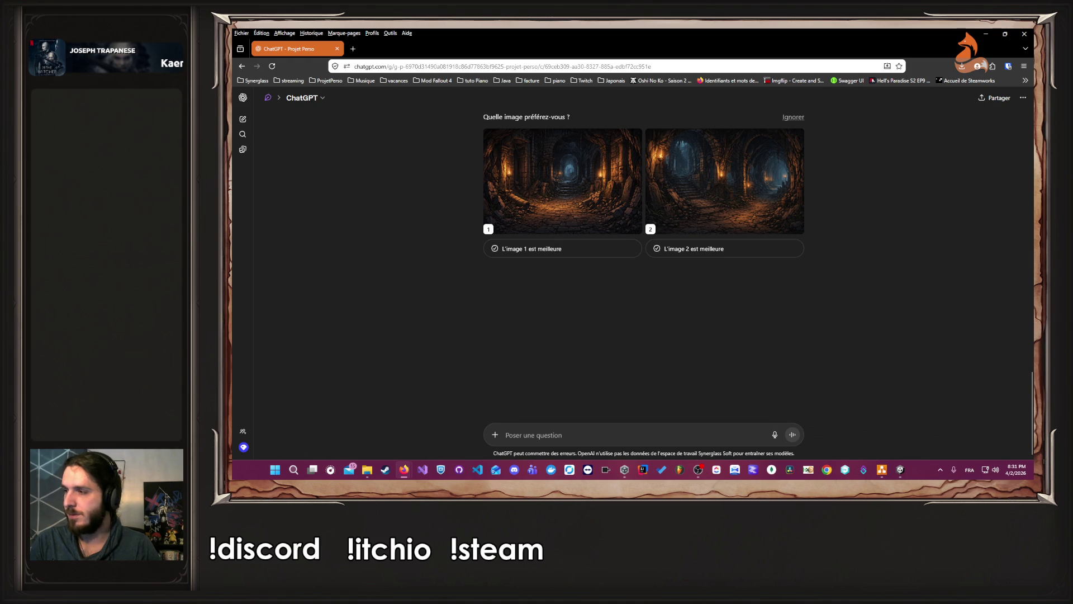
pyautogui.click(557, 249)
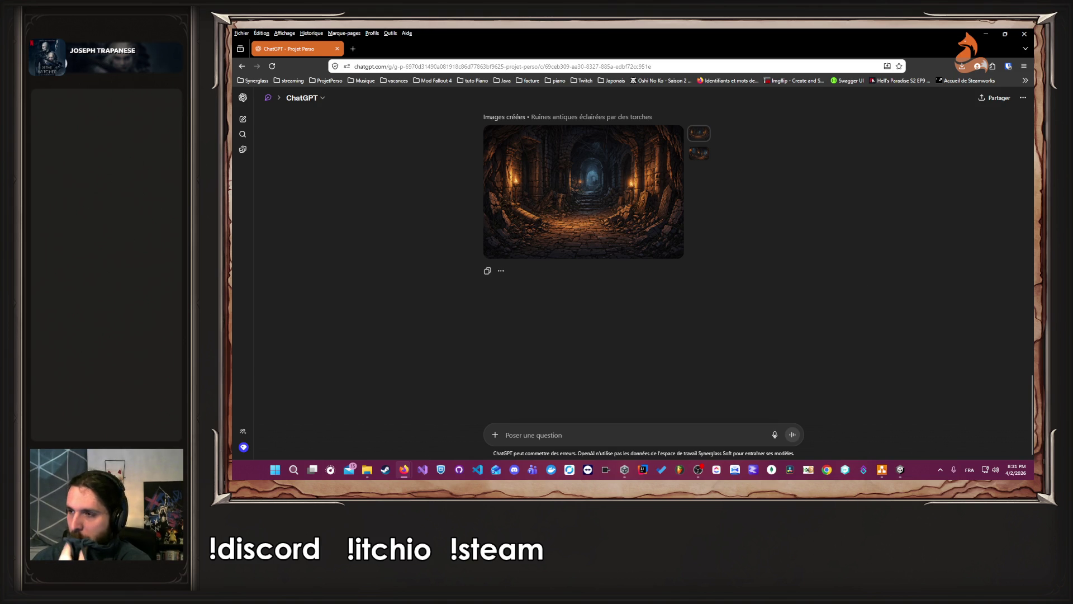
pyautogui.moveTo(584, 190)
pyautogui.mouseDown()
pyautogui.moveTo(678, 316)
pyautogui.moveTo(628, 434)
pyautogui.mouseUp()
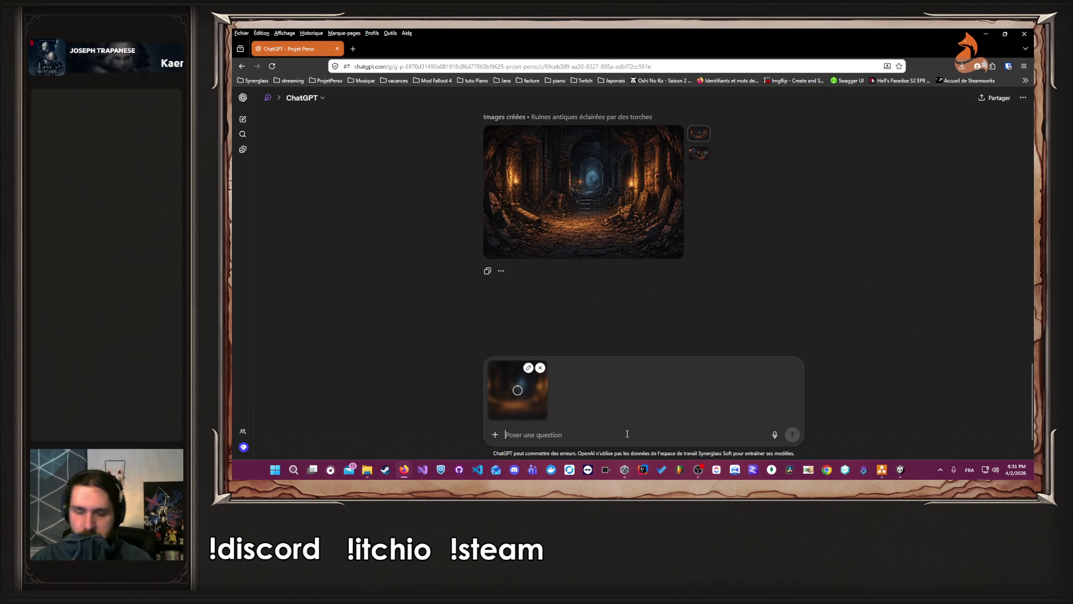
# Send the 'On continue, génère la suite…' prompt requesting a huge crater or divine marks
pyautogui.write("On continue, génère la suite de l'exploration, j'aimerai un truc un peu surprenant type u")
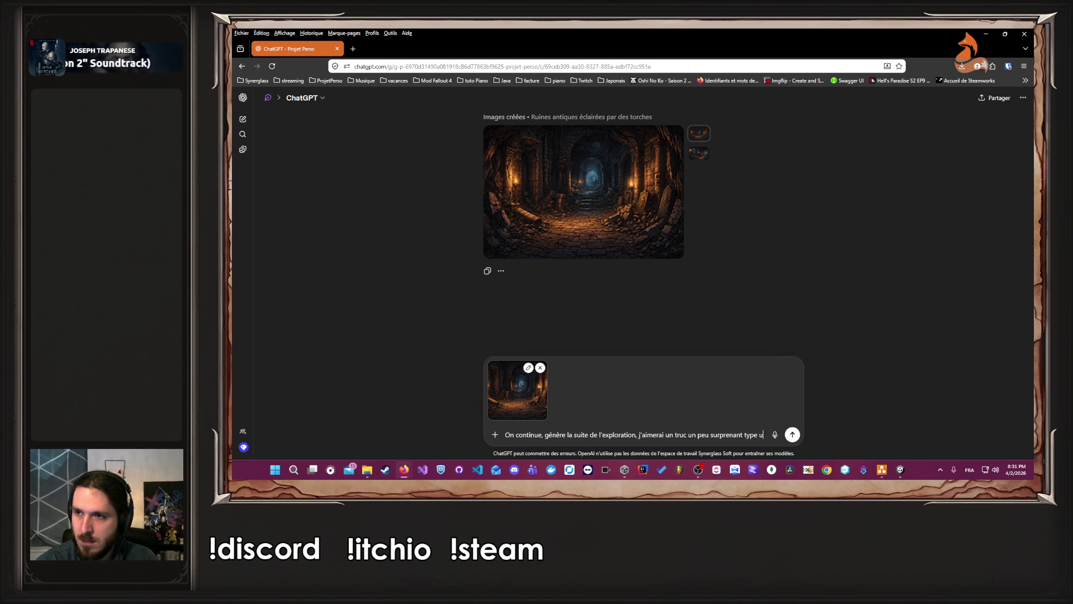
pyautogui.write('n gros cratè')
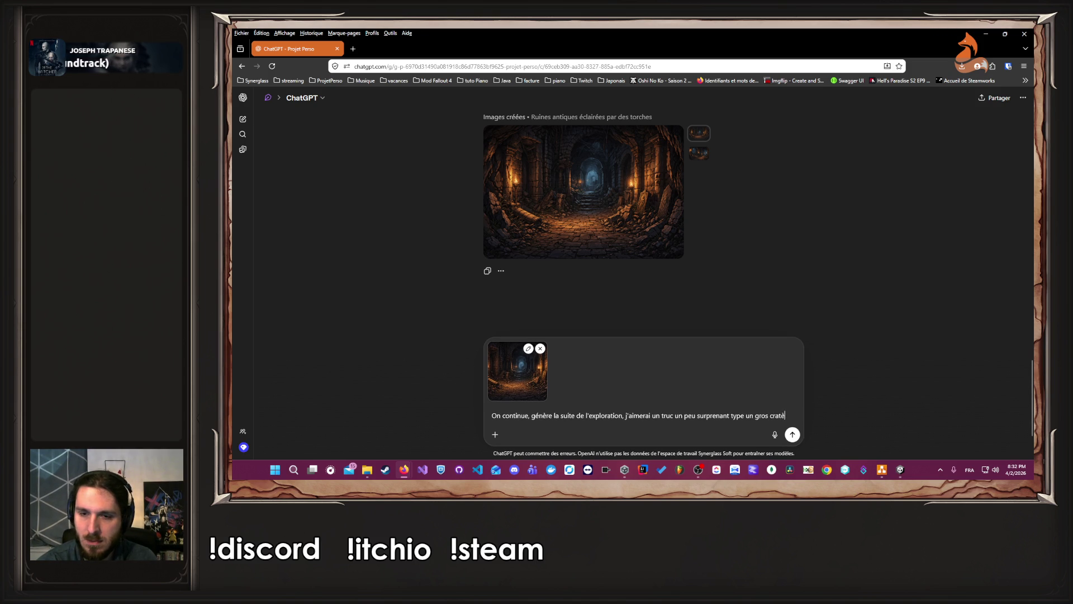
pyautogui.write('re ou les marques')
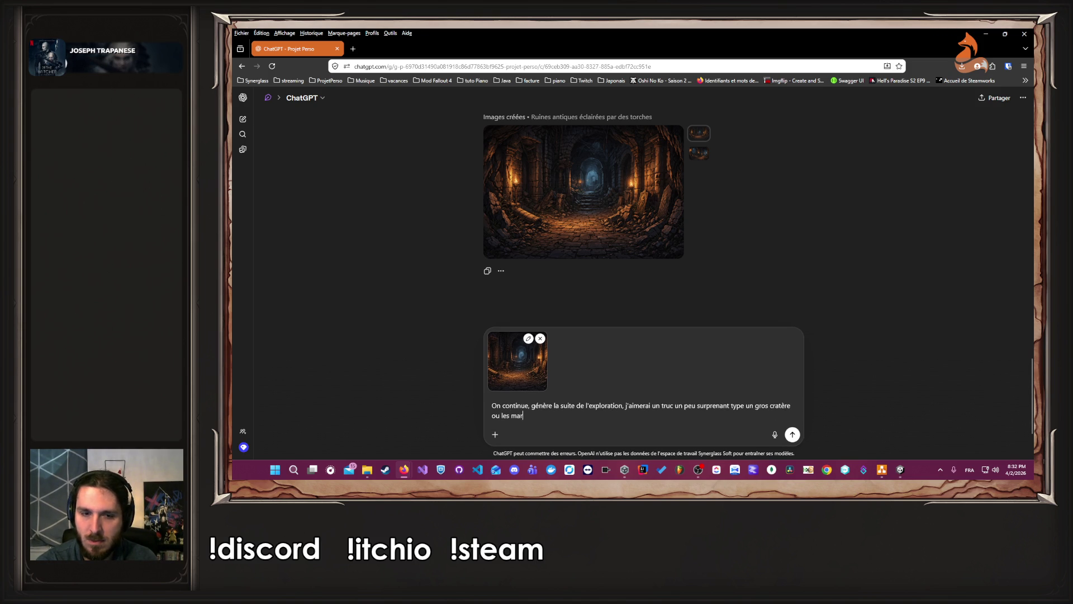
pyautogui.write(" d'une d")
pyautogui.write('ivinité, à toi de voir')
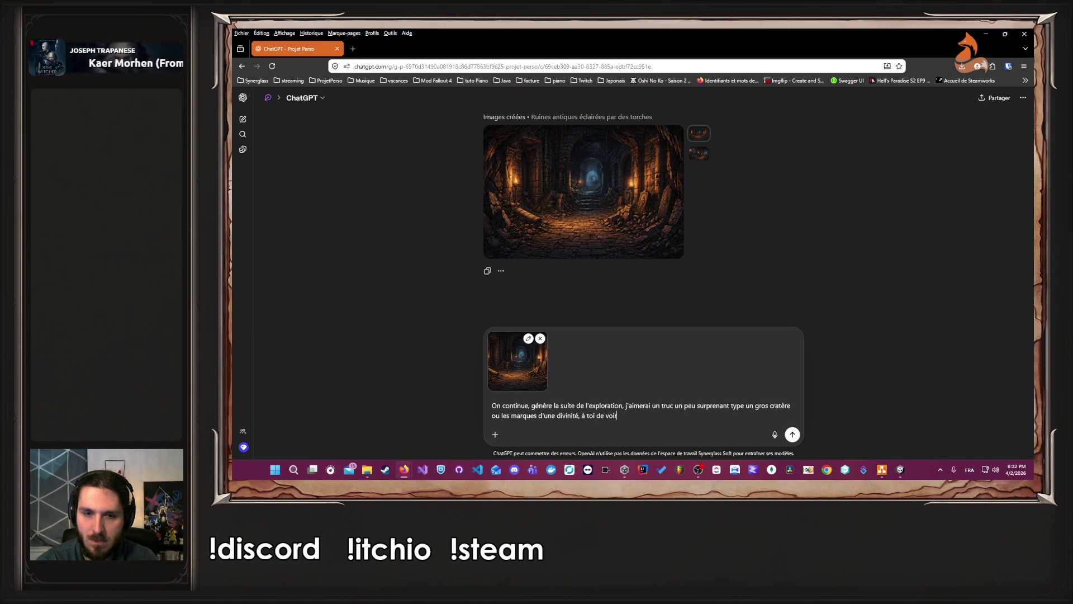
pyautogui.press('Return')
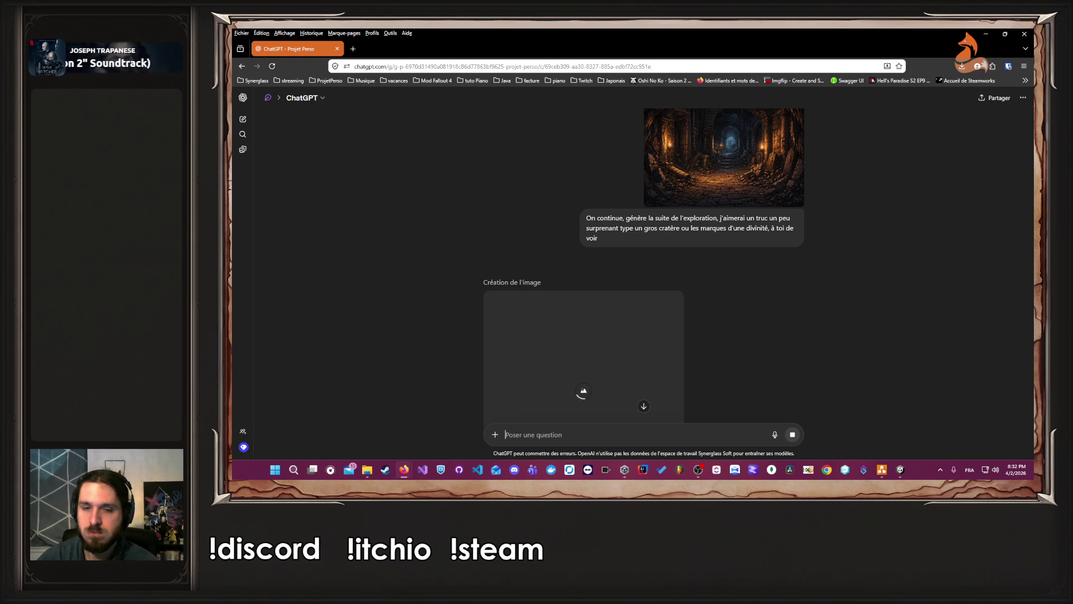
# Download the 'Chambre souterraine et cratère lumineux' image, then switch to draw.io
pyautogui.scroll(-2, 566, 318)
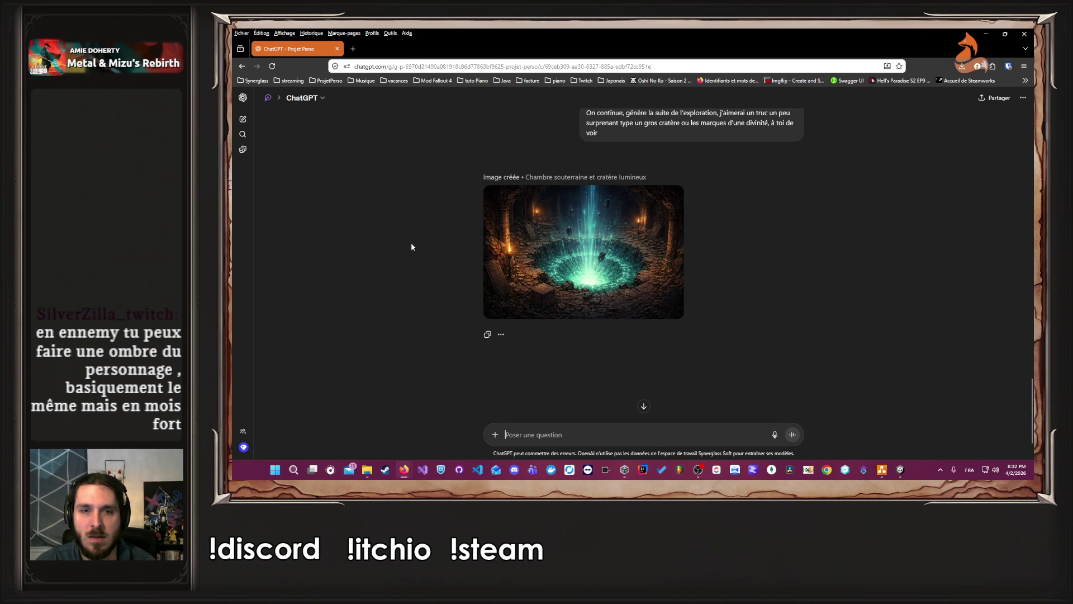
pyautogui.click(510, 233)
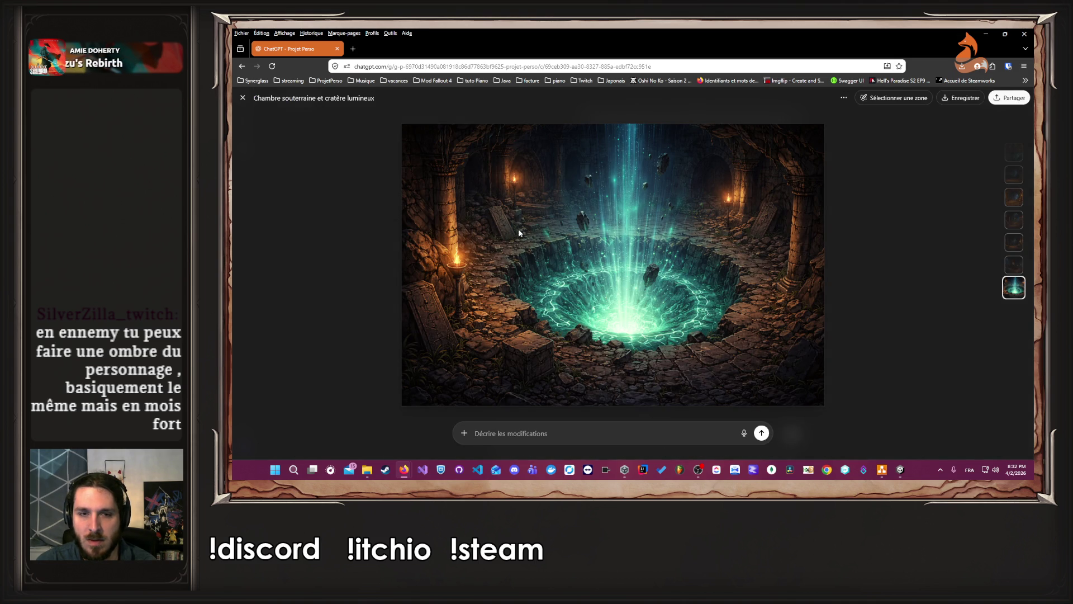
pyautogui.click(956, 106)
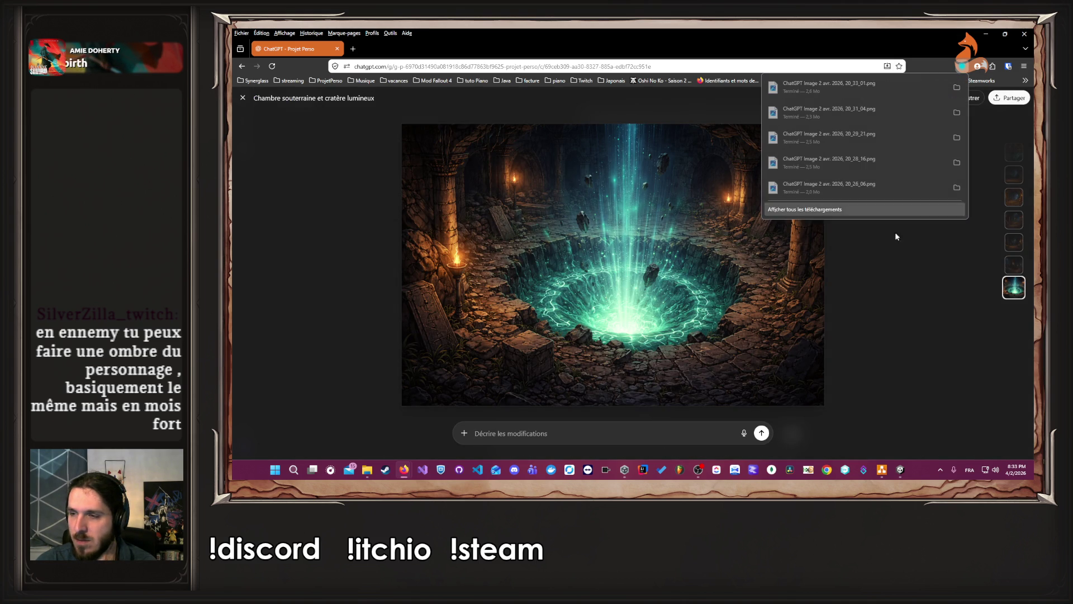
pyautogui.click(901, 266)
pyautogui.click(883, 470)
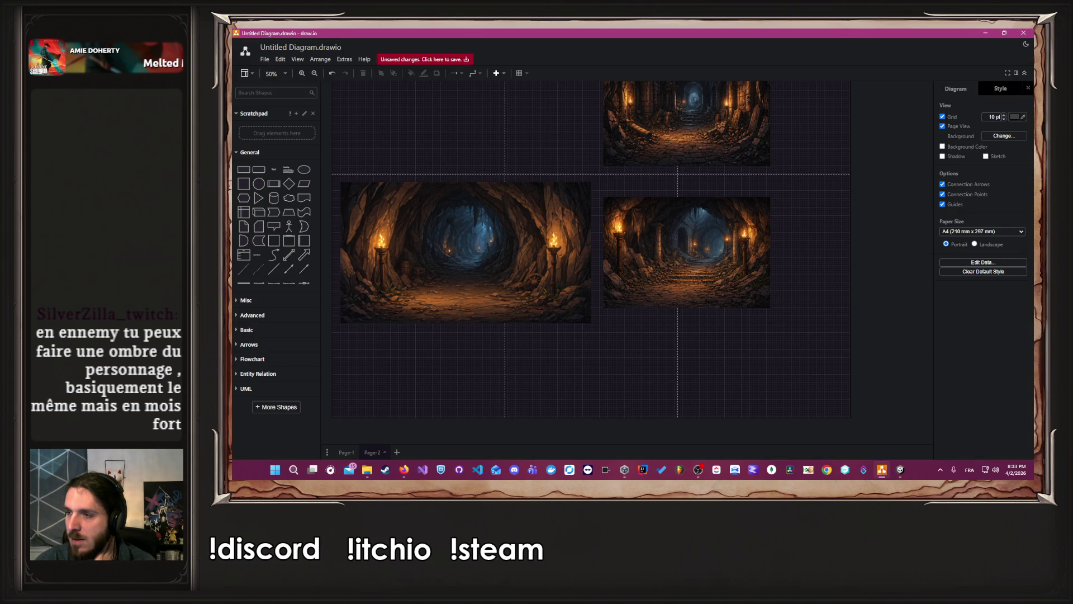
# Drop the glowing-crater PNG onto the dungeon page and position it just above the torch-lit corridor image
pyautogui.moveTo(958, 223); pyautogui.dragTo(833, 242)
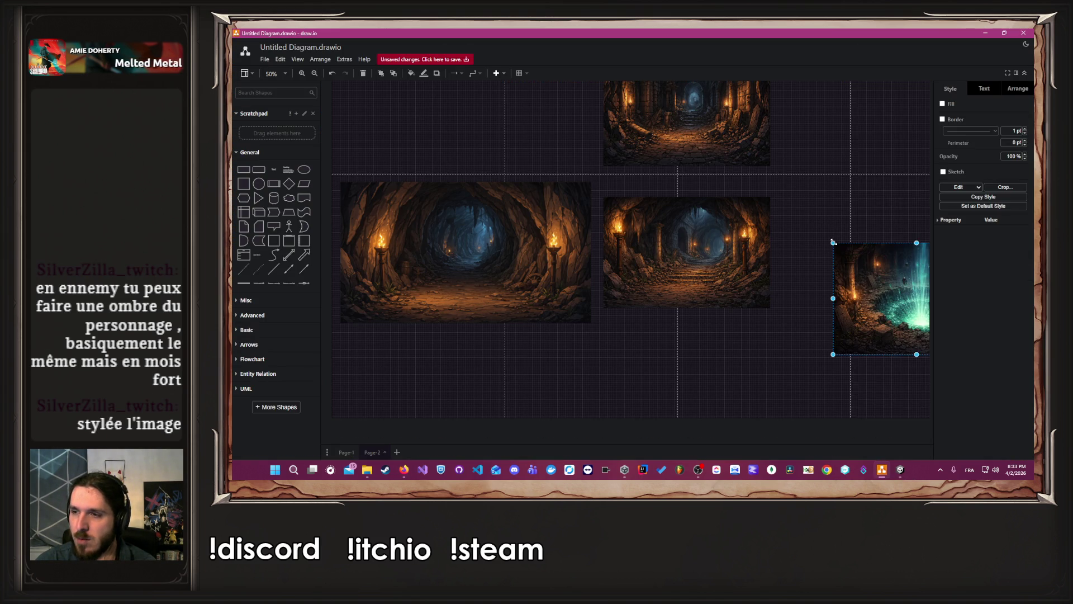
pyautogui.moveTo(740, 353)
pyautogui.mouseDown()
pyautogui.moveTo(716, 251)
pyautogui.moveTo(744, 249)
pyautogui.moveTo(643, 61)
pyautogui.moveTo(557, 141)
pyautogui.moveTo(660, 160)
pyautogui.moveTo(682, 215)
pyautogui.moveTo(594, 254)
pyautogui.moveTo(543, 213)
pyautogui.mouseUp()
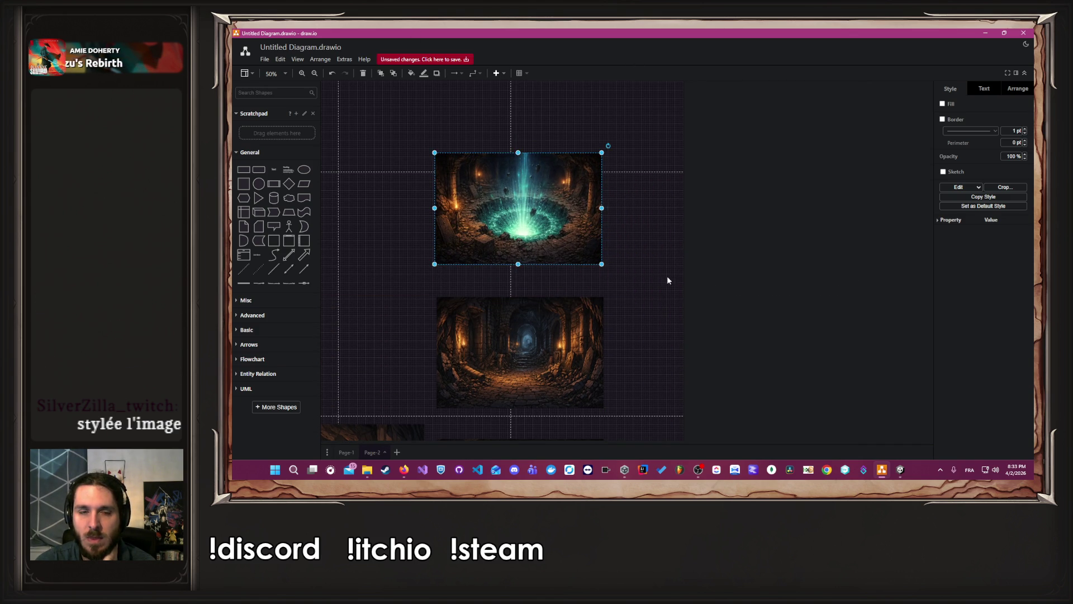
pyautogui.click(667, 280)
pyautogui.scroll(-5, 662, 273)
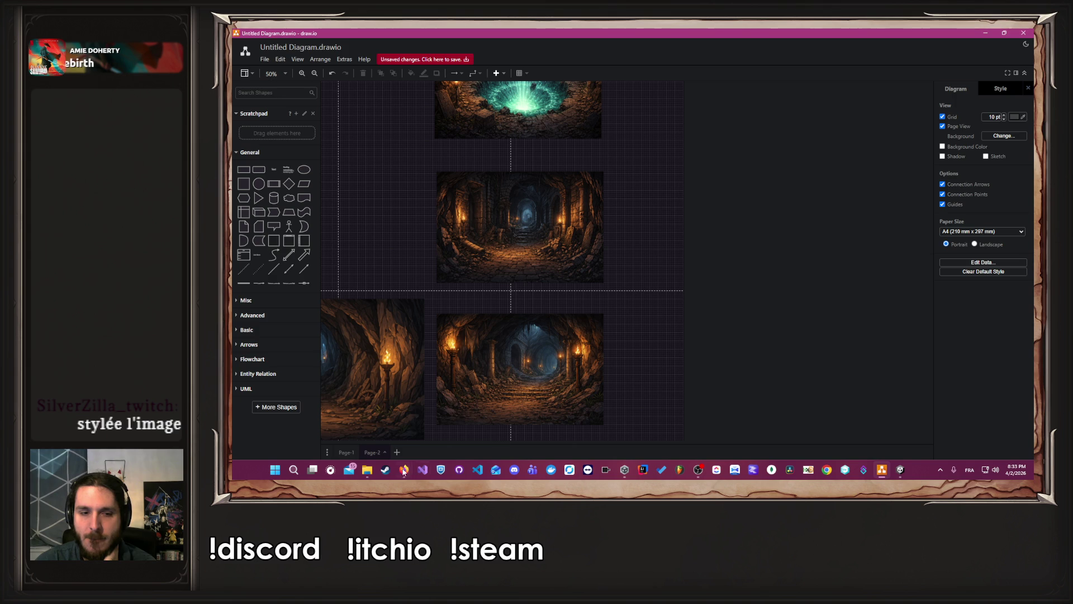
pyautogui.moveTo(404, 469)
pyautogui.click(433, 422)
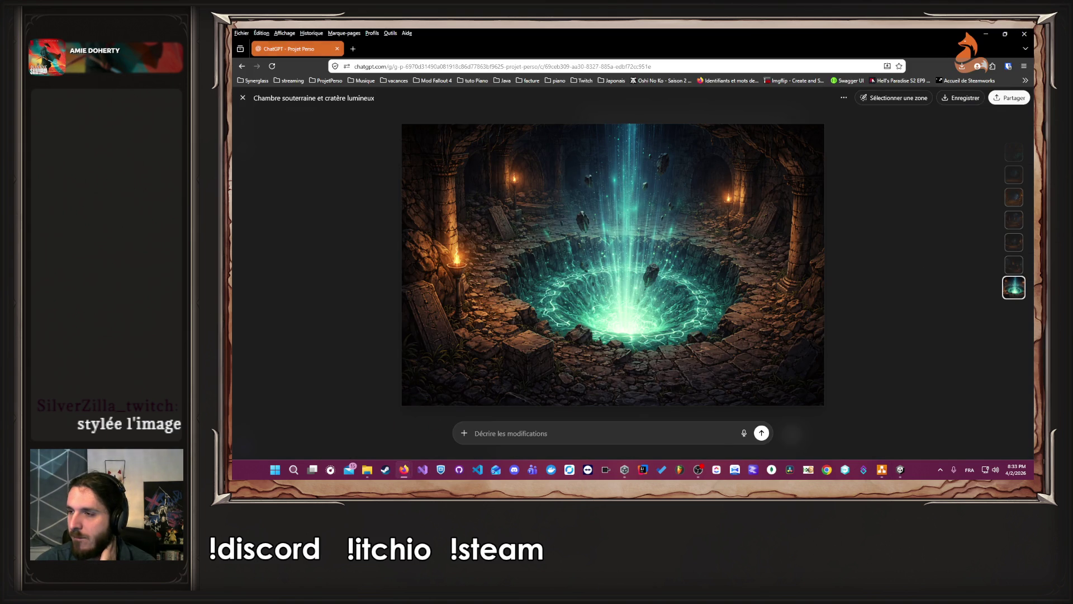
# Attach the crater image and send a follow-up asking ChatGPT to continue the dungeon with paths
pyautogui.press('Escape')
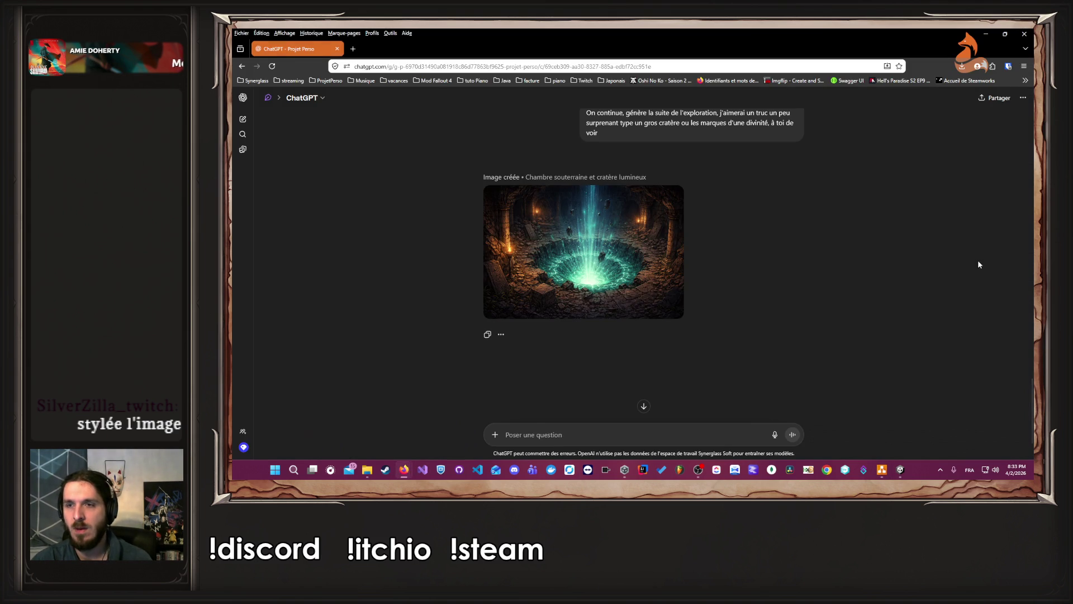
pyautogui.moveTo(643, 252)
pyautogui.mouseDown()
pyautogui.moveTo(695, 276)
pyautogui.moveTo(692, 290)
pyautogui.mouseUp()
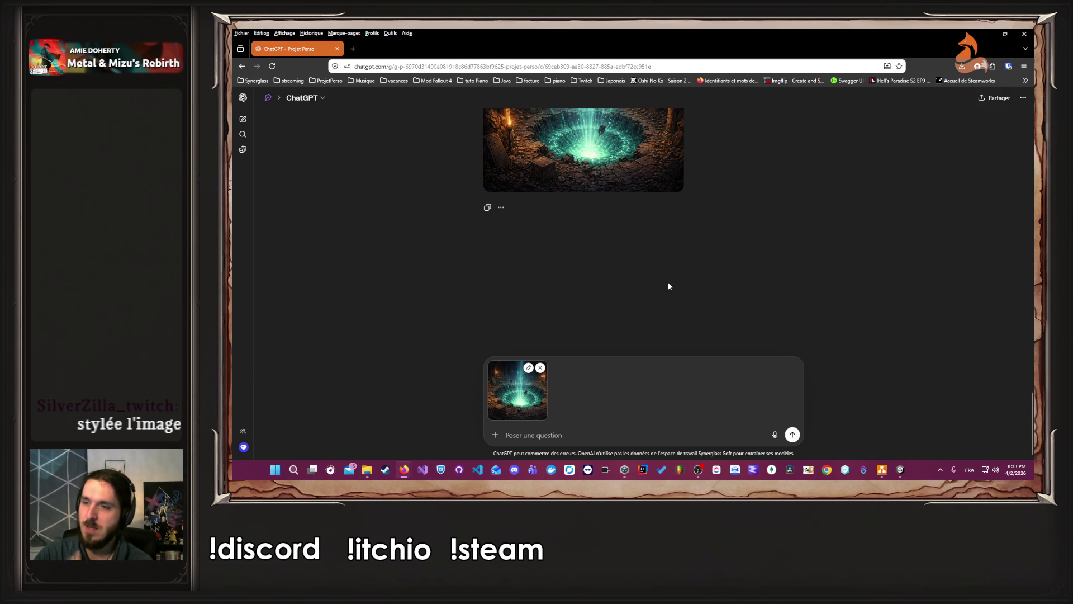
pyautogui.click(573, 433)
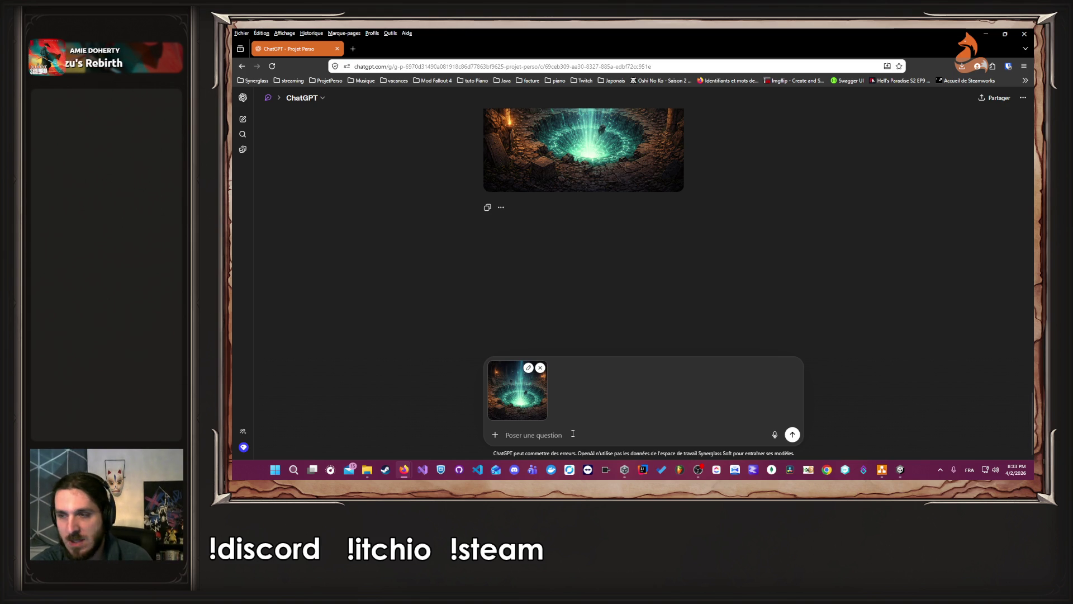
pyautogui.write("Ok, on continue l'expl")
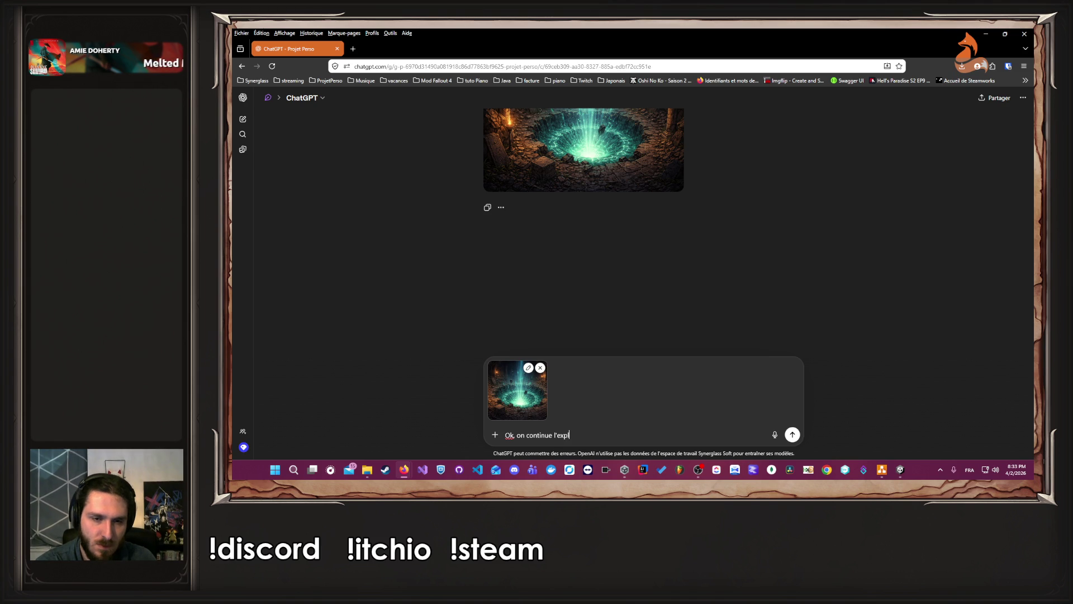
pyautogui.write('oration du donjon,')
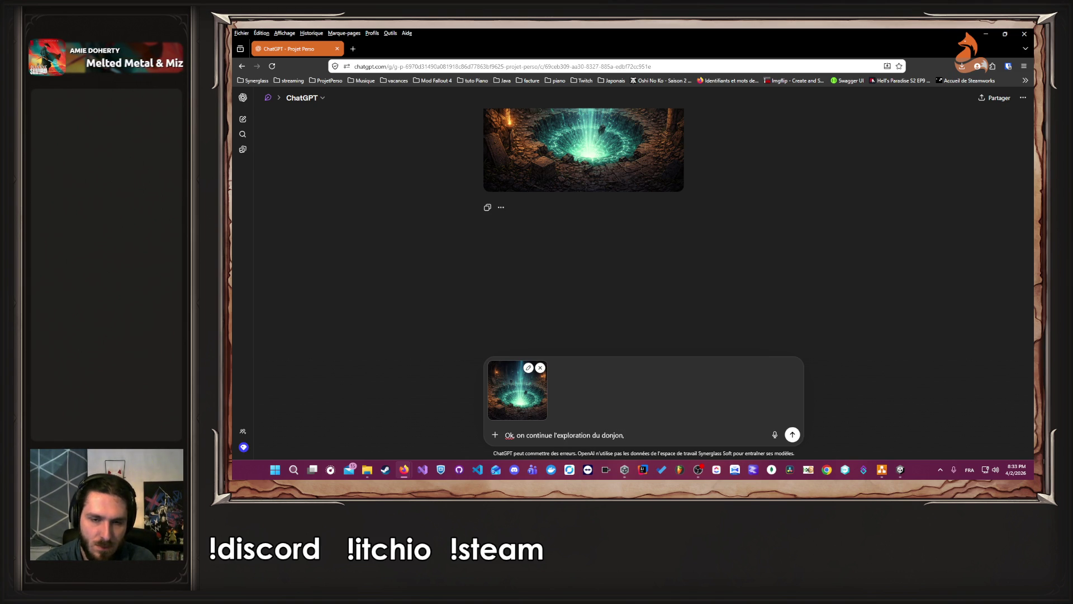
pyautogui.write(' propose moi')
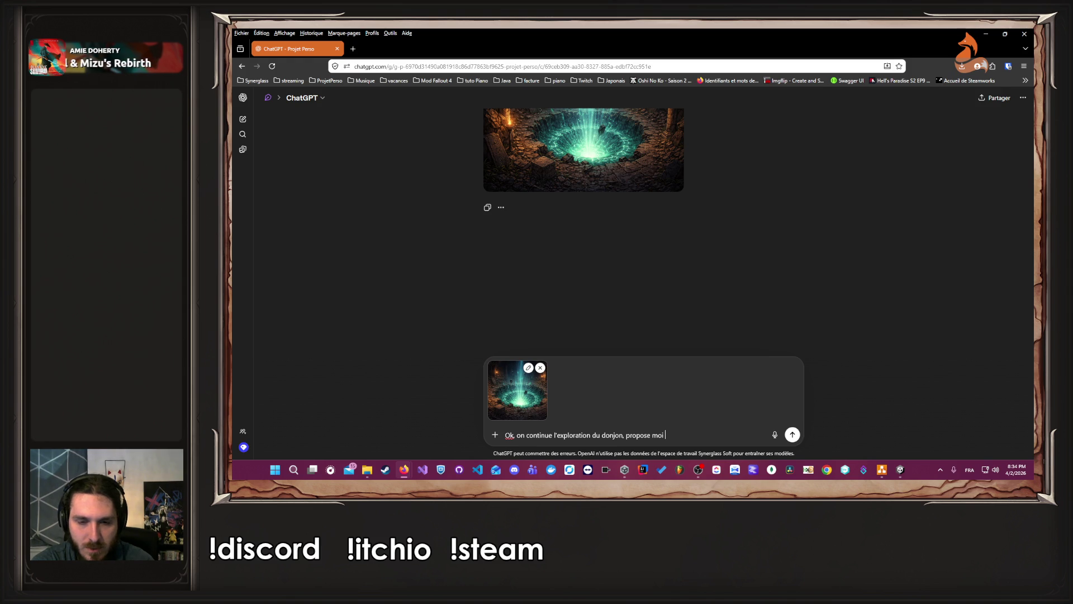
pyautogui.write('un avec des chemins')
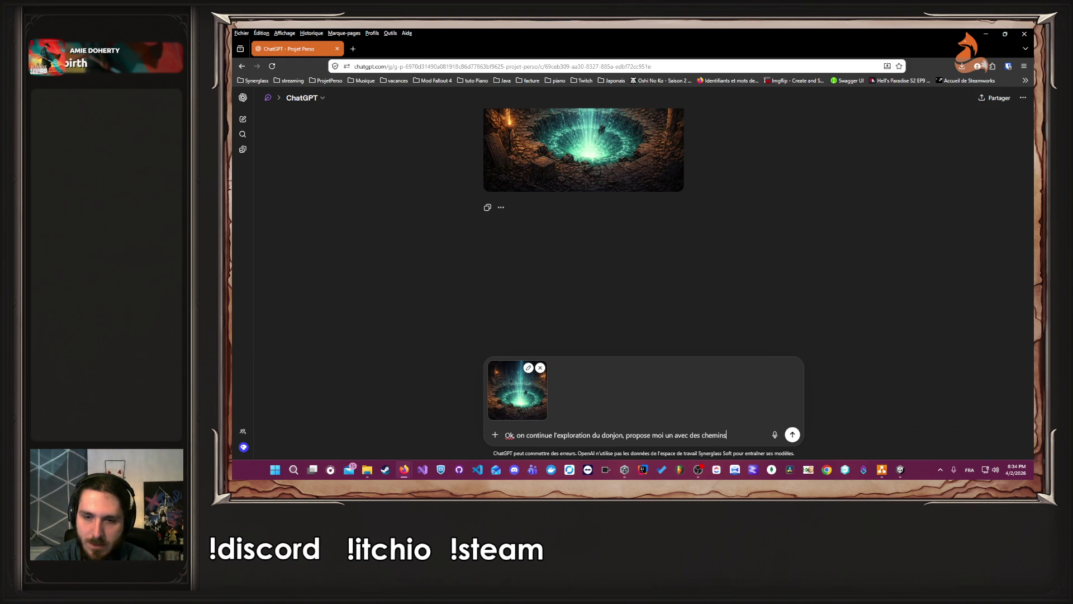
pyautogui.press('Return')
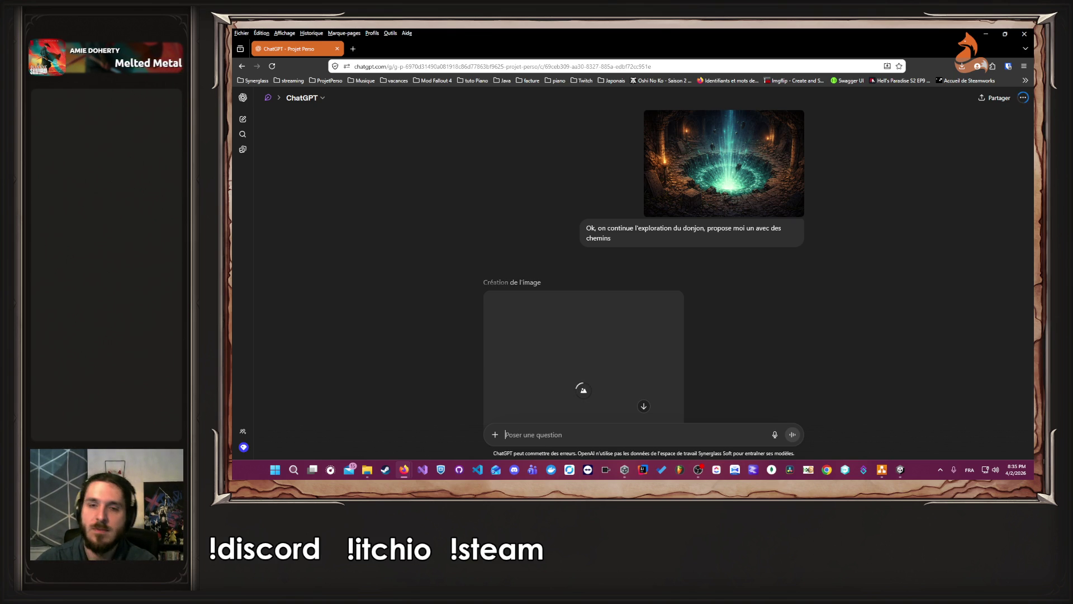
# Glance at the generating reply, then go back to the draw.io diagram
pyautogui.scroll(-3, 529, 377)
pyautogui.scroll(2, 579, 323)
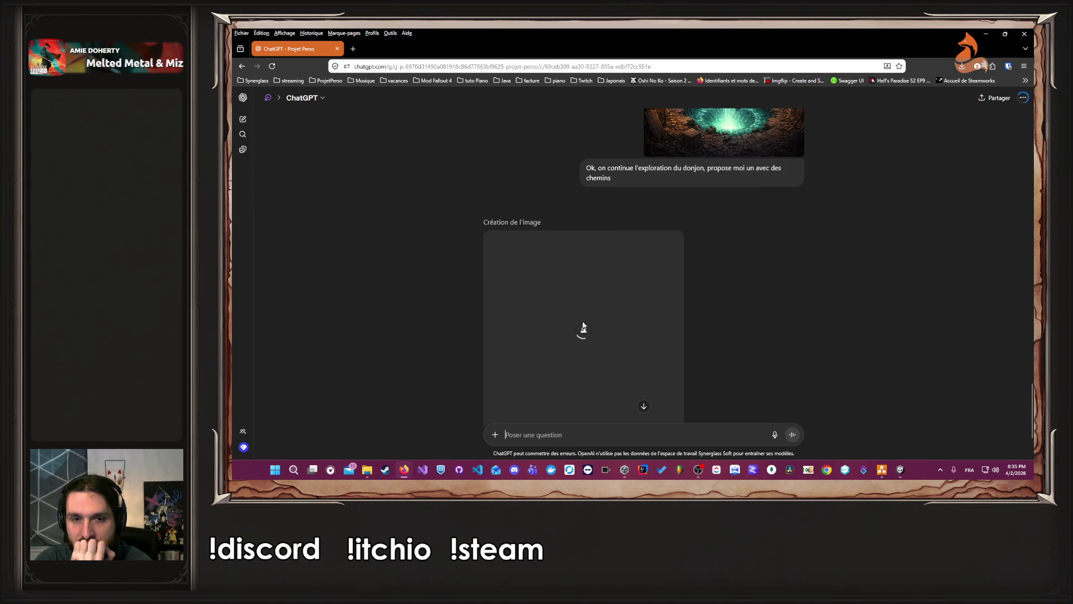
pyautogui.scroll(-1, 836, 313)
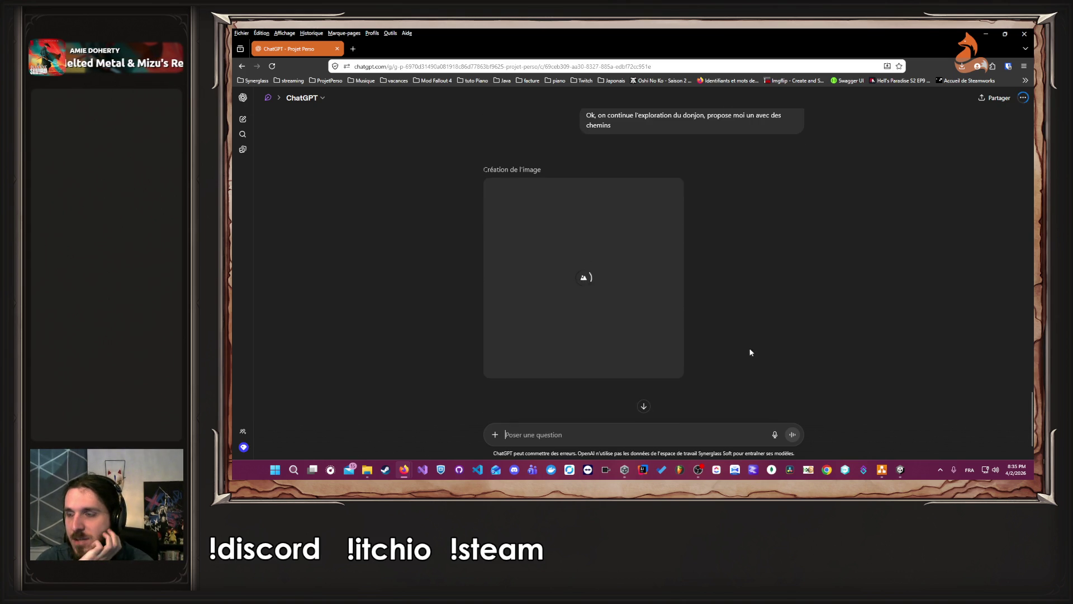
pyautogui.click(882, 469)
pyautogui.scroll(-3, 643, 316)
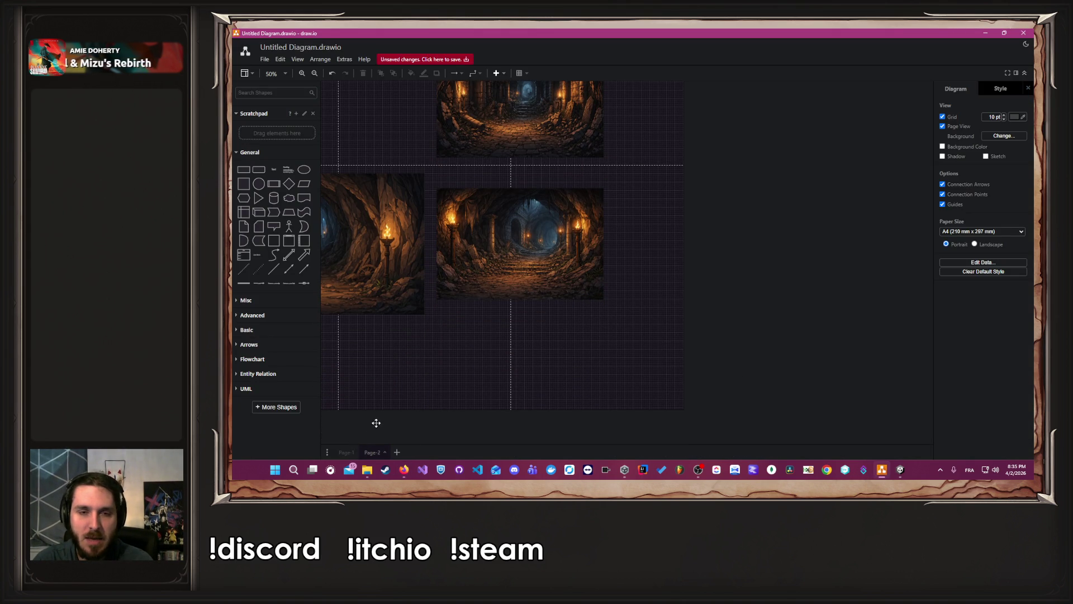
# On Page-1, move the selling note below Parchemin and retype it as 'Récap de ce qu'on a trouvé, et gagner'
pyautogui.click(348, 451)
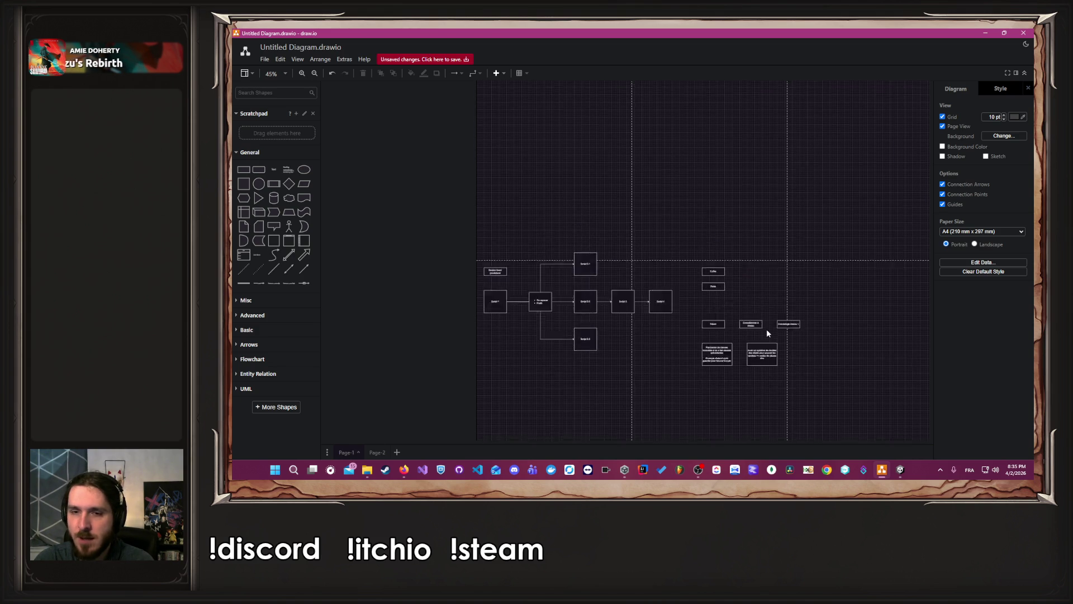
pyautogui.scroll(5, 767, 329)
pyautogui.click(758, 261)
pyautogui.moveTo(758, 261); pyautogui.dragTo(652, 359)
pyautogui.doubleClick(652, 359)
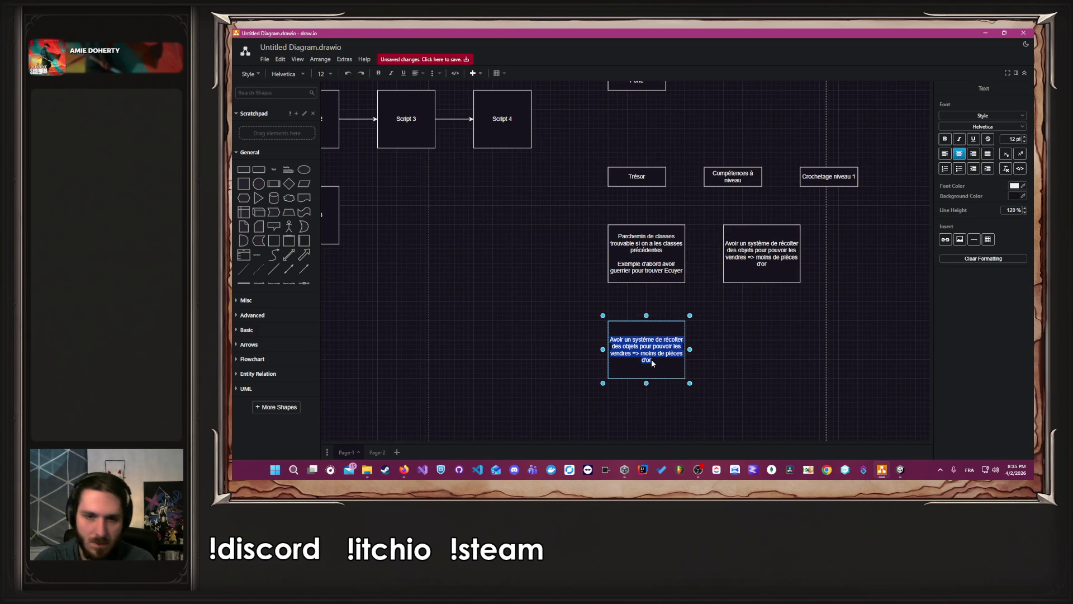
pyautogui.write("Récap de ce qu'on a t")
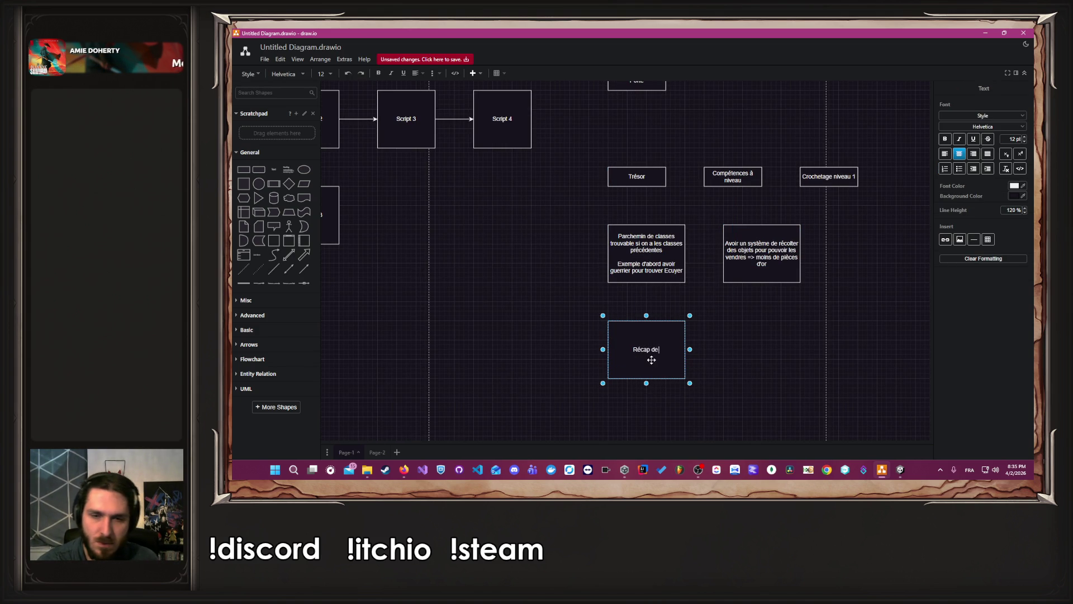
pyautogui.write('rouvé')
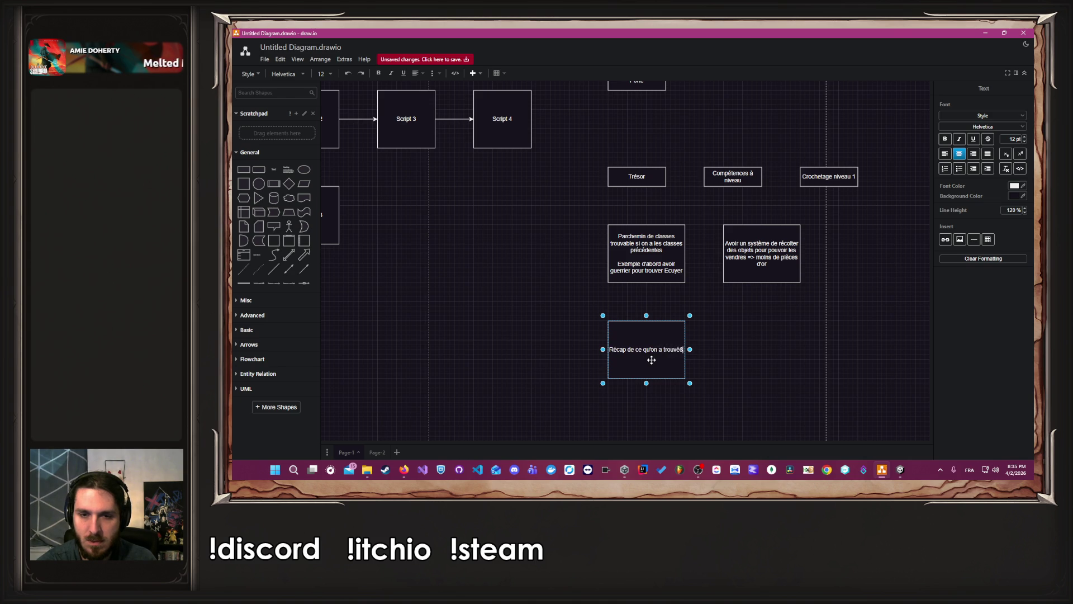
pyautogui.write(', e')
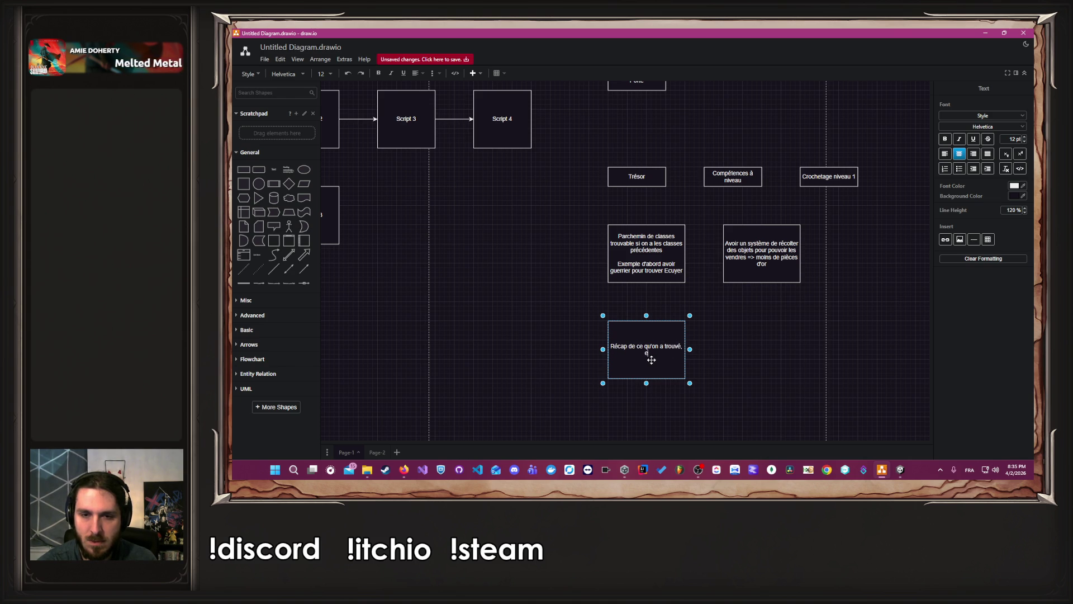
pyautogui.write('t gagner')
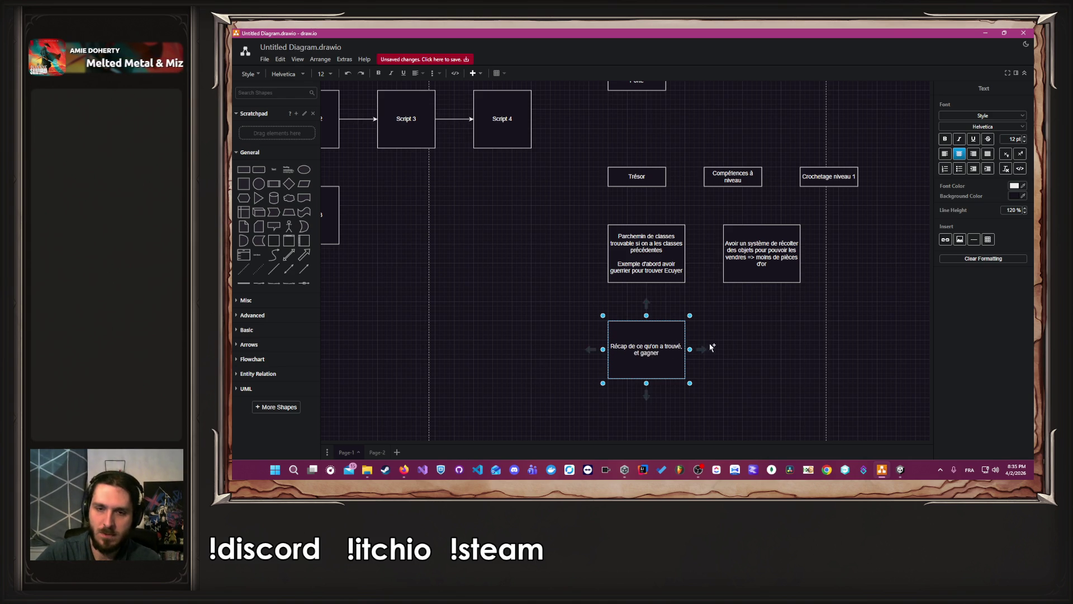
pyautogui.click(699, 351)
pyautogui.click(851, 367)
pyautogui.click(902, 471)
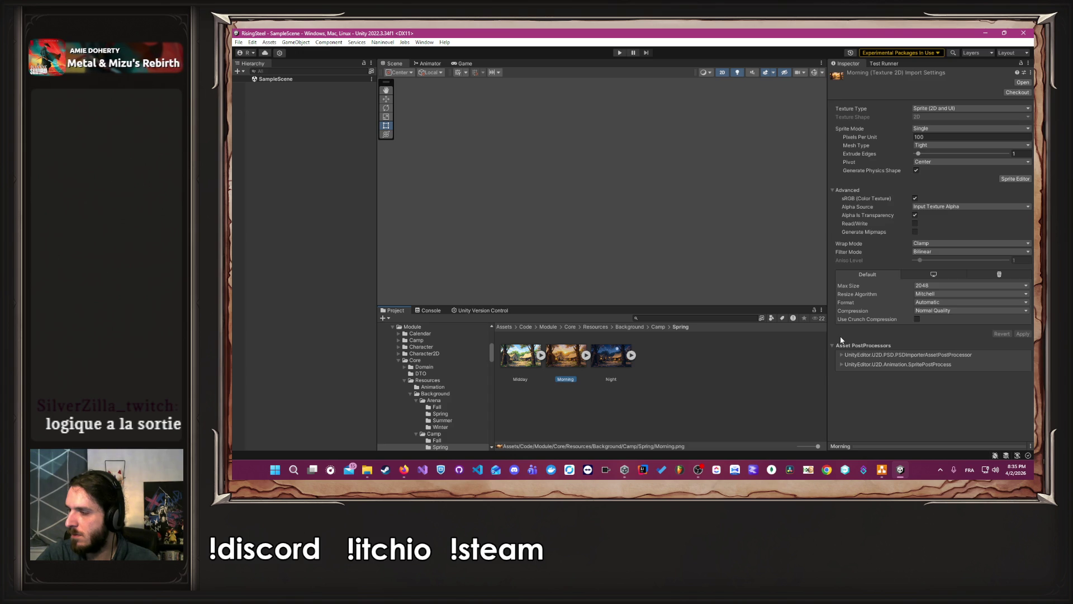
# Back in ChatGPT, view the new split-path dungeon image at full size, then close it
pyautogui.click(407, 473)
pyautogui.click(433, 440)
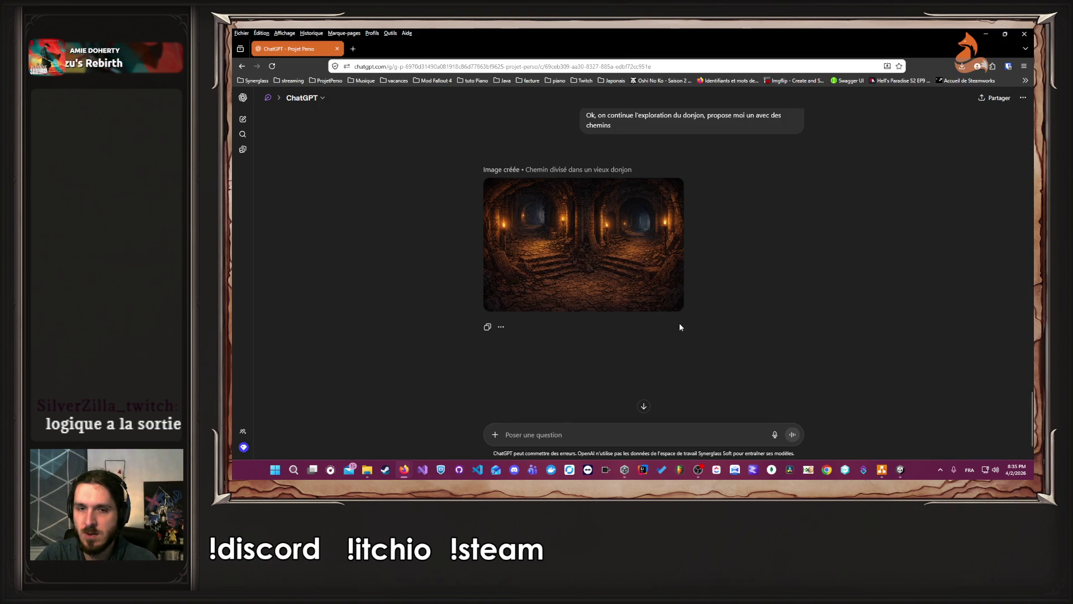
pyautogui.scroll(10, 679, 327)
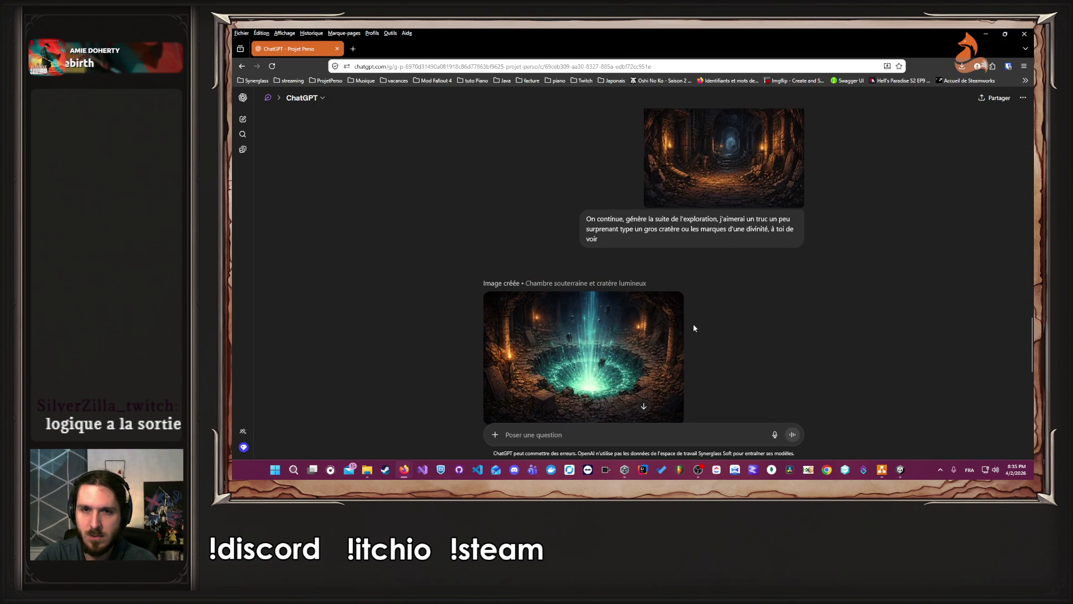
pyautogui.scroll(-9, 693, 324)
pyautogui.click(627, 311)
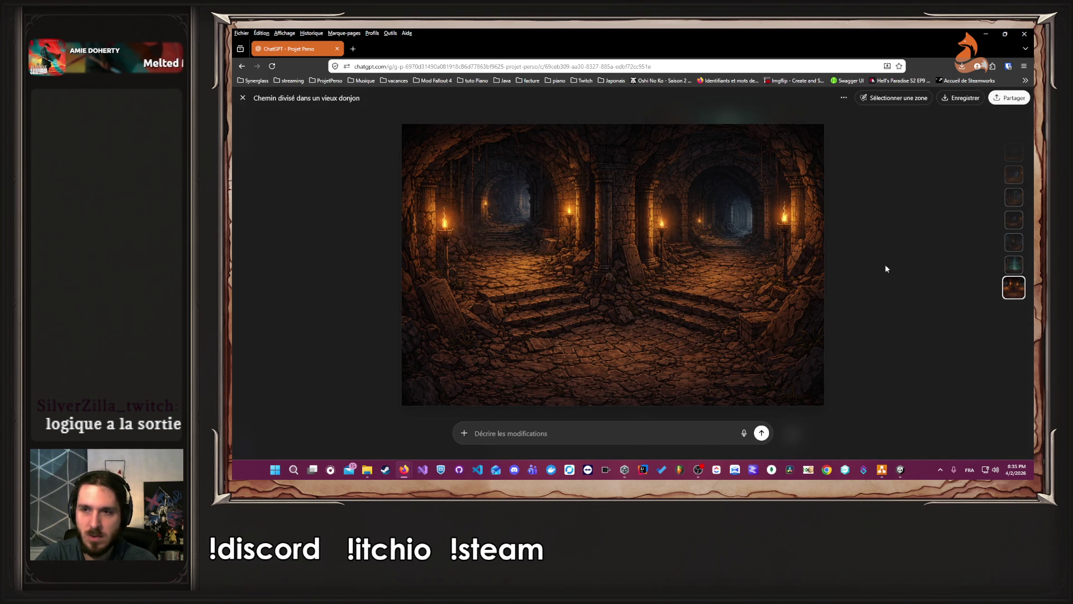
pyautogui.click(243, 98)
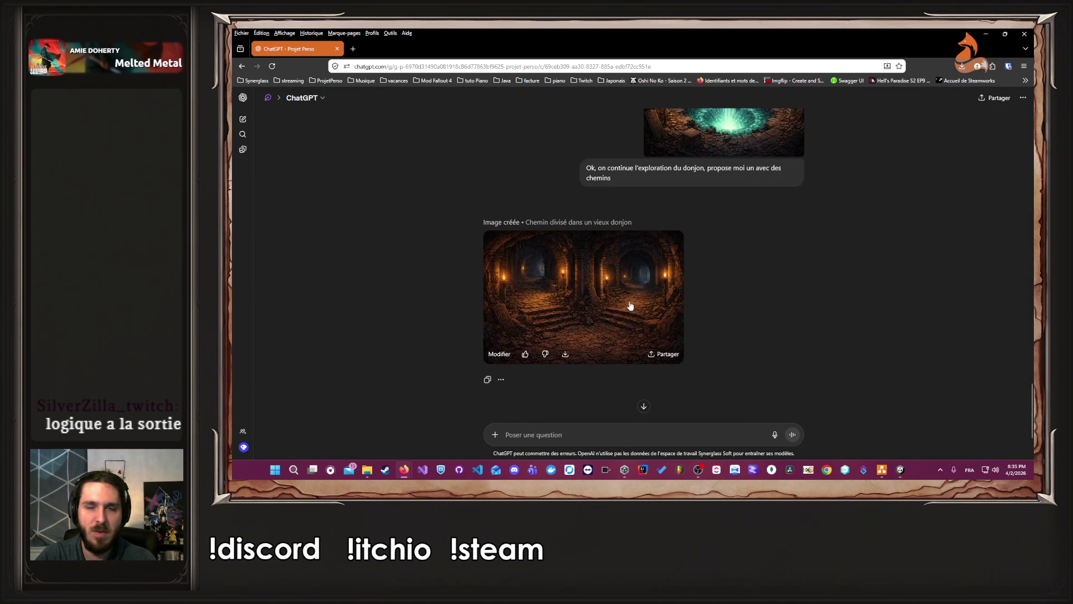
# Attach the saved teal portal image from the downloads folder to a new message
pyautogui.scroll(1, 536, 276)
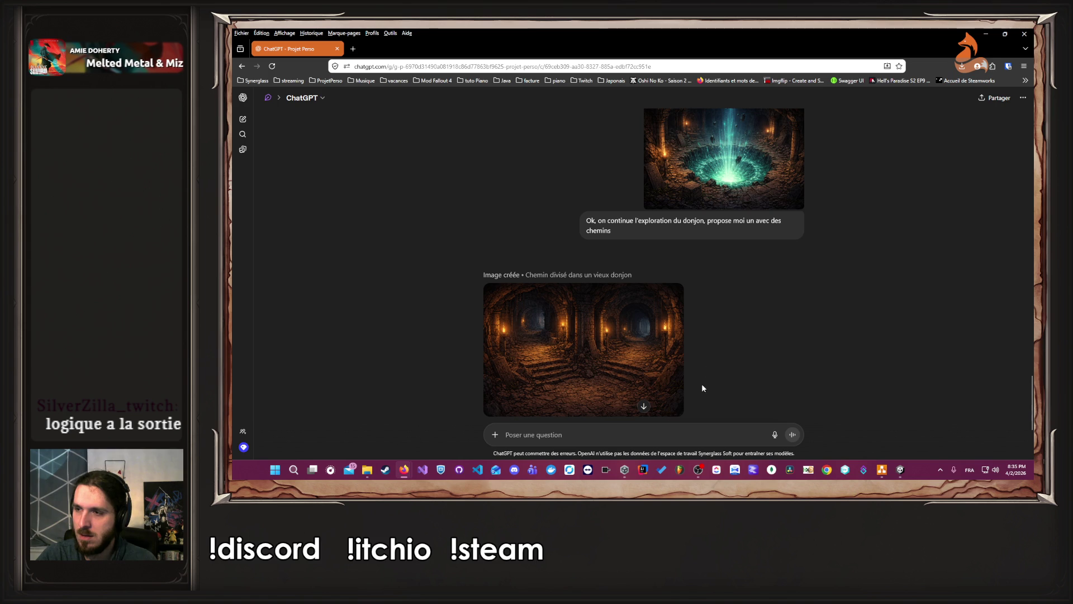
pyautogui.scroll(-3, 703, 388)
pyautogui.scroll(3, 671, 391)
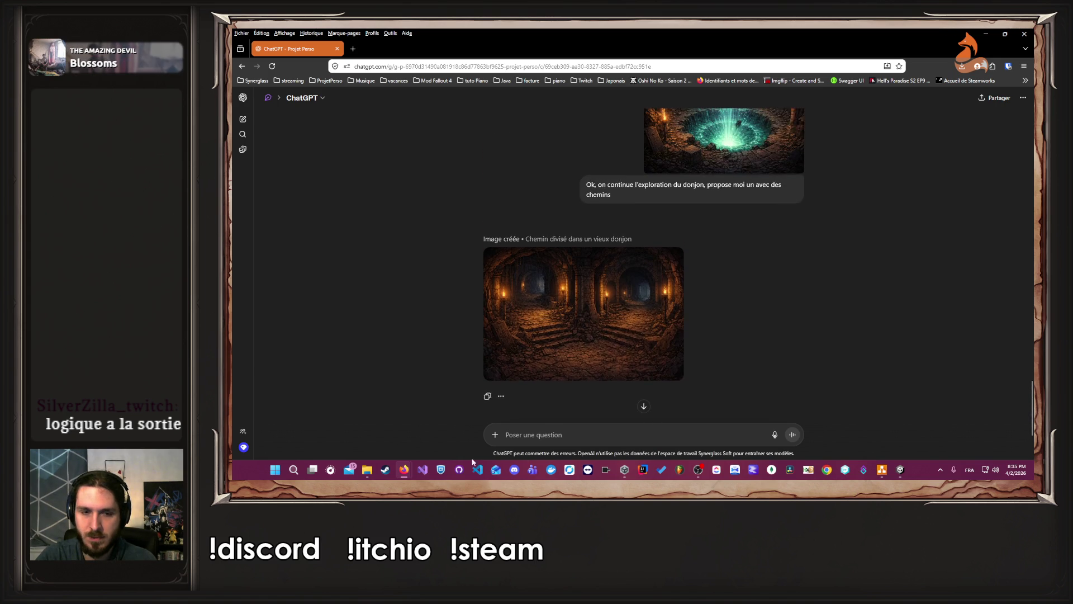
pyautogui.click(367, 469)
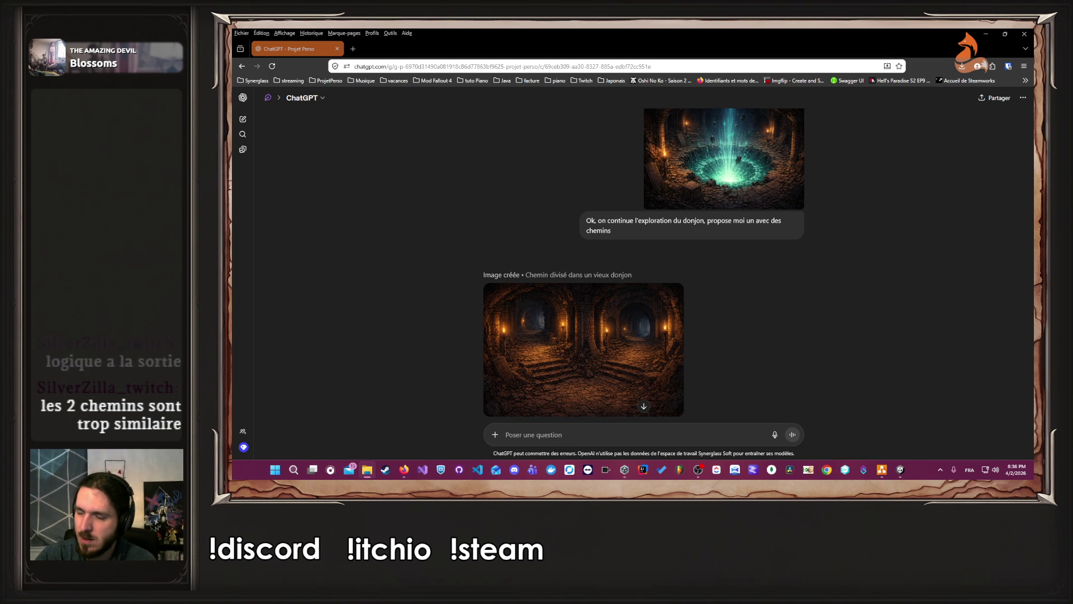
pyautogui.moveTo(794, 280); pyautogui.dragTo(605, 234)
pyautogui.hotkey('ctrl', 'c')
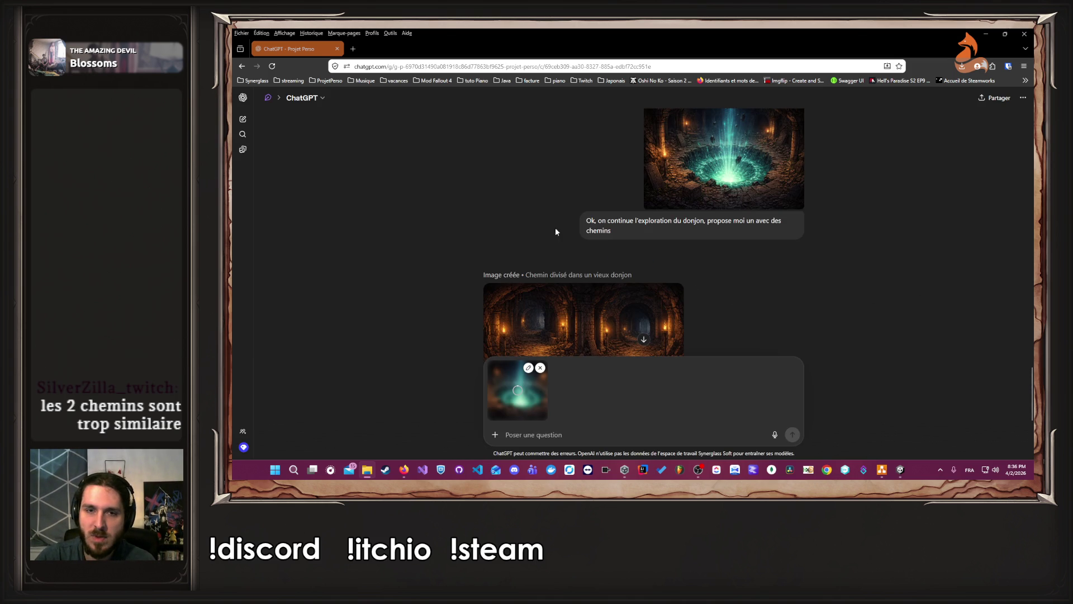
# Reuse the earlier dungeon-exploration request in the draft, adding 'mais qui sont différents (pas trop'
pyautogui.tripleClick(605, 235)
pyautogui.click(576, 431)
pyautogui.hotkey('ctrl', 'v')
pyautogui.write('is qui sont dif')
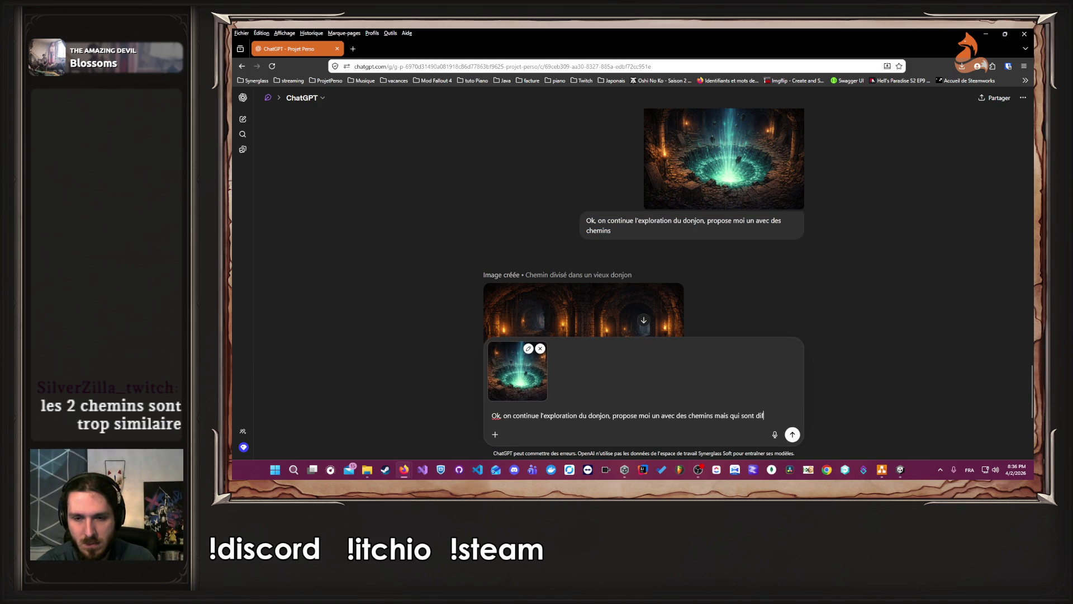
pyautogui.write('férents (pas trop similaireà')
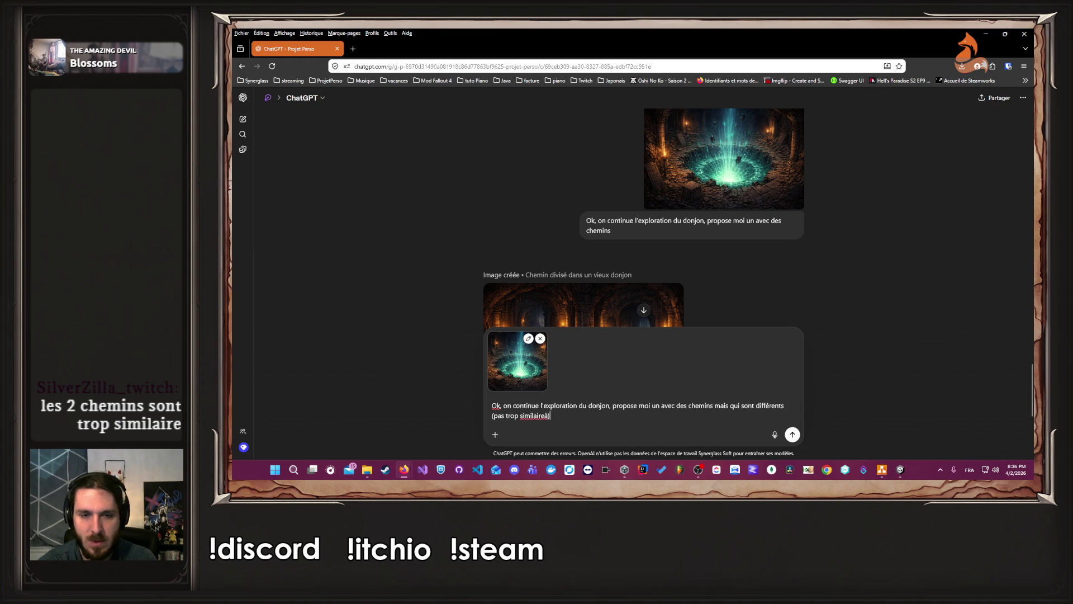
# Send the portal-image request and wait for 'Chemin de l'oubli sous terre' to generate
pyautogui.press('Return')
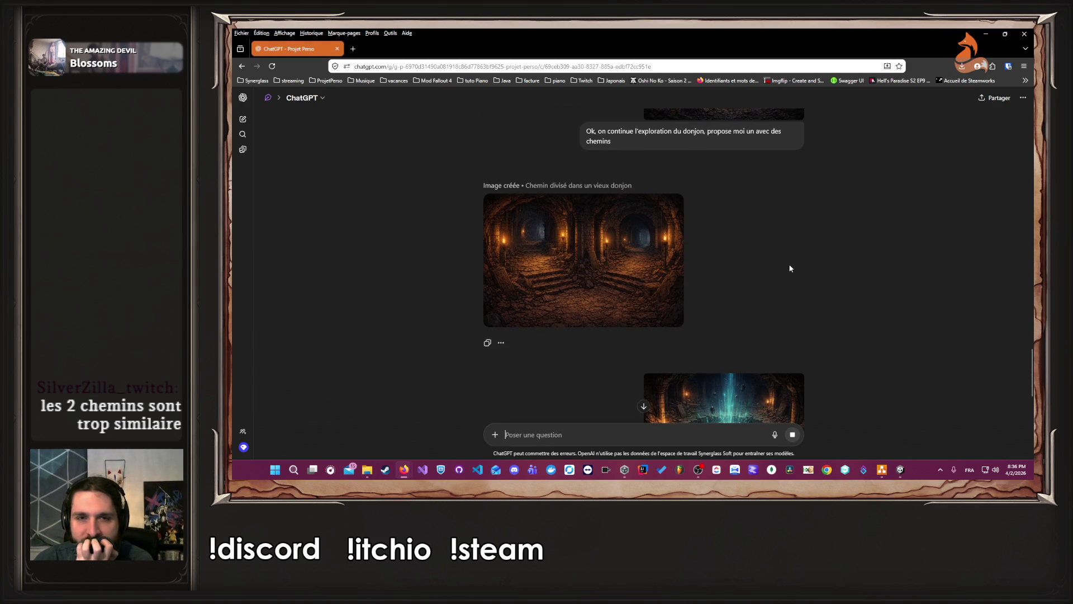
pyautogui.scroll(15, 799, 275)
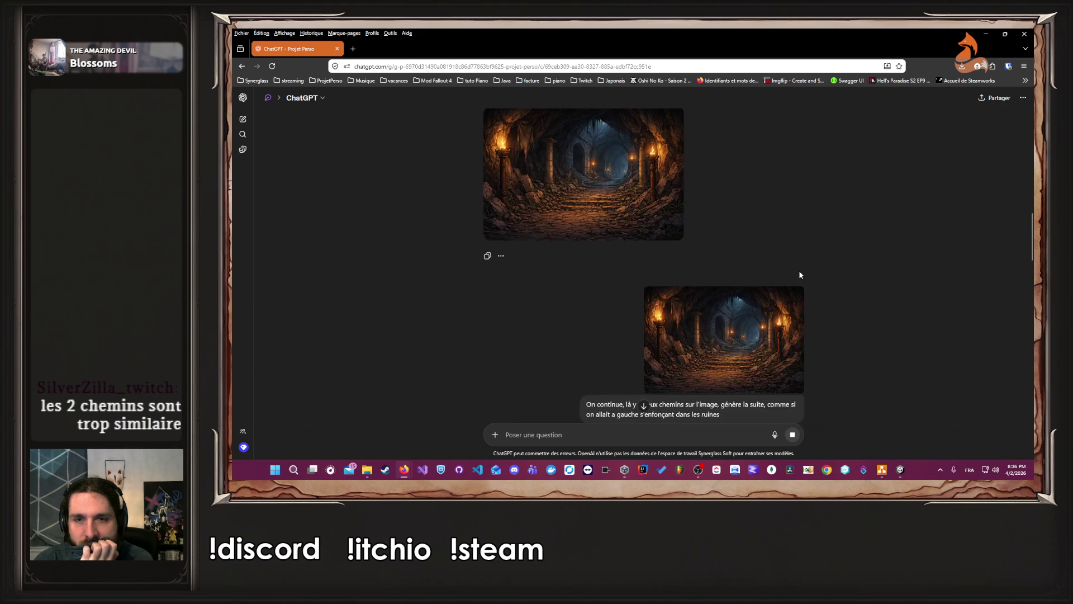
pyautogui.scroll(-10, 800, 274)
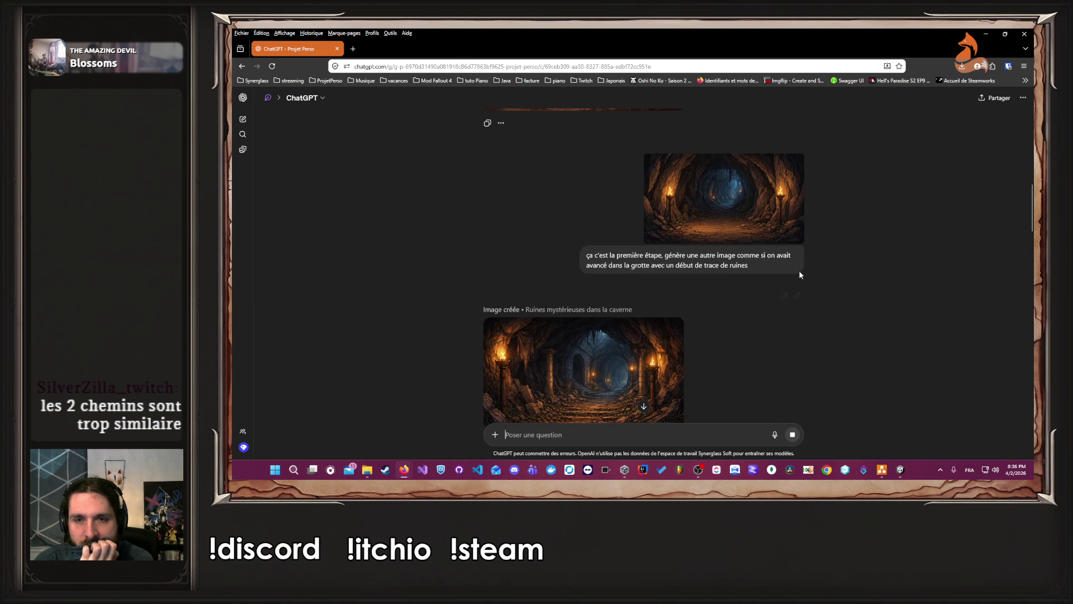
pyautogui.scroll(-10, 799, 274)
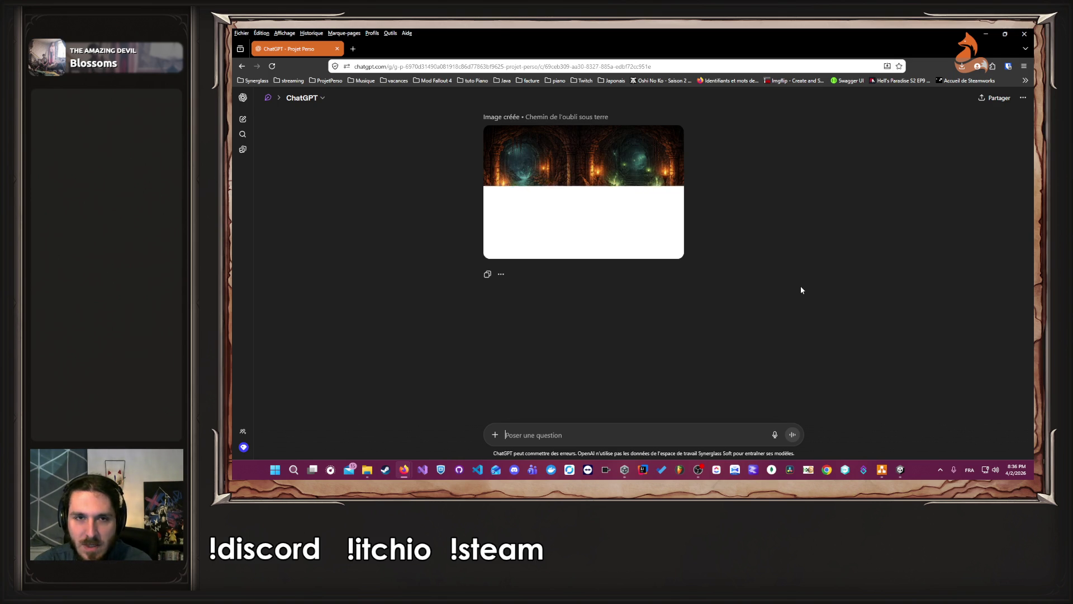
pyautogui.scroll(2, 612, 302)
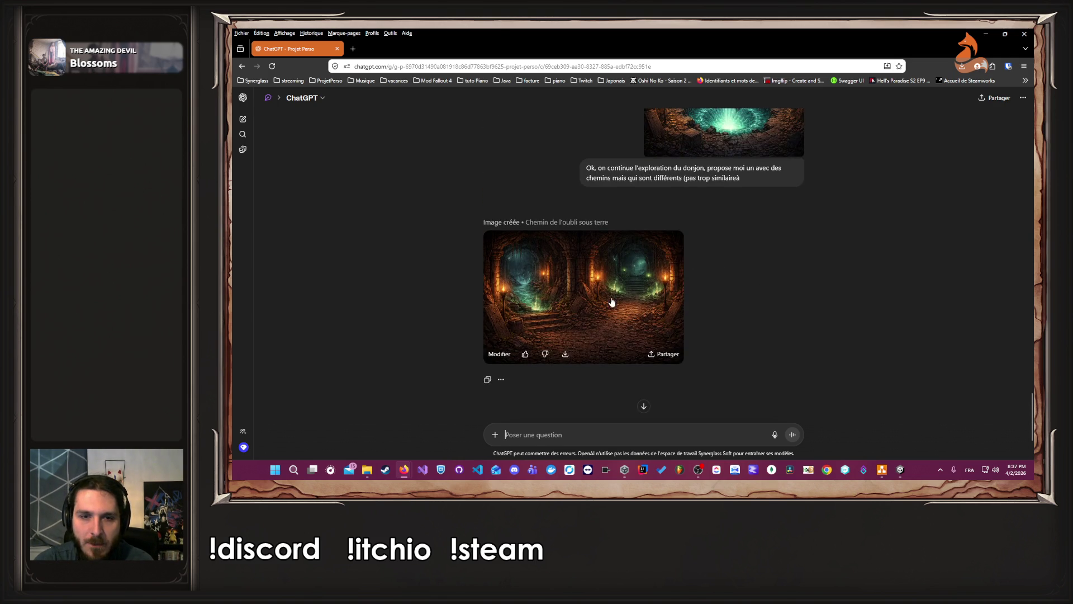
# Open 'Chemin de l'oubli sous terre' full size and download it as a PNG
pyautogui.click(612, 302)
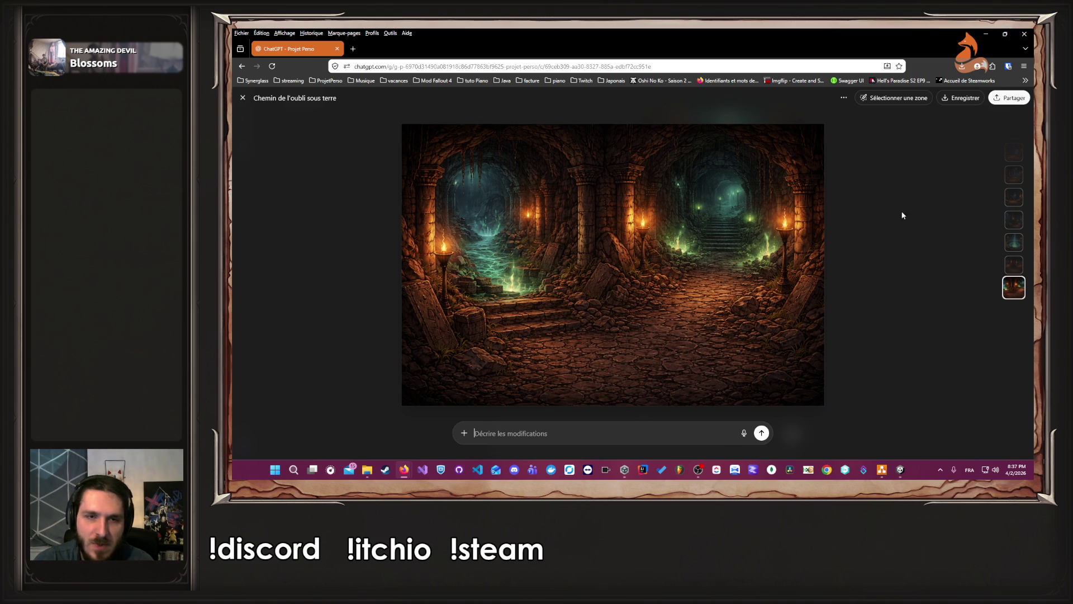
pyautogui.click(962, 101)
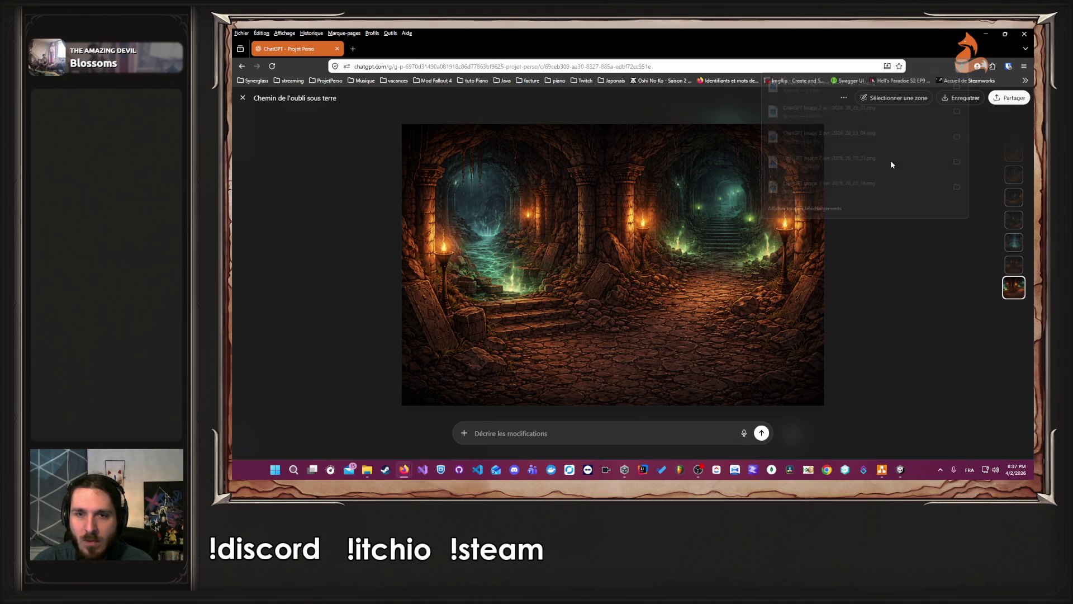
pyautogui.click(881, 470)
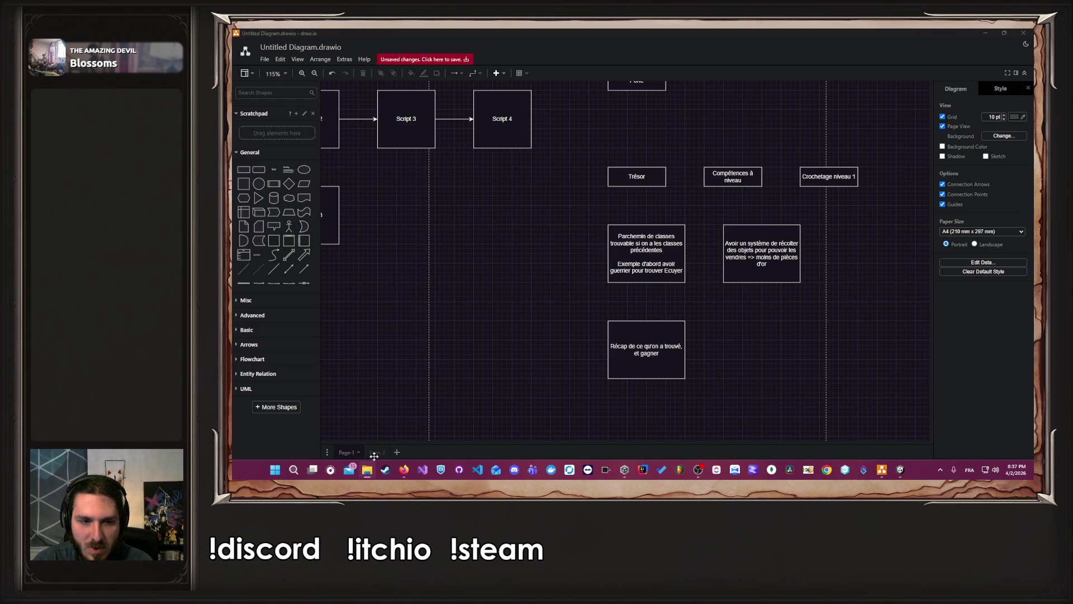
# On Page 2, arrange the cave images into one row ending with the teal portal image
pyautogui.click(381, 455)
pyautogui.scroll(3, 683, 303)
pyautogui.scroll(-3, 684, 303)
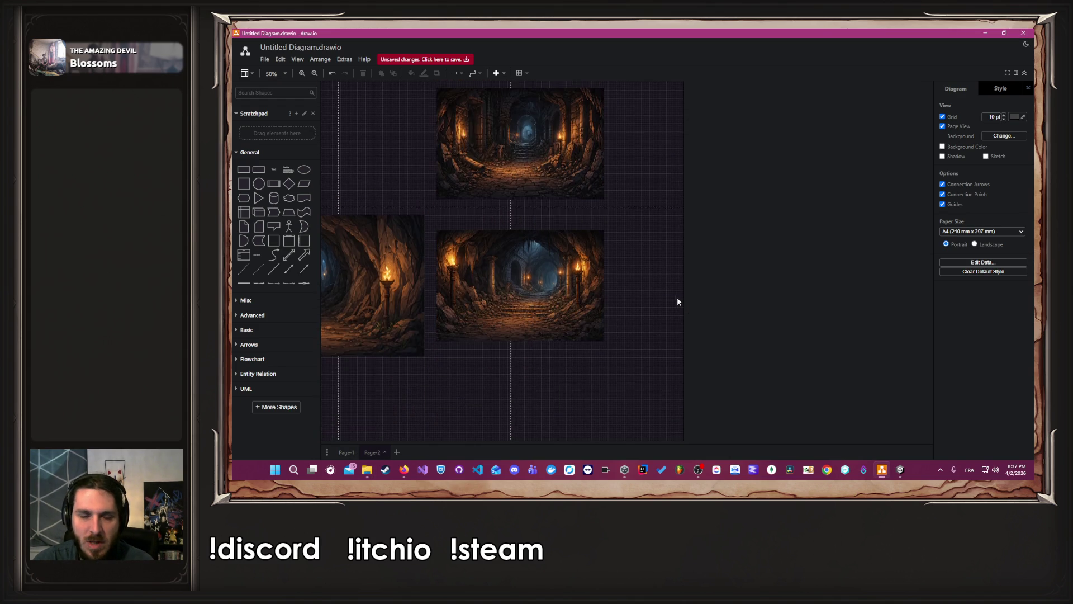
pyautogui.keyDown('ctrl'); pyautogui.scroll(-3, 679, 302); pyautogui.keyUp('ctrl')
pyautogui.moveTo(561, 211)
pyautogui.mouseDown()
pyautogui.moveTo(708, 285)
pyautogui.moveTo(681, 297)
pyautogui.mouseUp()
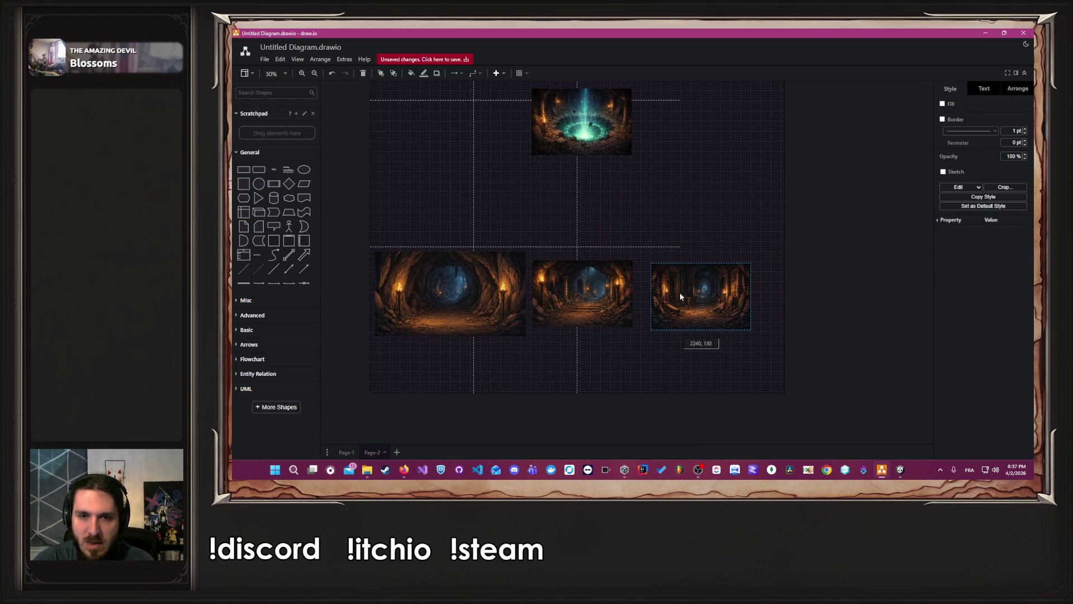
pyautogui.moveTo(579, 145); pyautogui.dragTo(789, 239)
pyautogui.moveTo(814, 310); pyautogui.dragTo(807, 295)
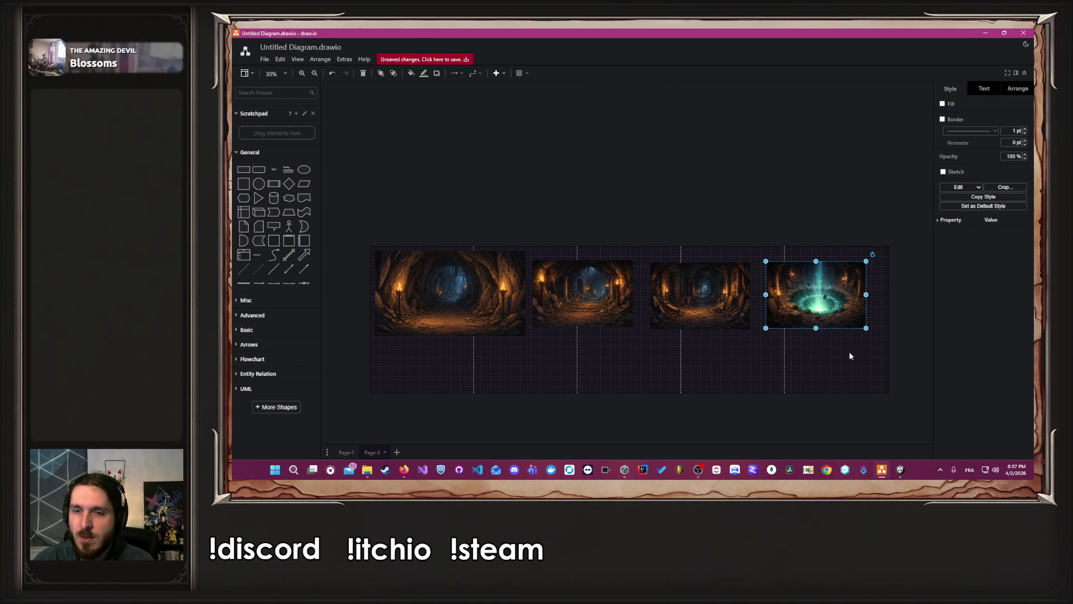
# Paste the double-corridor image and place it right after the portal image in the row
pyautogui.hotkey('ctrl', 'v')
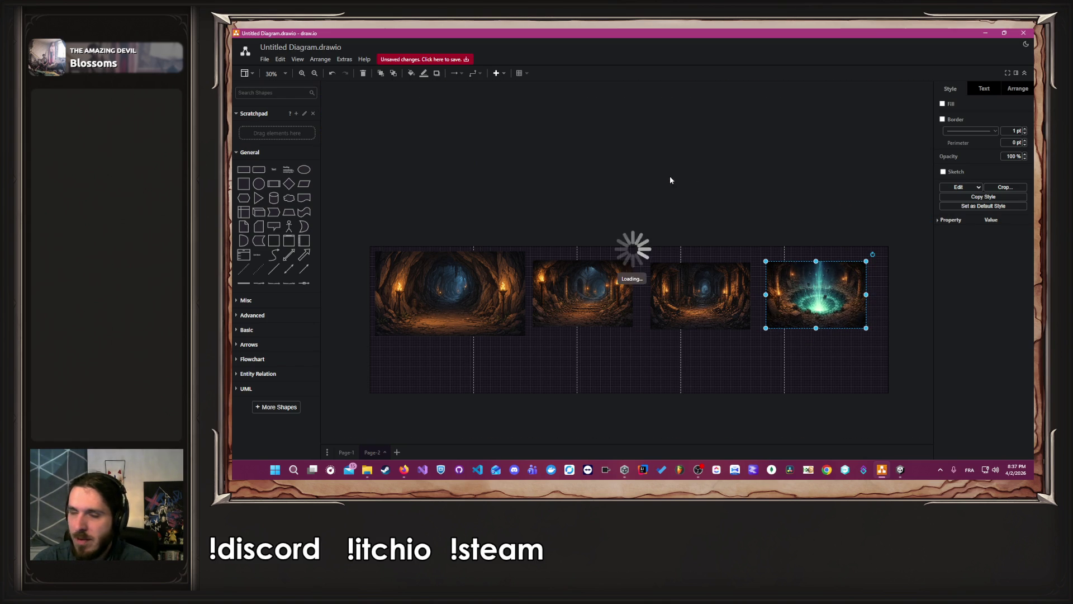
pyautogui.hscroll(3, 670, 223)
pyautogui.moveTo(557, 203); pyautogui.dragTo(776, 288)
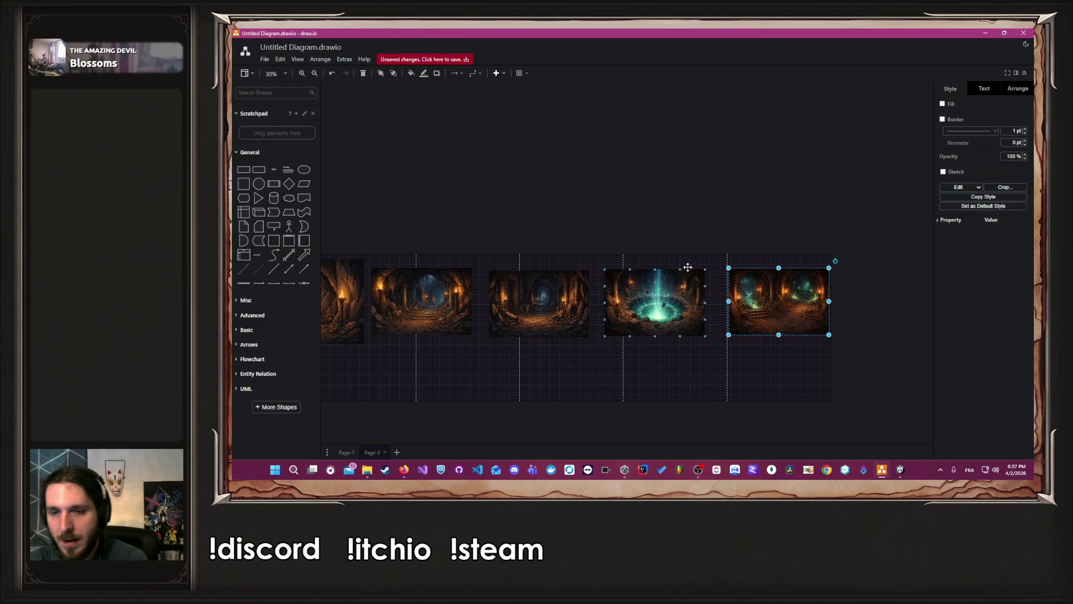
pyautogui.click(611, 211)
pyautogui.moveTo(611, 211); pyautogui.dragTo(644, 222)
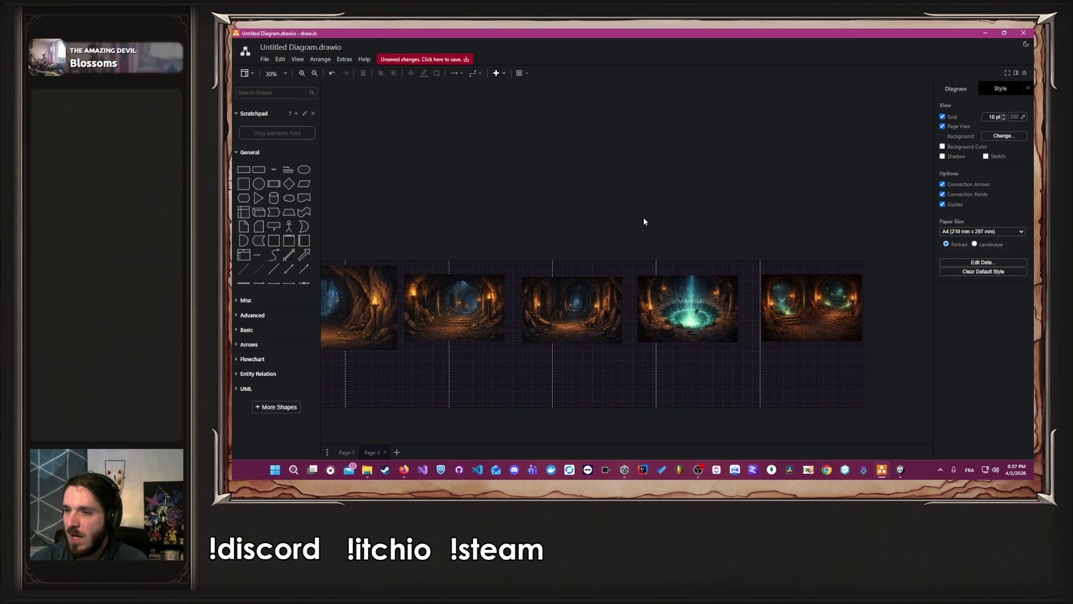
pyautogui.hscroll(-3, 671, 188)
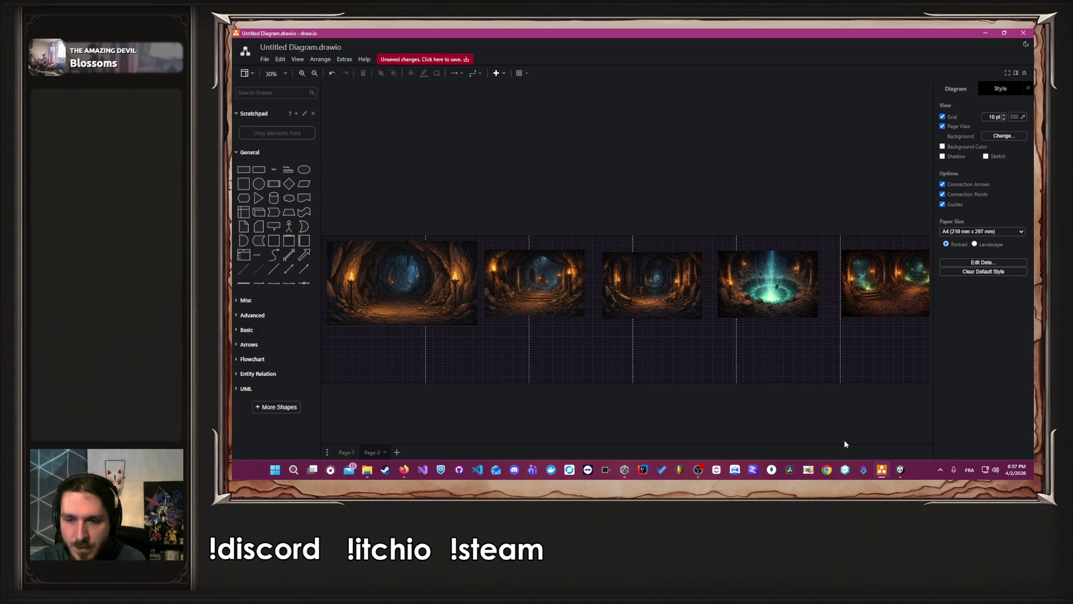
pyautogui.click(403, 471)
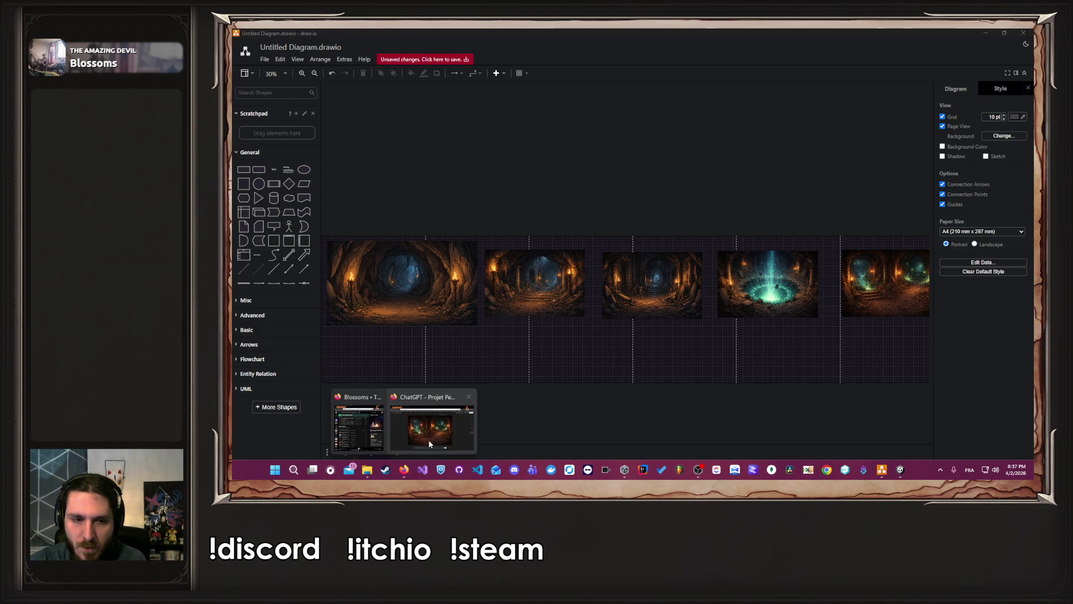
# Attach the double-corridor image and ask for a barracks where skeletons and zombies rest
pyautogui.click(426, 436)
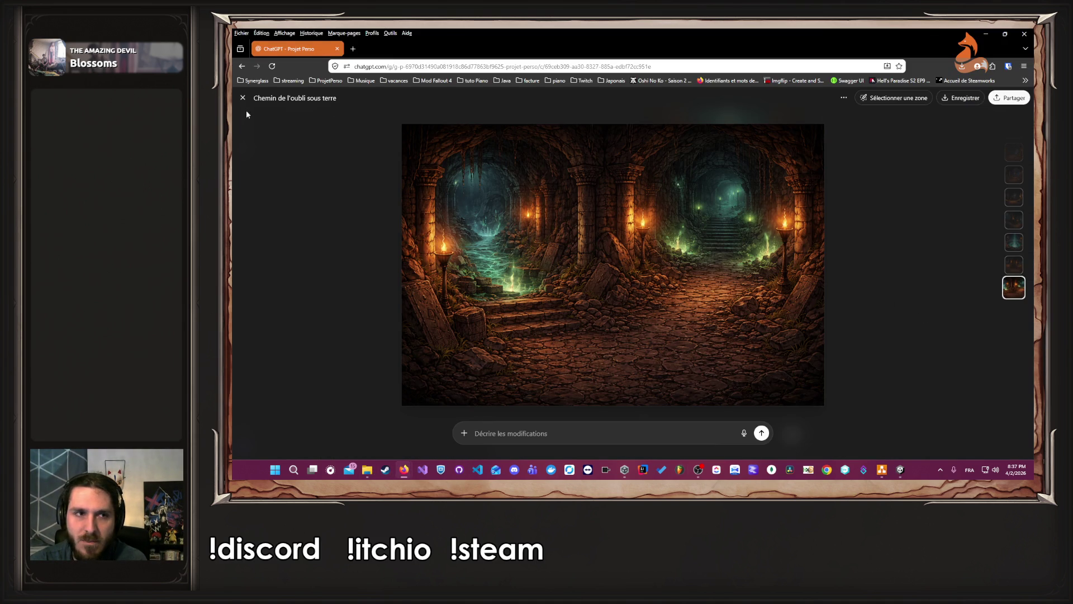
pyautogui.click(242, 98)
pyautogui.moveTo(584, 291)
pyautogui.mouseDown()
pyautogui.moveTo(749, 246)
pyautogui.moveTo(636, 424)
pyautogui.mouseUp()
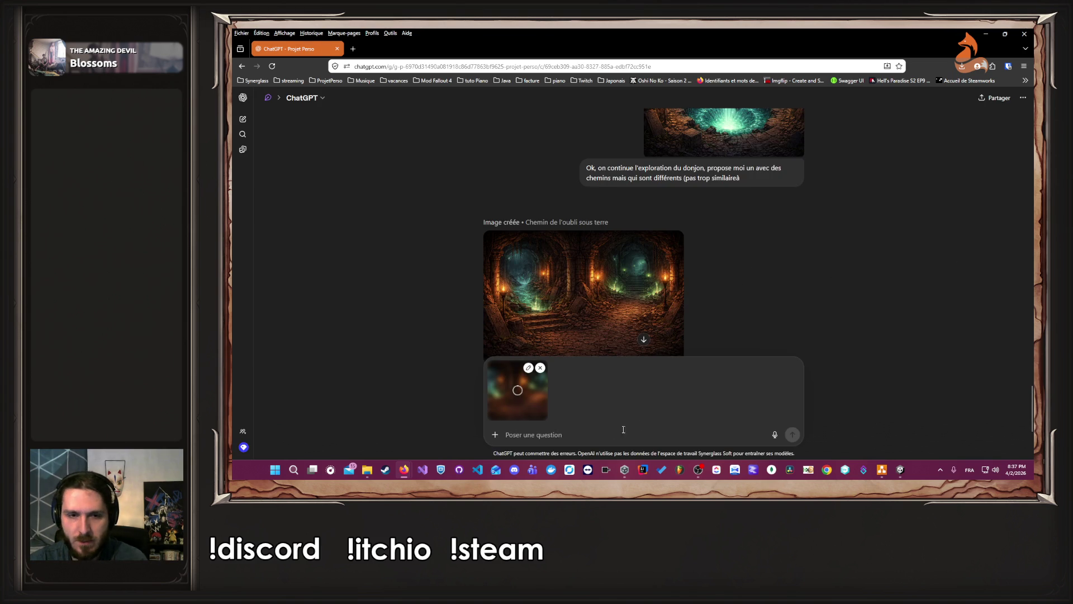
pyautogui.write('On co')
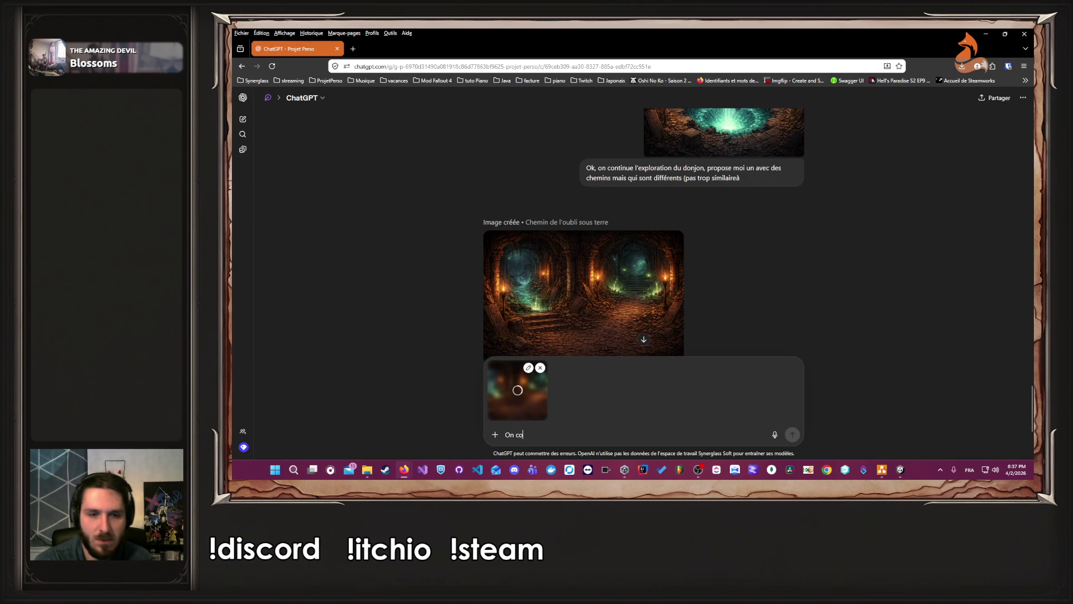
pyautogui.write('ntinue, où o')
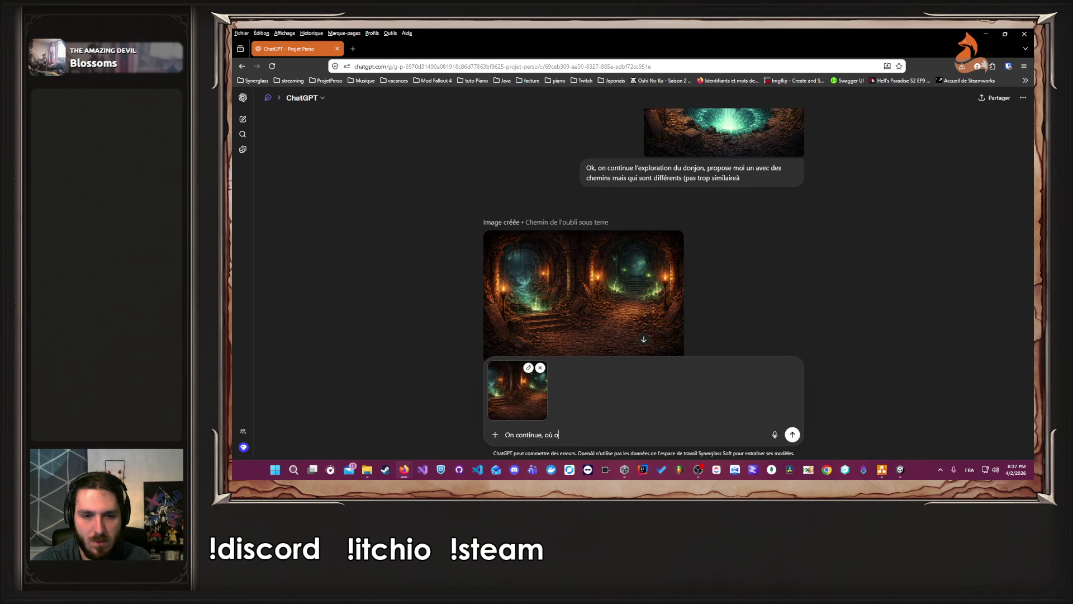
pyautogui.write('n arrive à un')
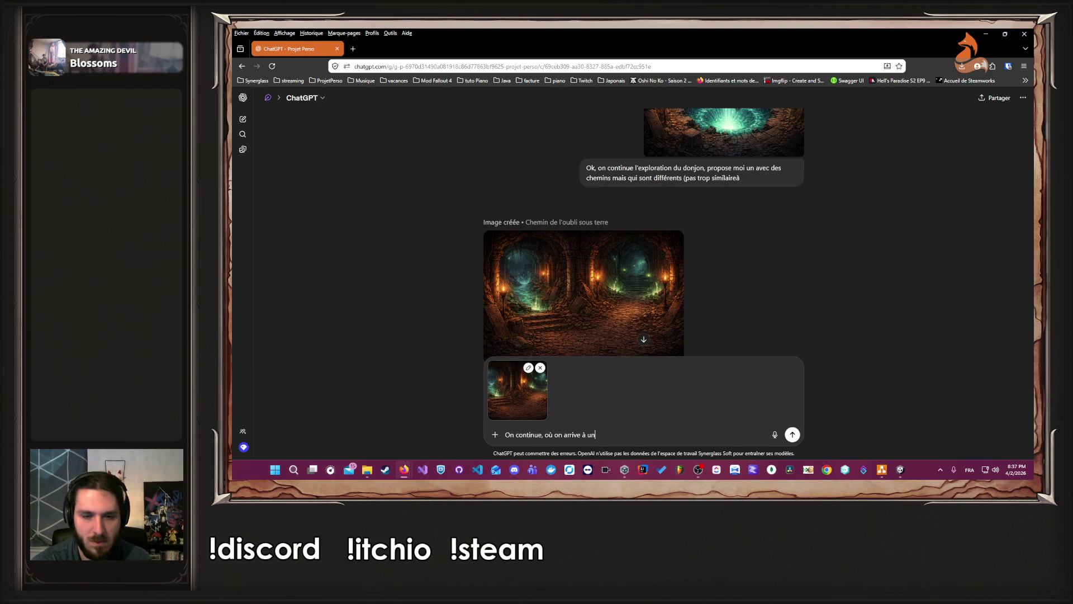
pyautogui.write(' genre de baraquement')
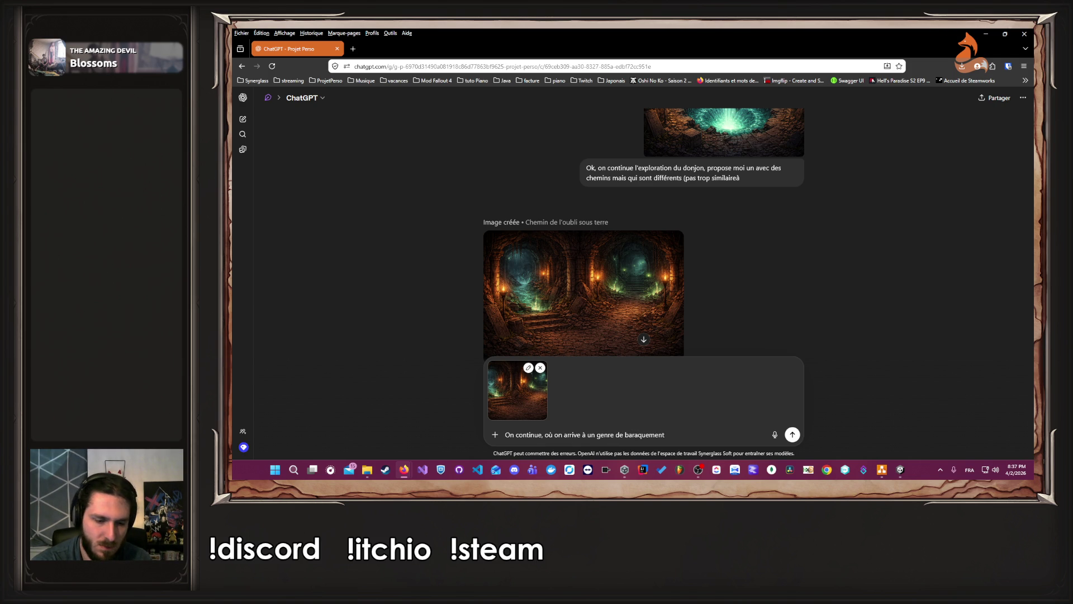
pyautogui.write(' où des squel')
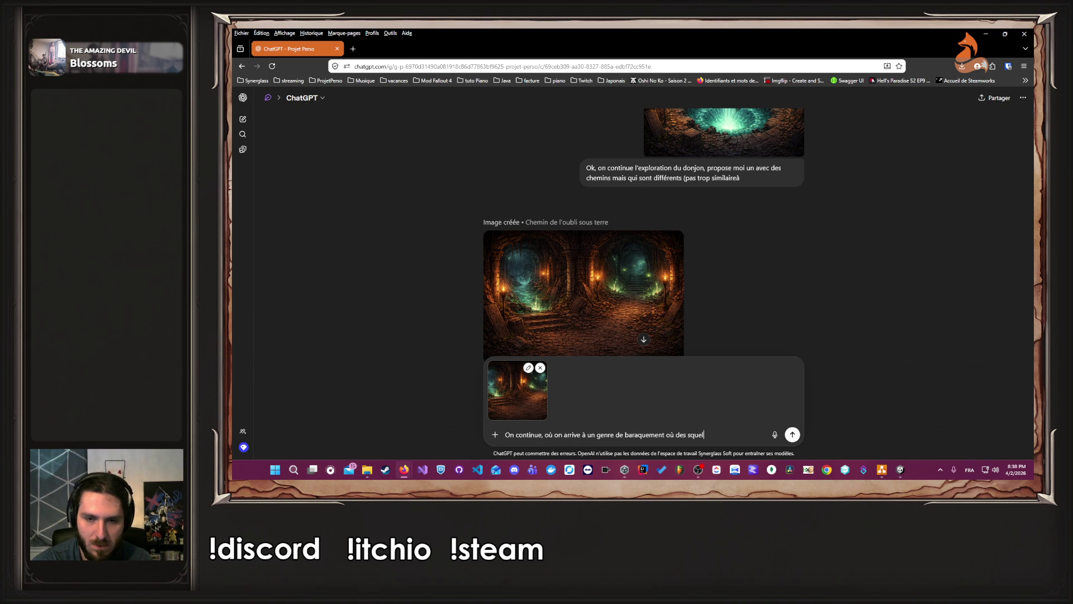
pyautogui.write('ettes et des zombis pourrait se')
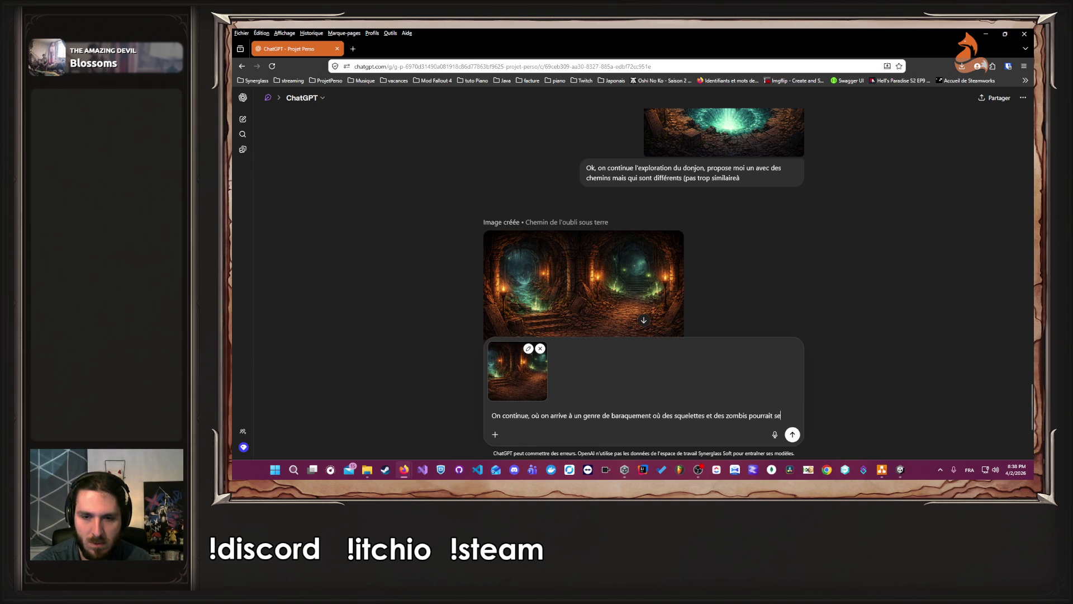
pyautogui.write(' reposer')
pyautogui.press('Return')
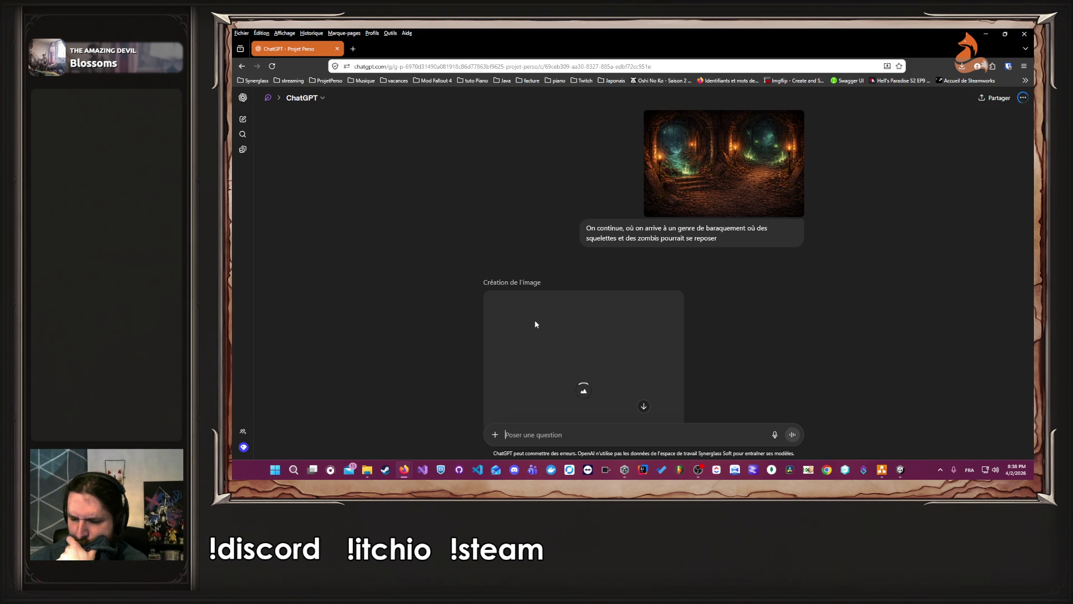
# View the 'Quartiers souterrains des morts-vivants' image at full size, then close the viewer
pyautogui.scroll(-2, 565, 277)
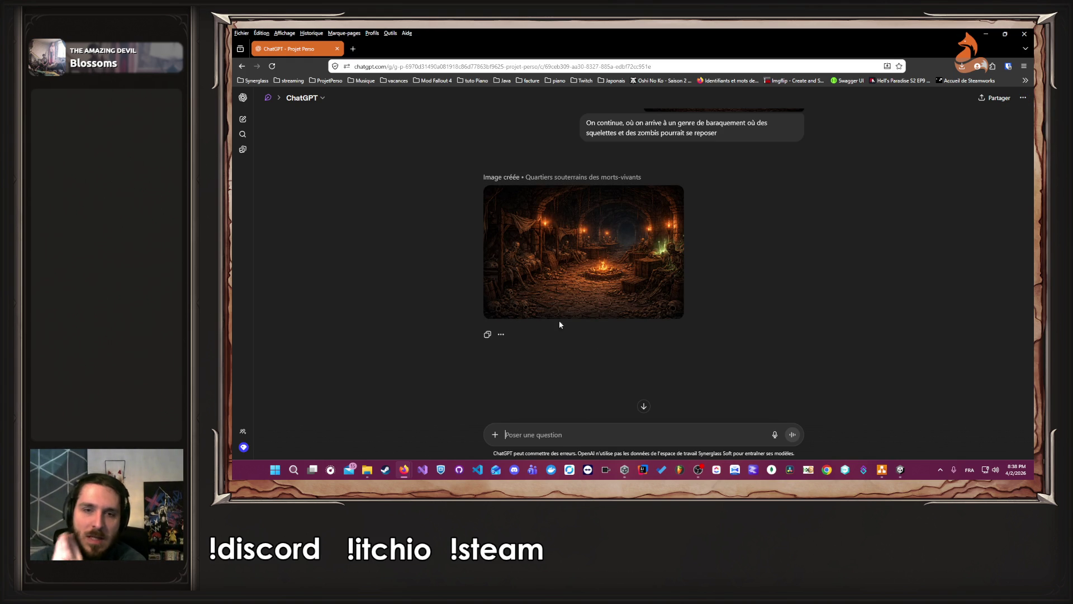
pyautogui.click(603, 249)
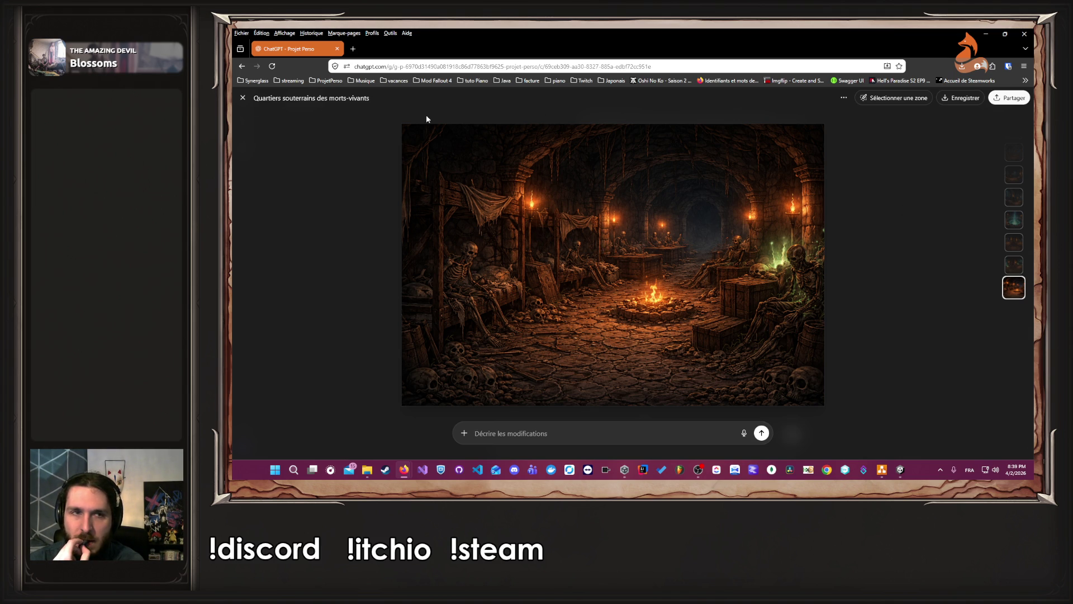
pyautogui.click(241, 99)
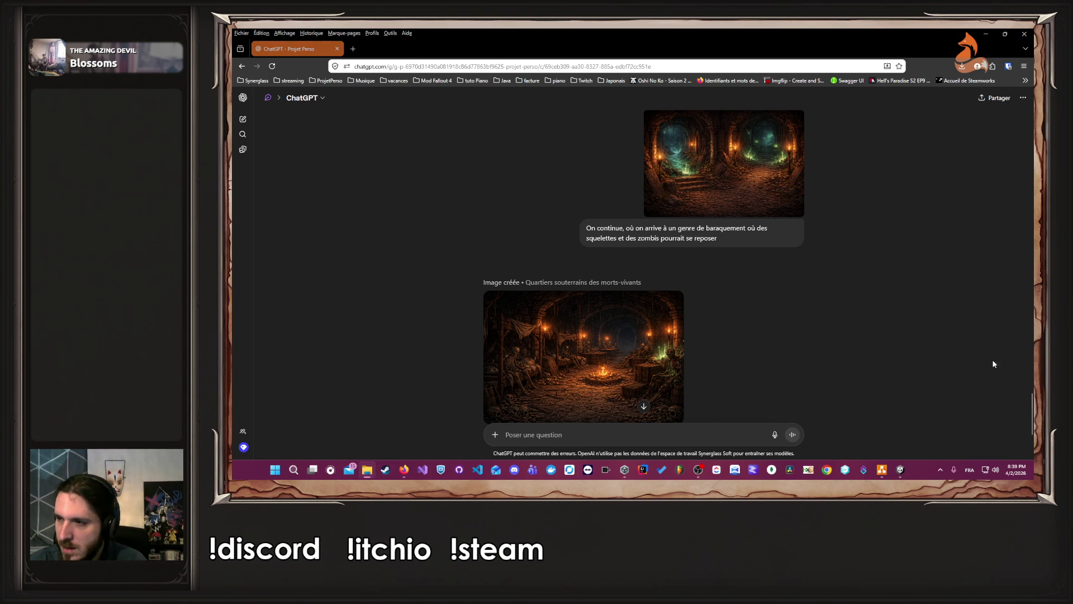
# Attach the undead-quarters image and resend the prompt ending with 'qui ressemble à une caserne'
pyautogui.moveTo(615, 357); pyautogui.dragTo(659, 283)
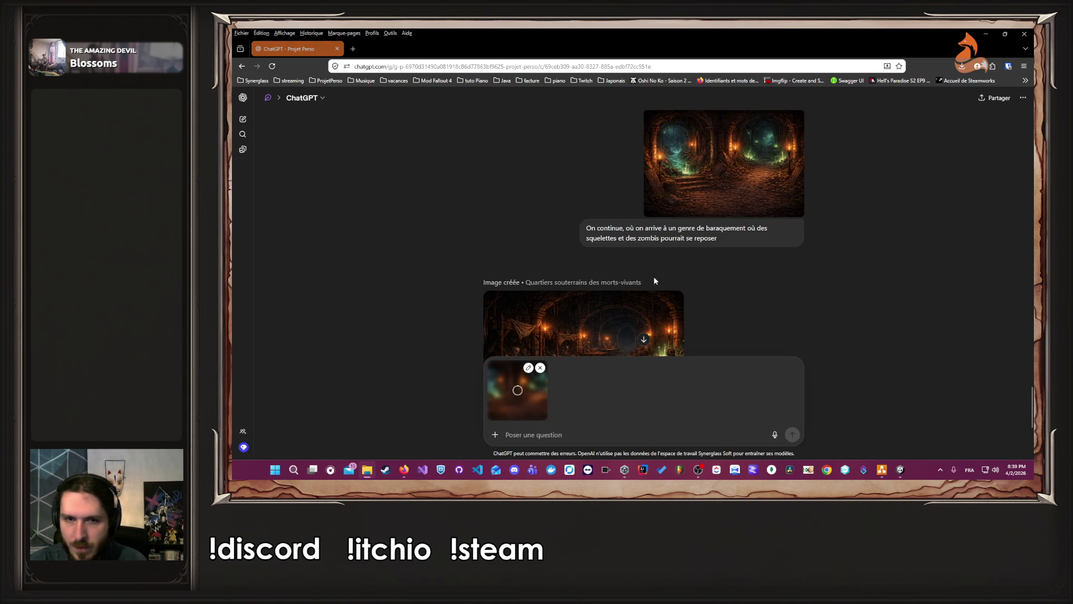
pyautogui.click(542, 442)
pyautogui.write('On continue, où on arrive à un genre de baraquement où des squelettes et des zombis pourrait se reposer')
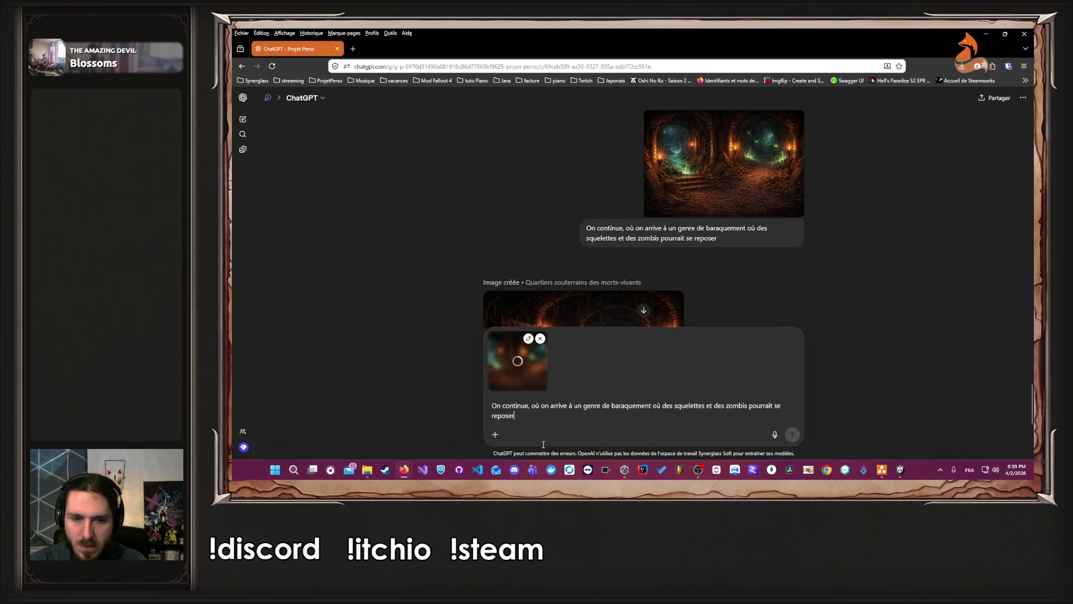
pyautogui.moveTo(677, 413); pyautogui.dragTo(654, 405)
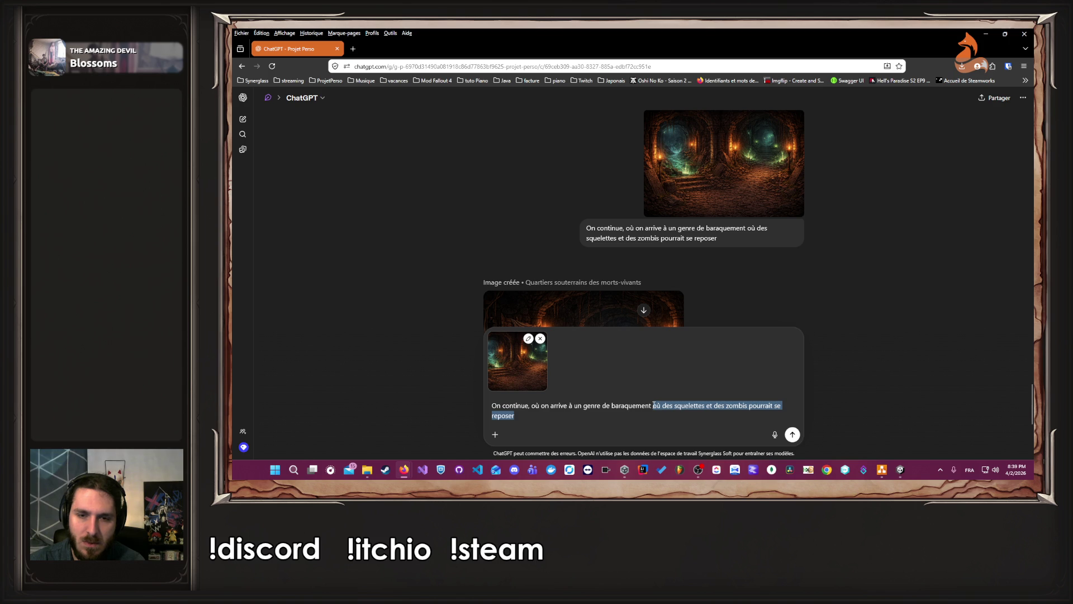
pyautogui.press('BackSpace')
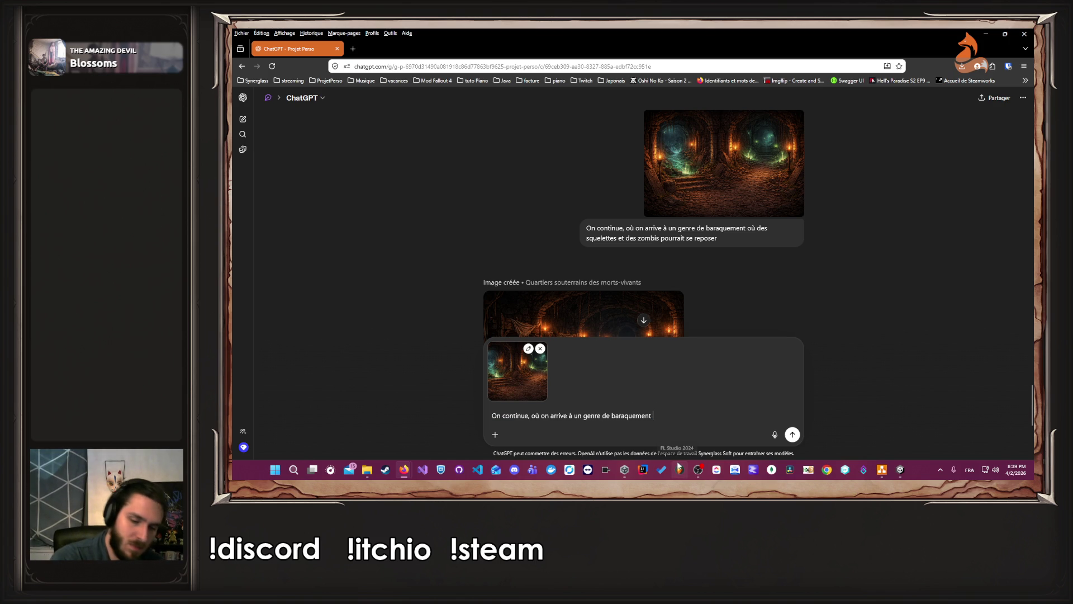
pyautogui.write('qui ressemble')
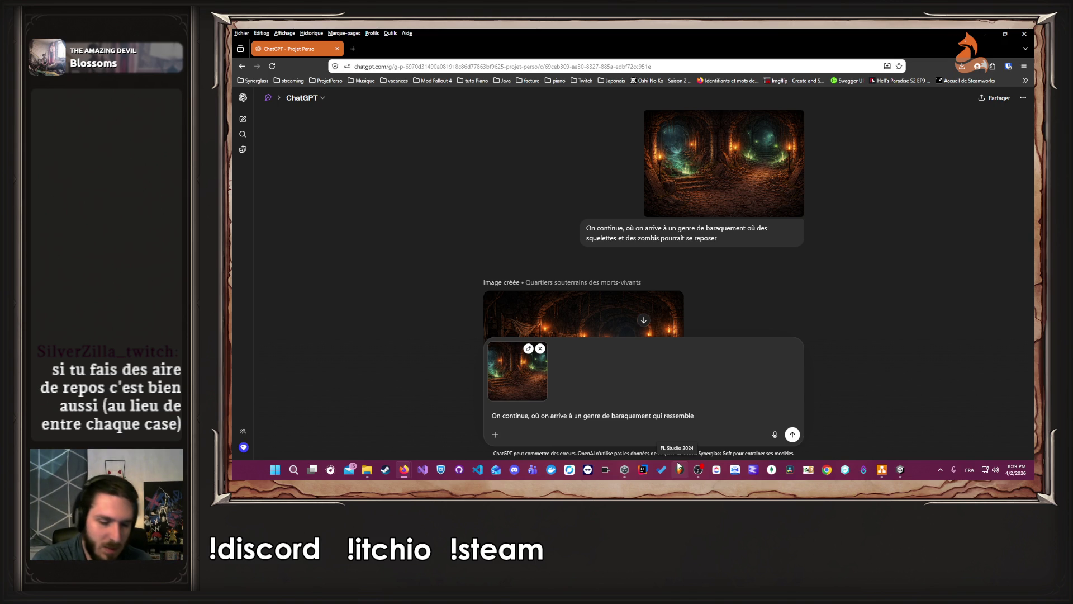
pyautogui.write(' à une caserne')
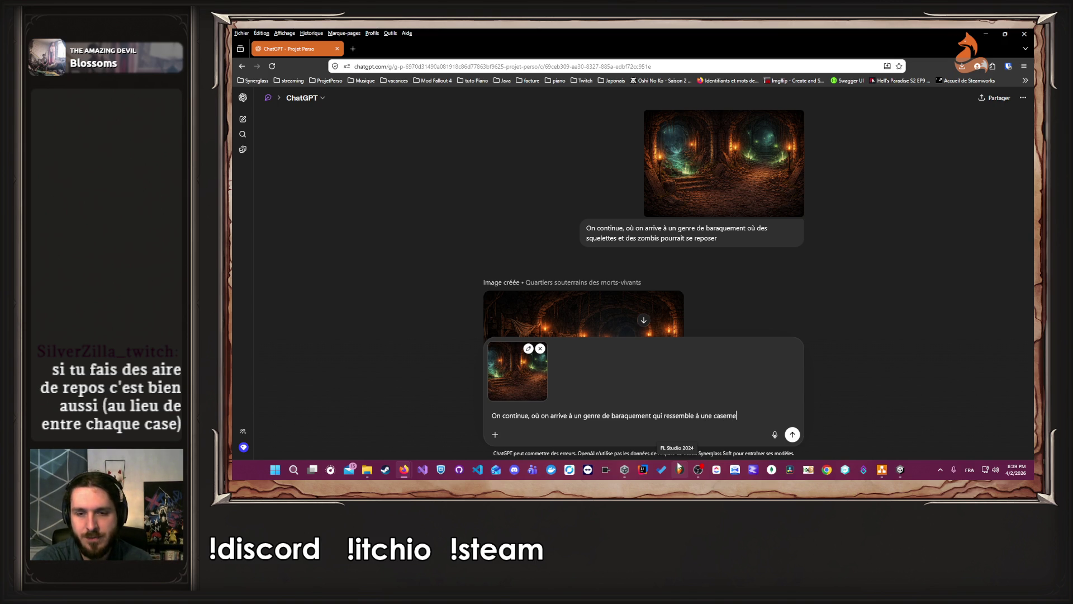
pyautogui.press('Return')
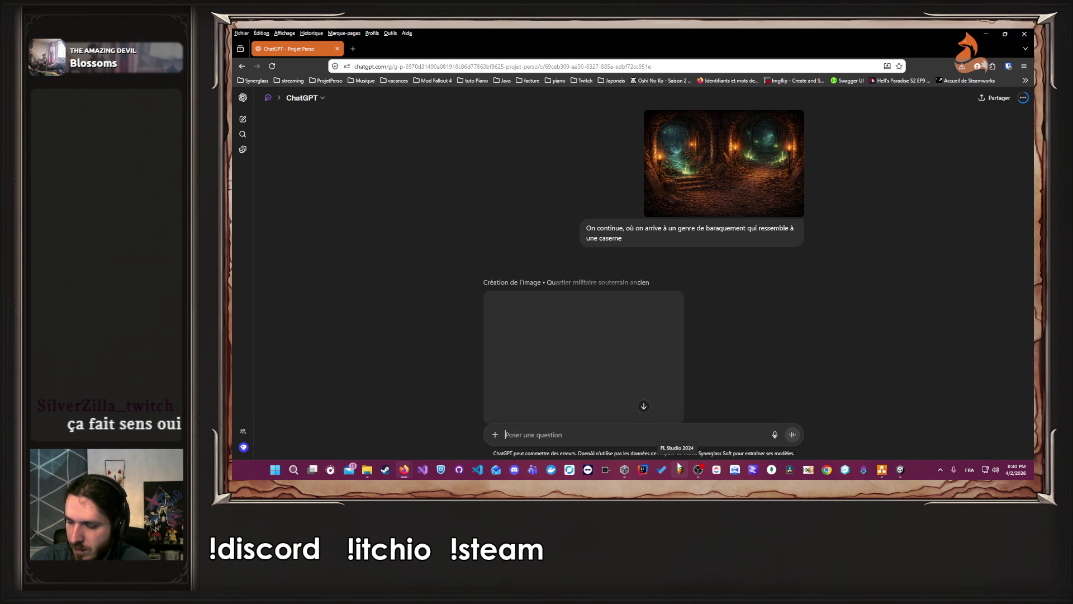
# Download the finished 'Quartier militaire souterrain ancien' barracks image as a PNG
pyautogui.scroll(-3, 729, 316)
pyautogui.scroll(1, 735, 316)
pyautogui.scroll(5, 739, 322)
pyautogui.scroll(-7, 739, 322)
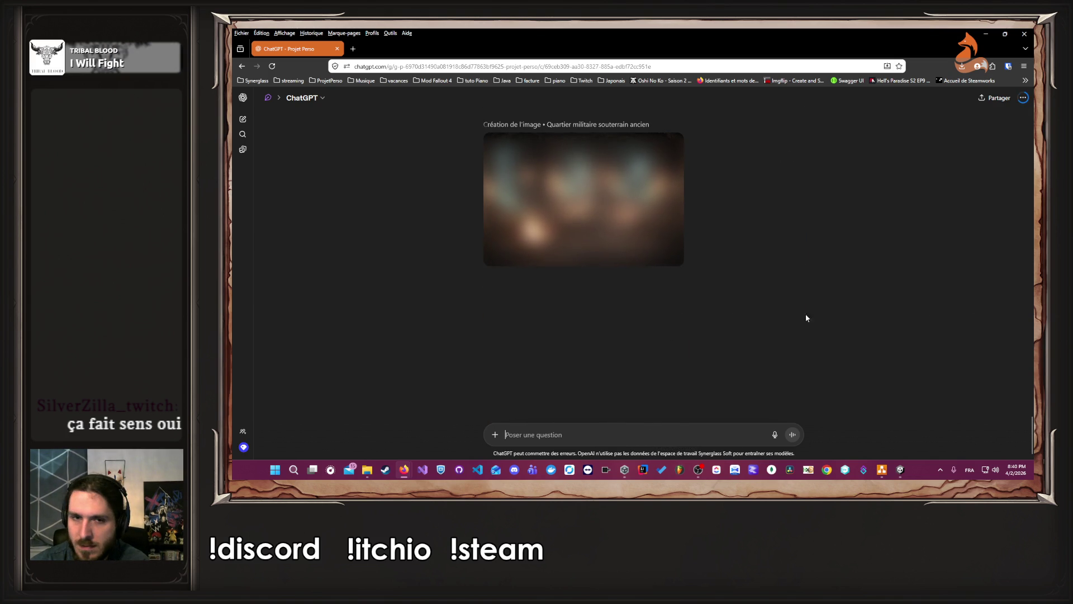
pyautogui.scroll(2, 779, 307)
pyautogui.click(882, 470)
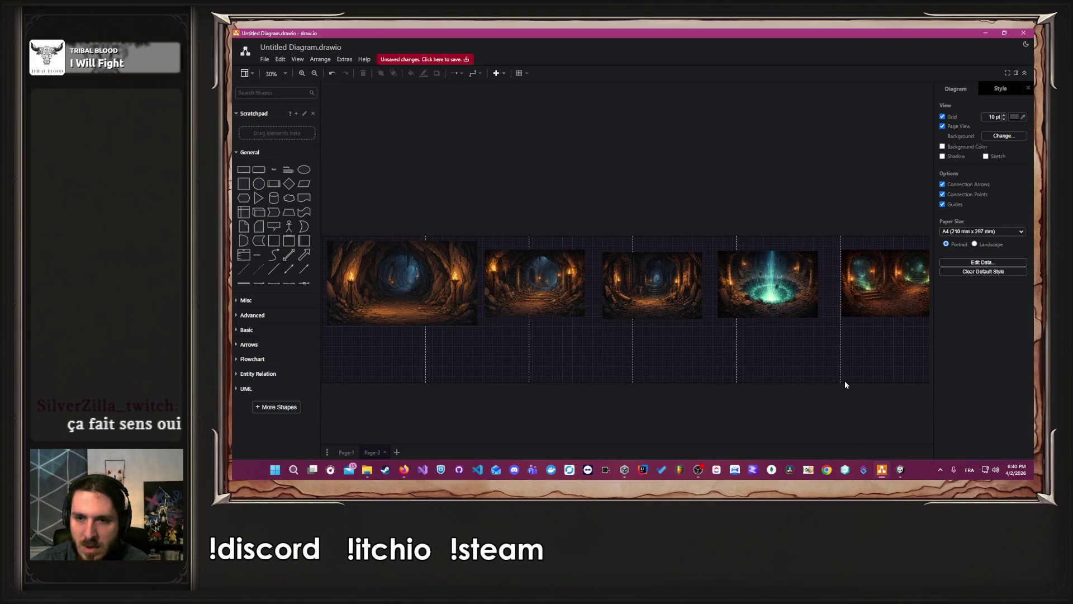
pyautogui.click(883, 469)
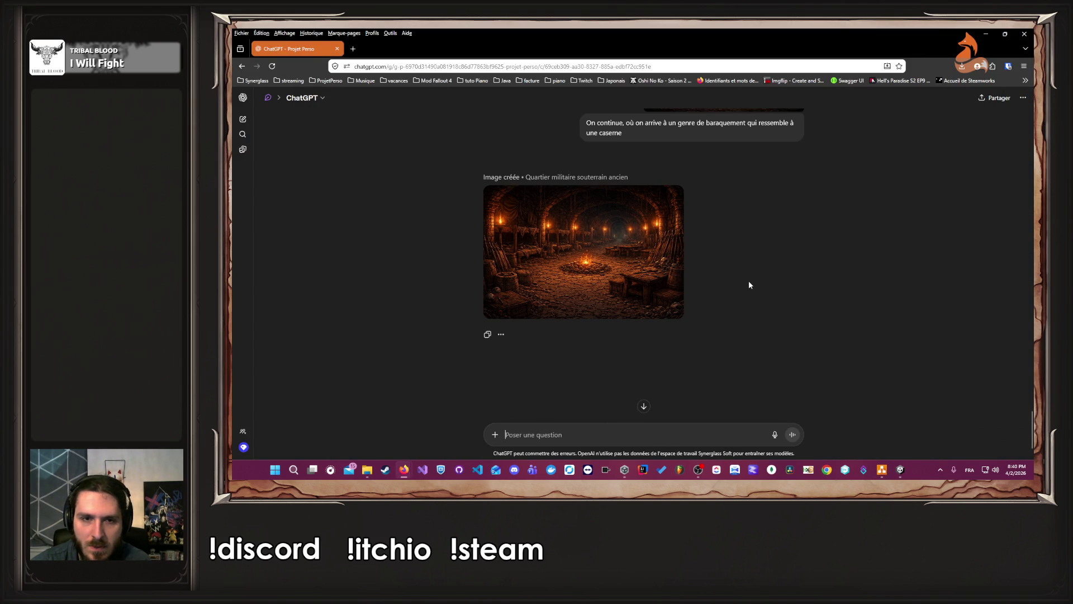
pyautogui.click(587, 255)
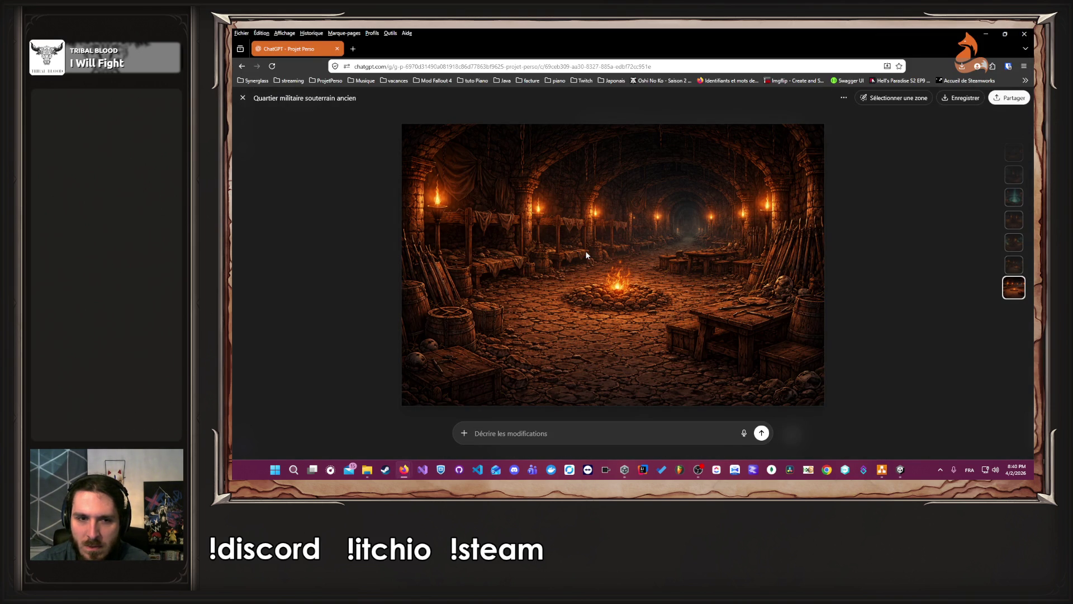
pyautogui.click(961, 99)
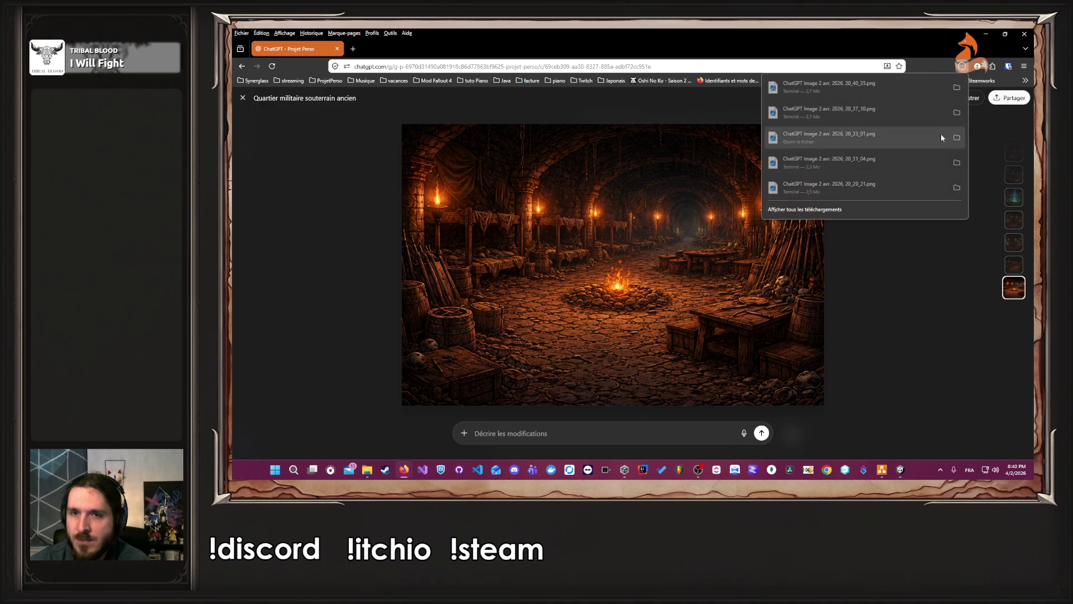
pyautogui.click(882, 470)
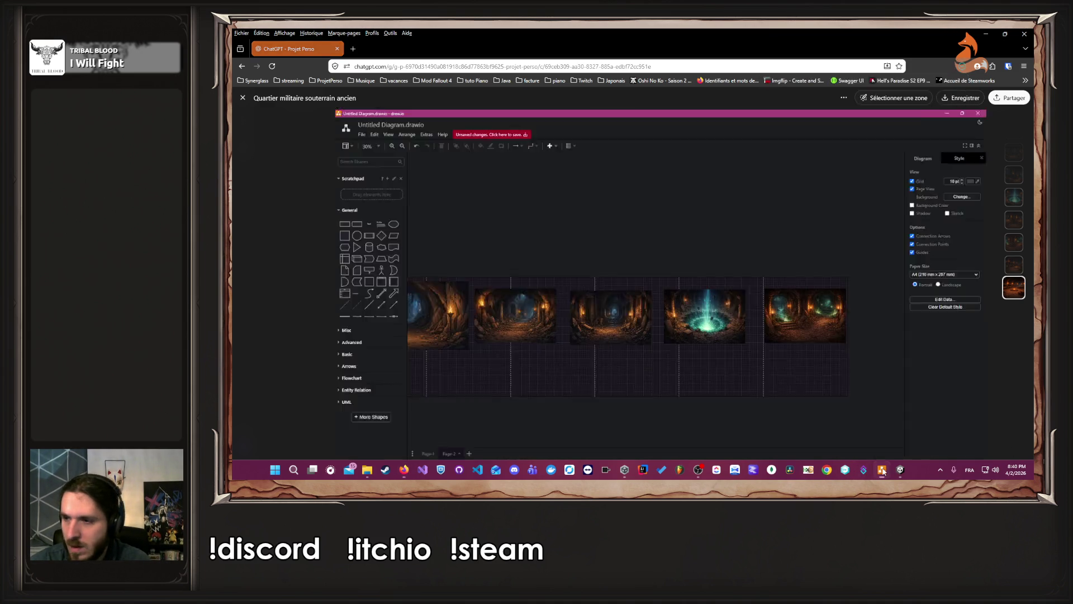
# Drop the downloaded barracks PNG at the right end of the dungeon image row
pyautogui.moveTo(852, 381); pyautogui.dragTo(703, 344)
pyautogui.moveTo(716, 246)
pyautogui.mouseDown()
pyautogui.moveTo(744, 254)
pyautogui.moveTo(785, 301)
pyautogui.moveTo(779, 255)
pyautogui.mouseUp()
pyautogui.moveTo(778, 254); pyautogui.dragTo(776, 255)
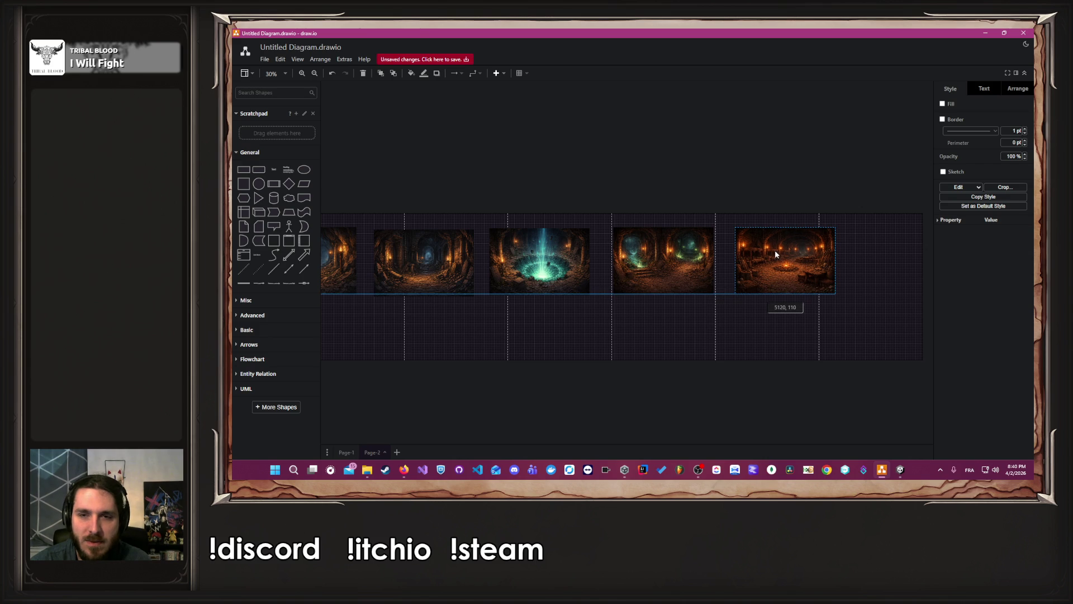
pyautogui.click(491, 334)
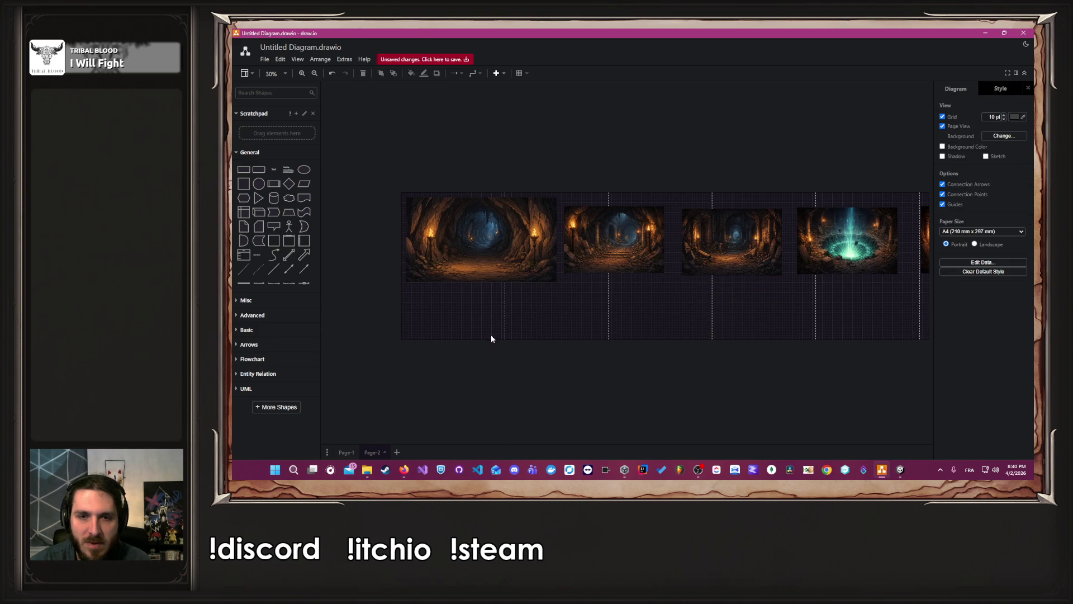
pyautogui.hscroll(3, 514, 317)
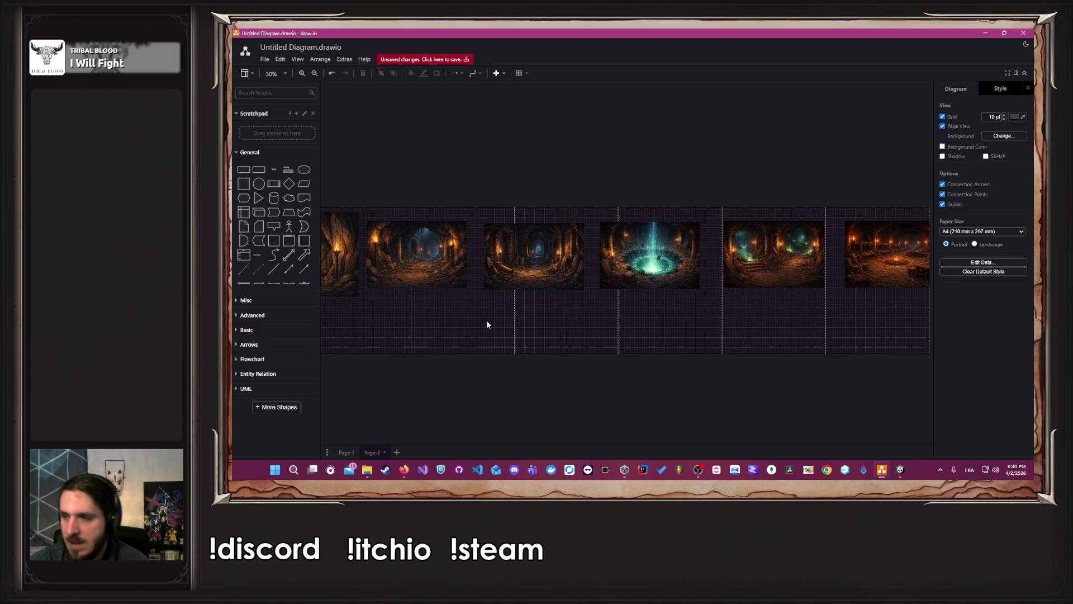
pyautogui.hscroll(3, 650, 344)
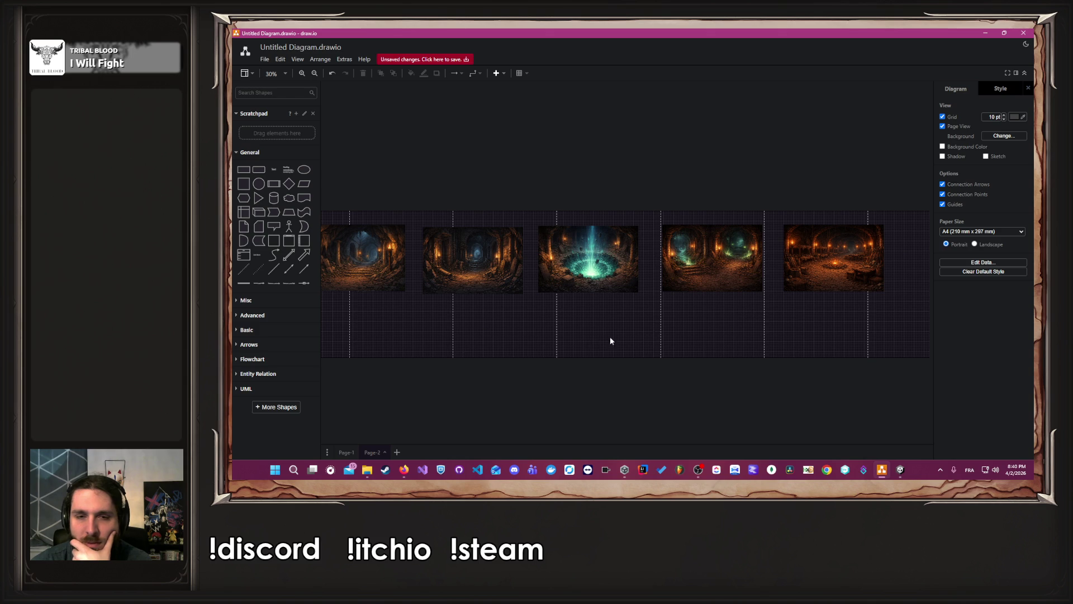
pyautogui.hscroll(-3, 587, 340)
pyautogui.moveTo(490, 359); pyautogui.dragTo(472, 353)
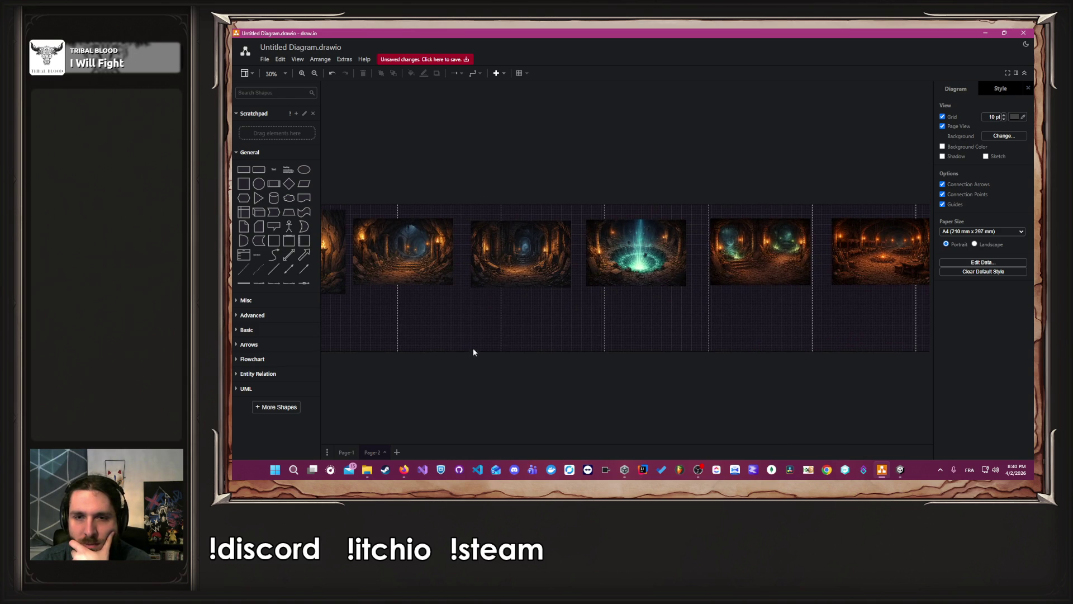
pyautogui.hscroll(5, 648, 337)
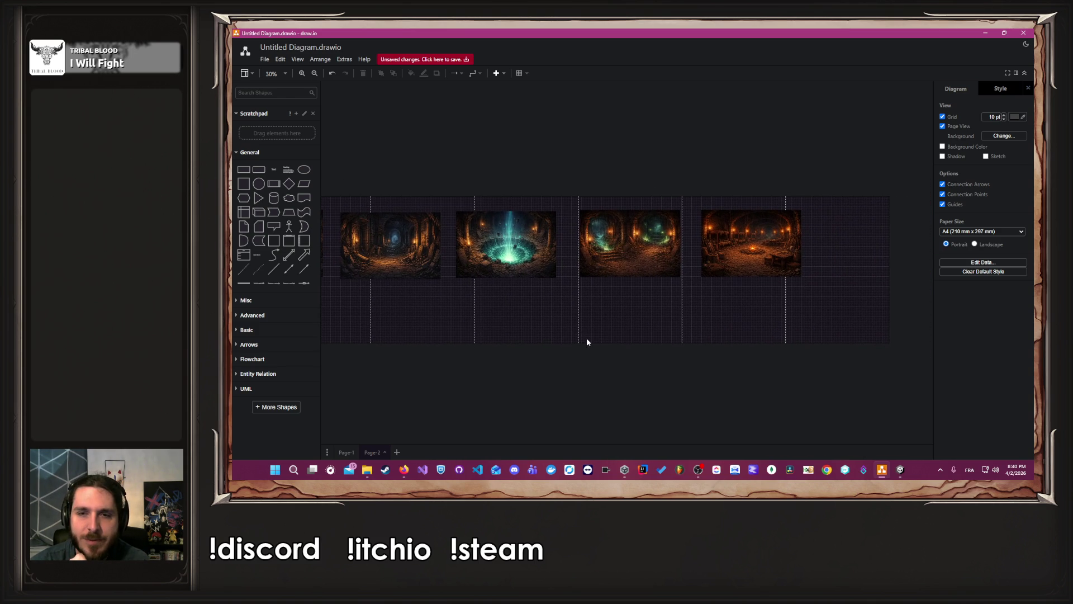
# Shuffle the row, moving the fountain image right and the green portal beside the first image
pyautogui.moveTo(747, 246); pyautogui.dragTo(848, 251)
pyautogui.moveTo(632, 246)
pyautogui.mouseDown()
pyautogui.moveTo(577, 318)
pyautogui.moveTo(547, 326)
pyautogui.mouseUp()
pyautogui.click(508, 260)
pyautogui.moveTo(507, 260); pyautogui.dragTo(724, 265)
pyautogui.moveTo(538, 335); pyautogui.dragTo(519, 255)
pyautogui.moveTo(721, 277); pyautogui.dragTo(672, 277)
# Slot the campfire barracks image into the gap before the green portal and fountain images
pyautogui.hscroll(-2, 743, 311)
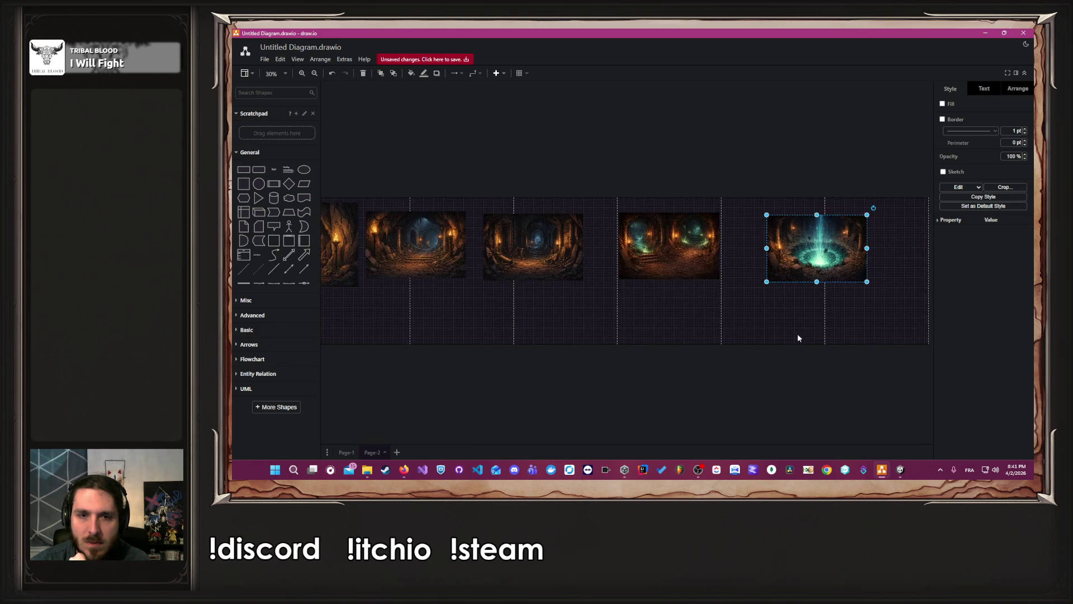
pyautogui.moveTo(902, 240); pyautogui.dragTo(444, 308)
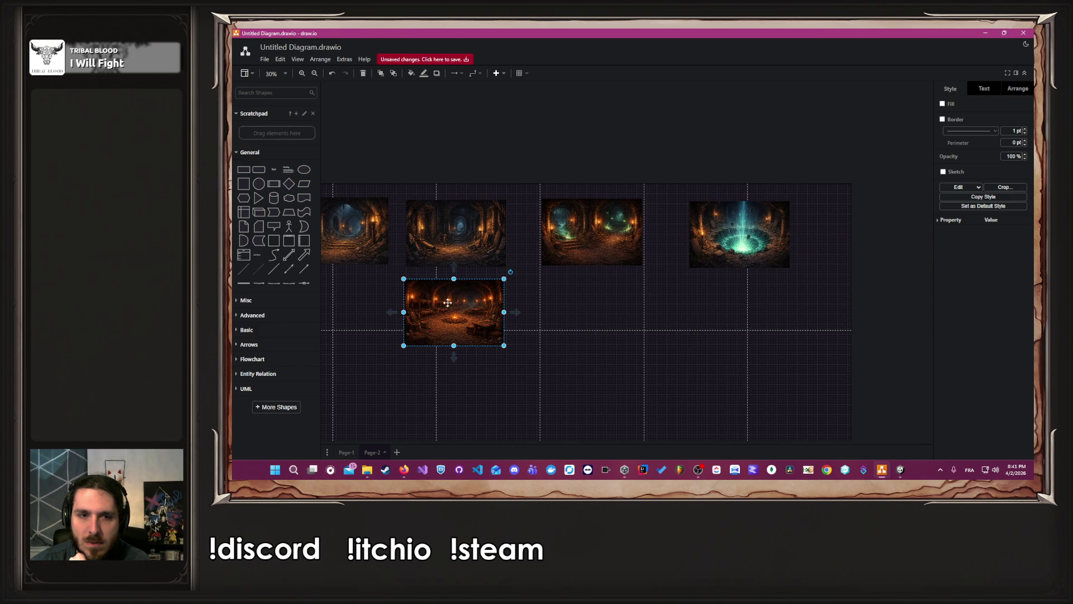
pyautogui.moveTo(839, 285); pyautogui.dragTo(536, 190)
pyautogui.moveTo(581, 223)
pyautogui.mouseDown()
pyautogui.moveTo(746, 232)
pyautogui.moveTo(690, 224)
pyautogui.mouseUp()
pyautogui.moveTo(446, 334)
pyautogui.mouseDown()
pyautogui.moveTo(553, 278)
pyautogui.moveTo(573, 256)
pyautogui.mouseUp()
pyautogui.click(631, 302)
pyautogui.moveTo(731, 304); pyautogui.dragTo(618, 312)
pyautogui.moveTo(726, 263); pyautogui.dragTo(712, 265)
pyautogui.click(706, 305)
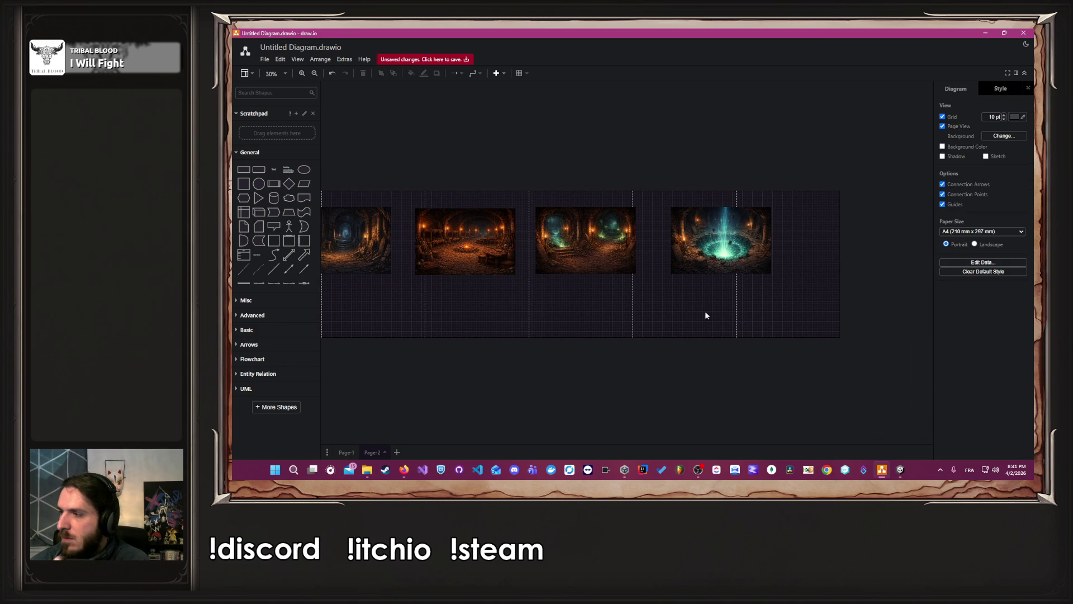
# Attach the glowing fountain-pit image and ask for a boss room with a throne ending the dungeon
pyautogui.moveTo(401, 475)
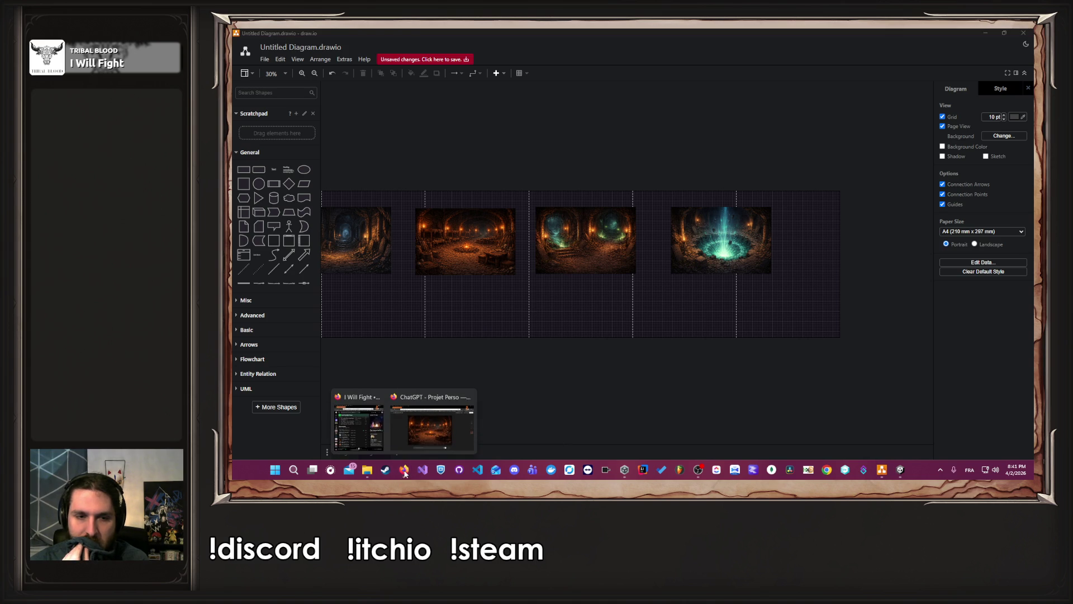
pyautogui.click(433, 422)
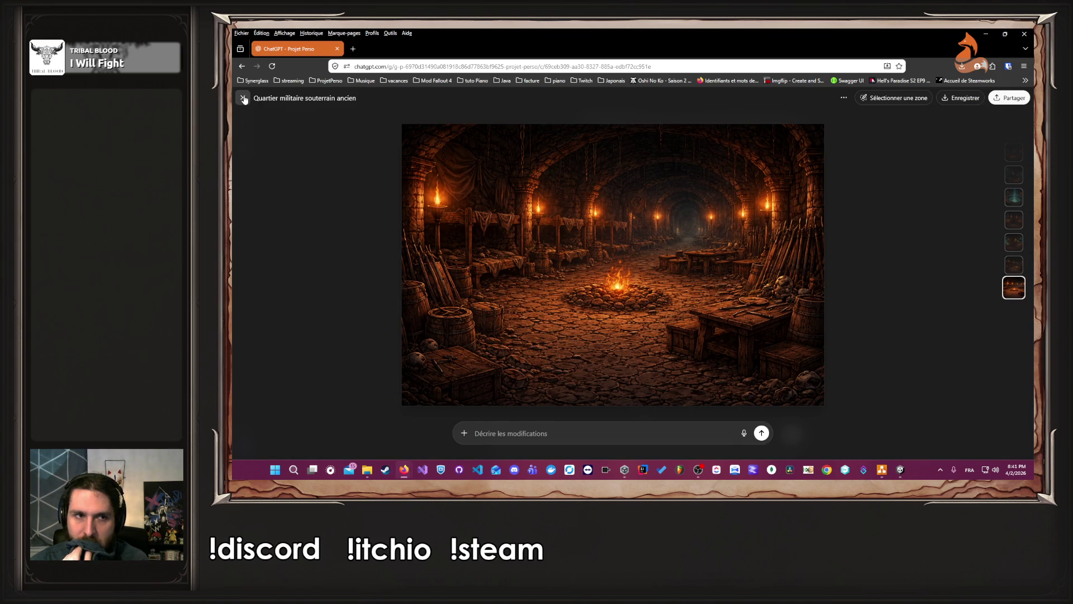
pyautogui.click(243, 98)
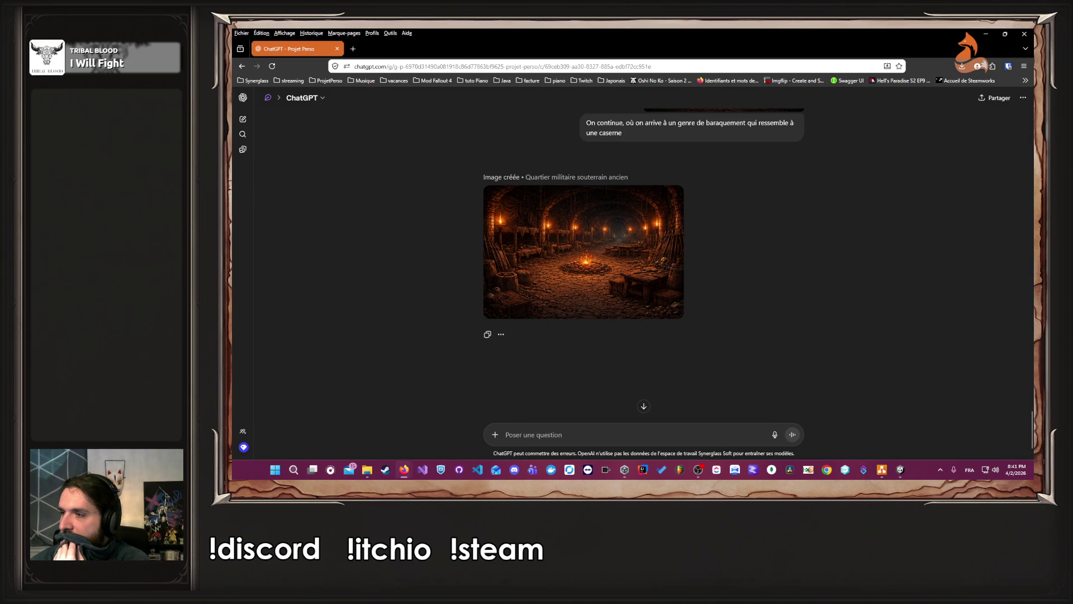
pyautogui.moveTo(296, 49)
pyautogui.mouseDown()
pyautogui.moveTo(802, 287)
pyautogui.moveTo(599, 403)
pyautogui.mouseUp()
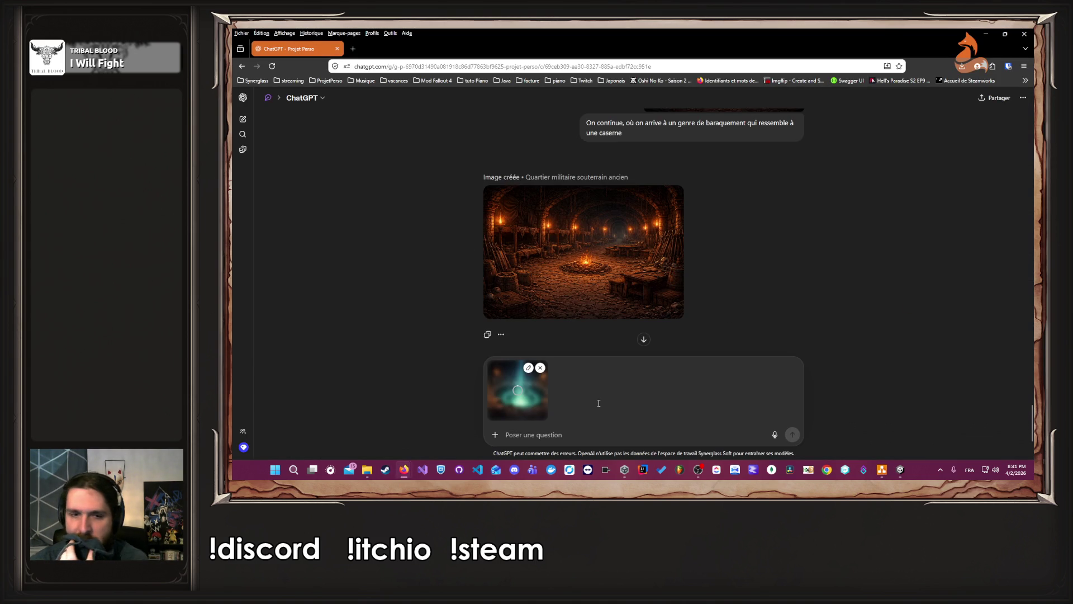
pyautogui.write('Ima')
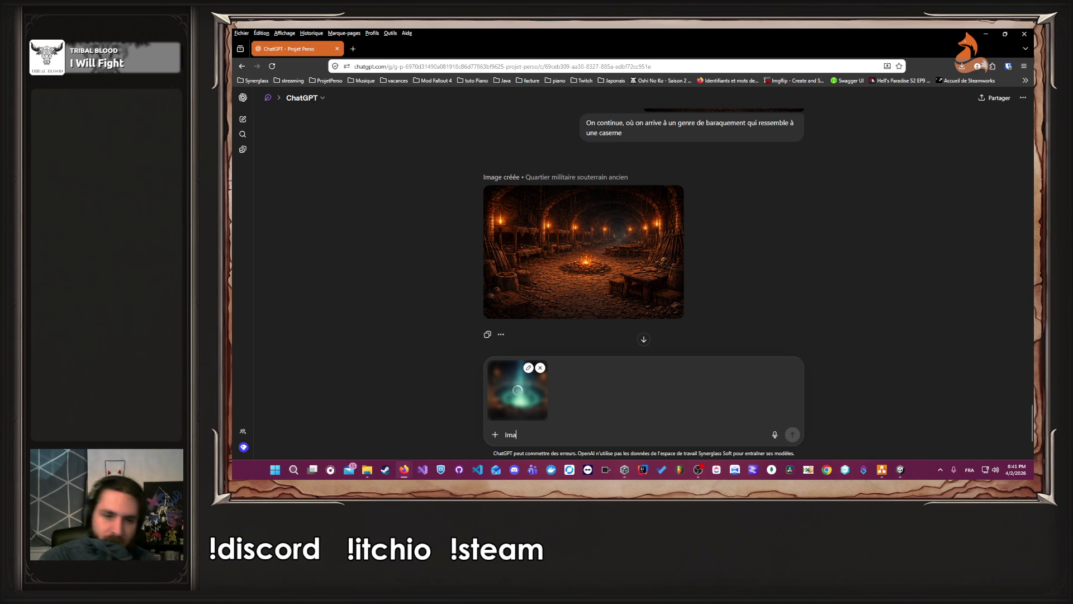
pyautogui.write('gine une salle de bosses, qui serait la fin du donjon avec un th')
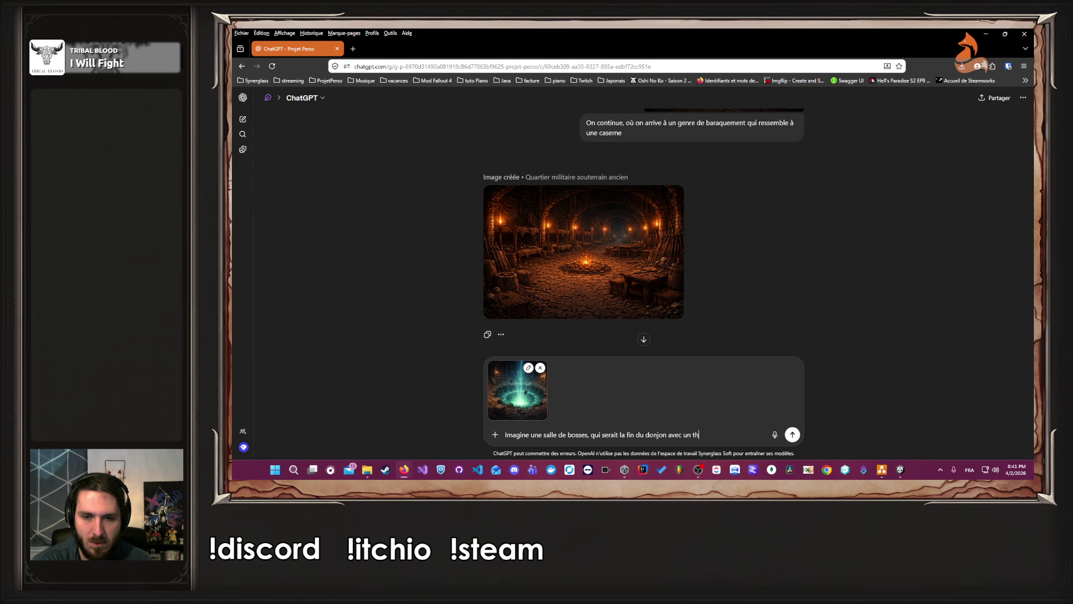
pyautogui.write('ne')
pyautogui.press('Return')
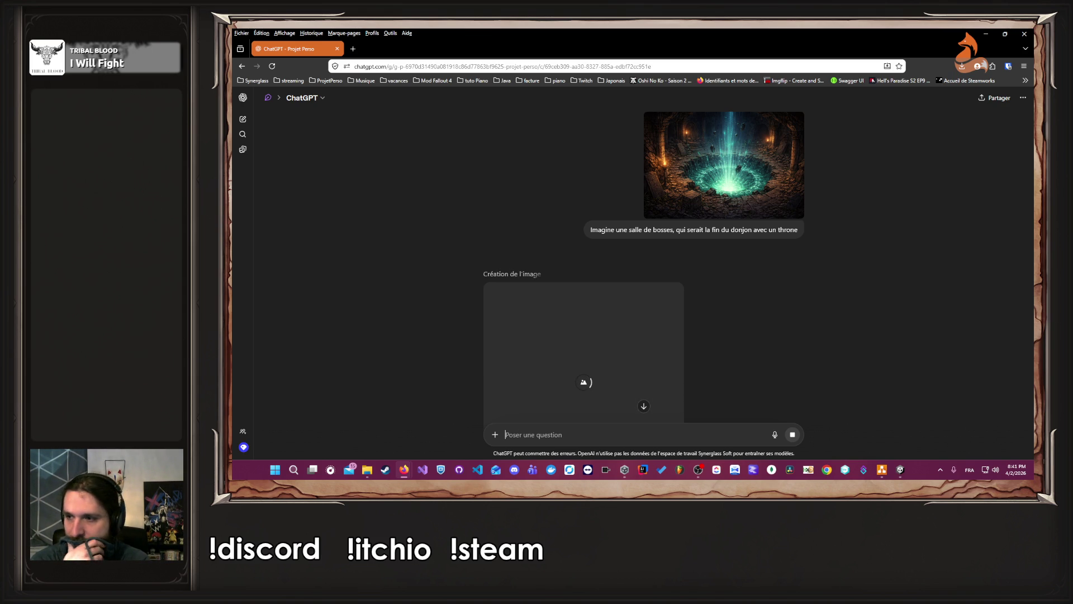
# Preview the fountain-pit image while 'Salle du trône du nécromancien' generates, then open the result
pyautogui.scroll(-3, 446, 340)
pyautogui.scroll(1, 407, 163)
pyautogui.scroll(3, 424, 229)
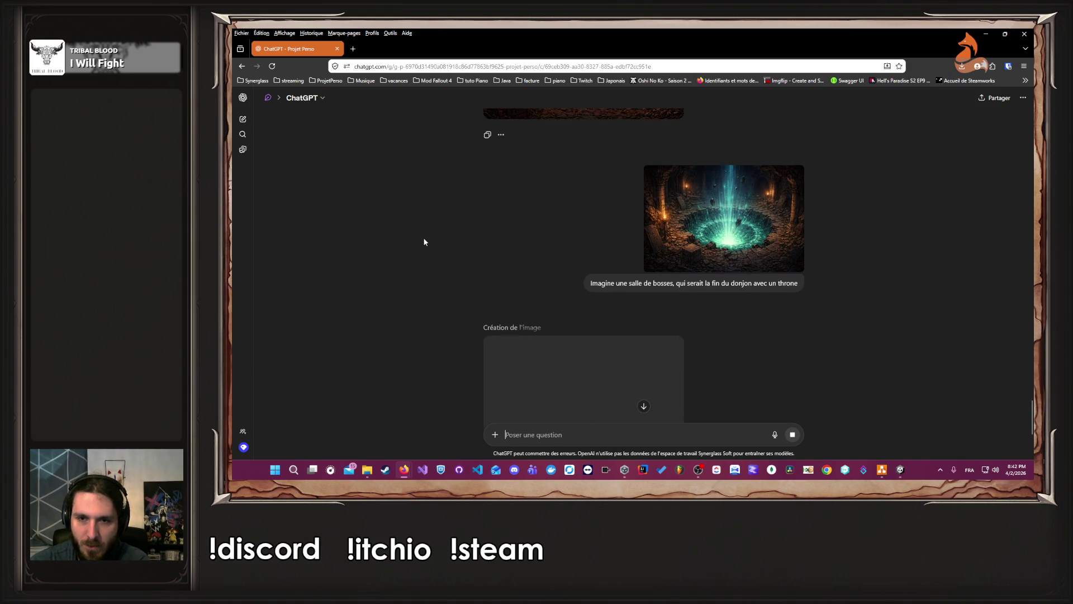
pyautogui.scroll(3, 423, 243)
pyautogui.scroll(-8, 424, 244)
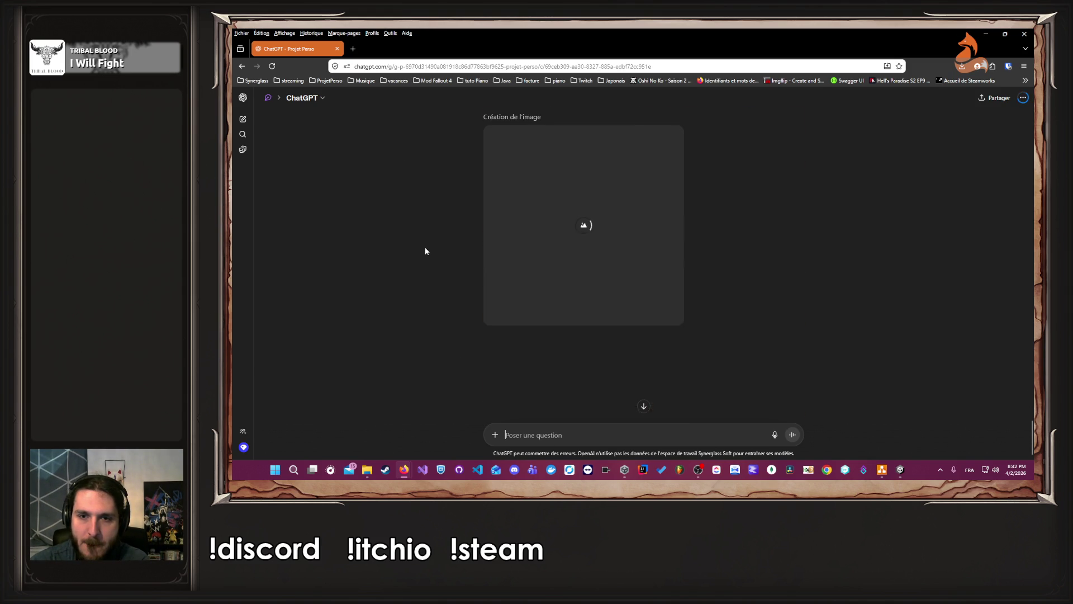
pyautogui.scroll(1, 425, 251)
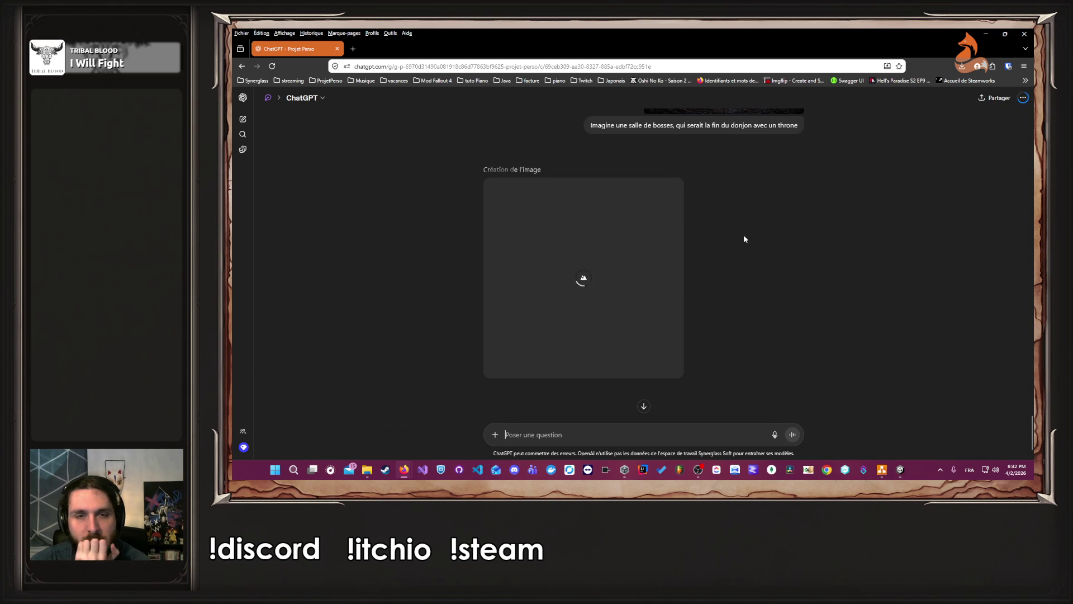
pyautogui.scroll(2, 743, 238)
pyautogui.click(714, 203)
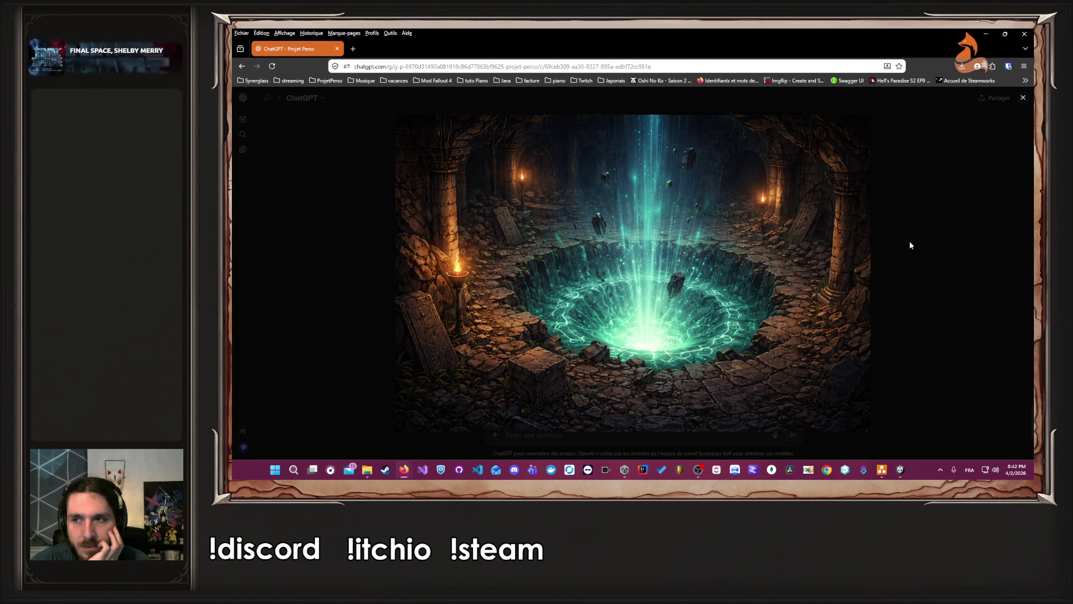
pyautogui.click(932, 239)
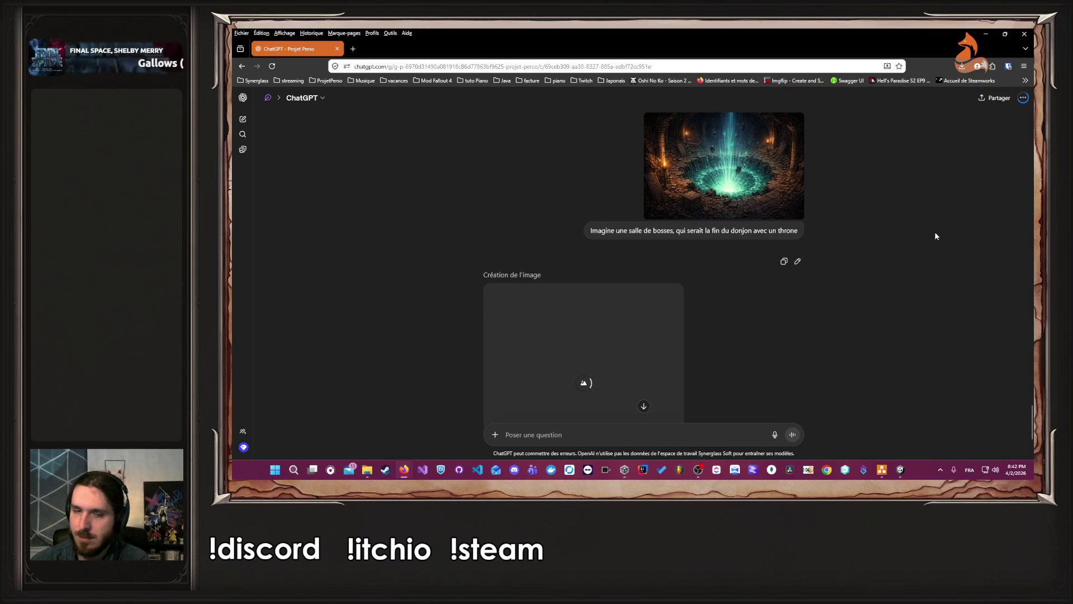
pyautogui.scroll(-1, 935, 232)
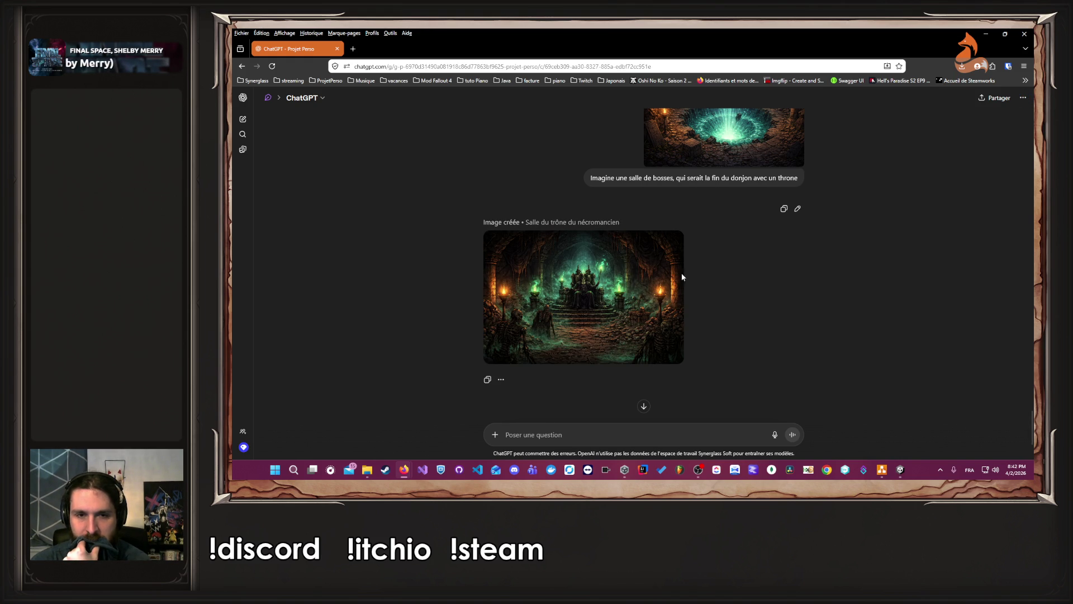
pyautogui.click(593, 285)
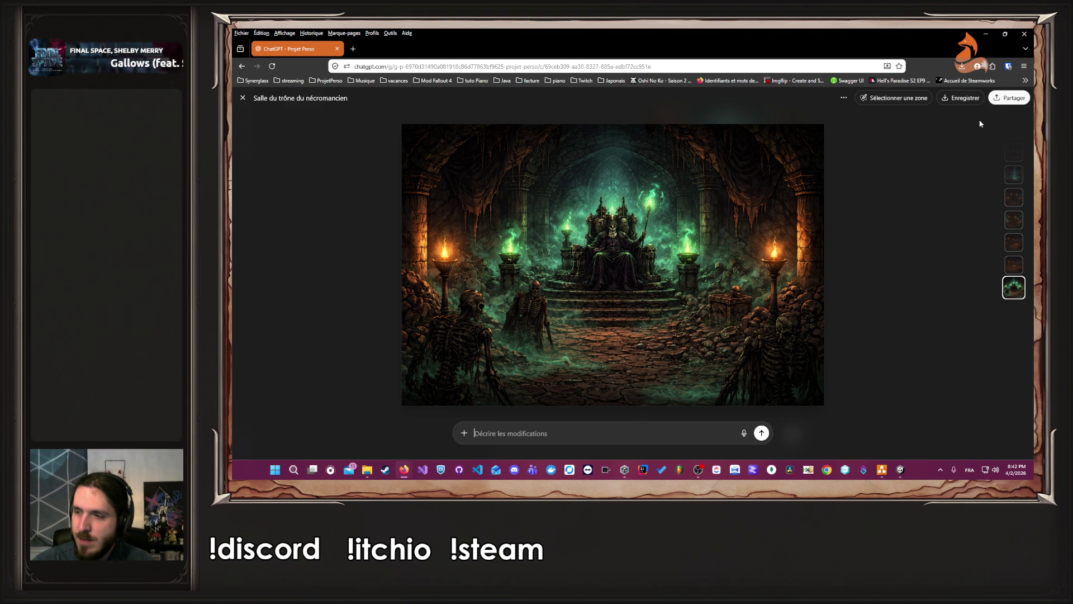
# Download the necromancer throne room image and attach it to a new message
pyautogui.click(1008, 101)
pyautogui.click(958, 133)
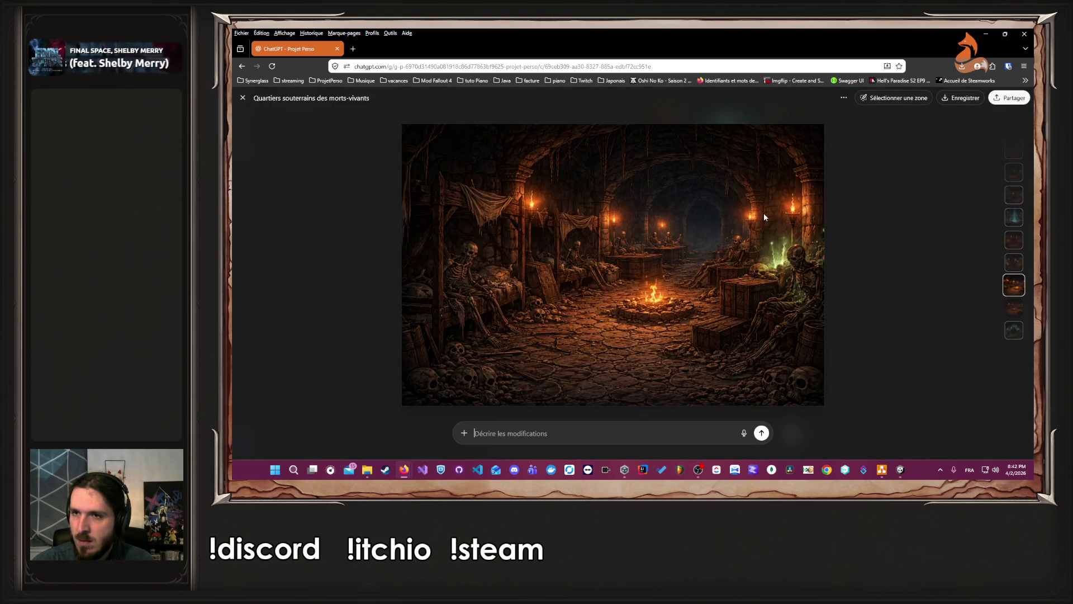
pyautogui.moveTo(822, 111)
pyautogui.mouseDown()
pyautogui.moveTo(985, 238)
pyautogui.moveTo(1033, 240)
pyautogui.mouseUp()
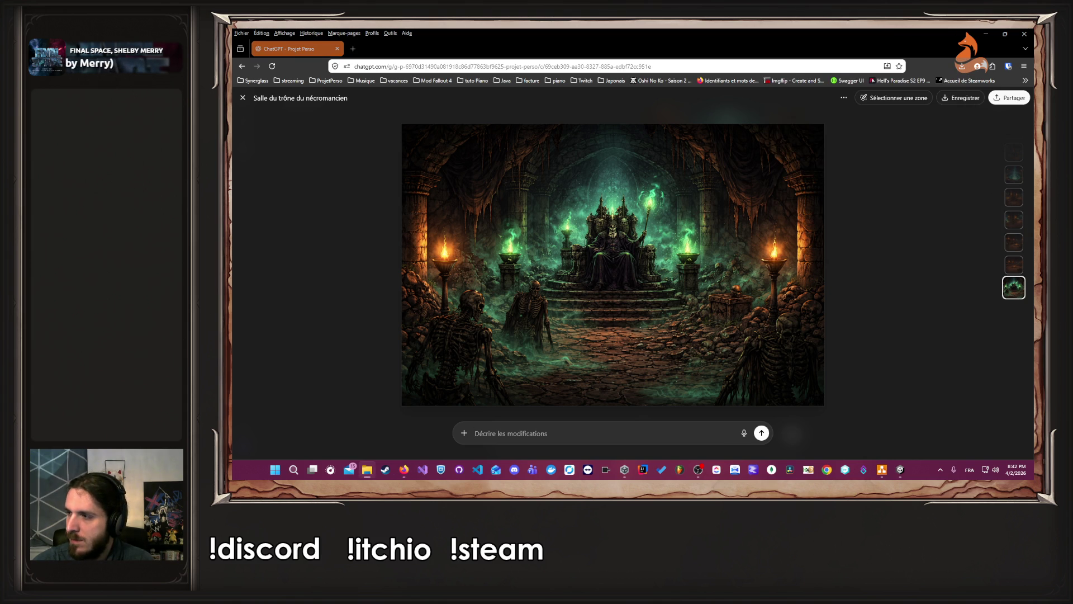
pyautogui.click(242, 98)
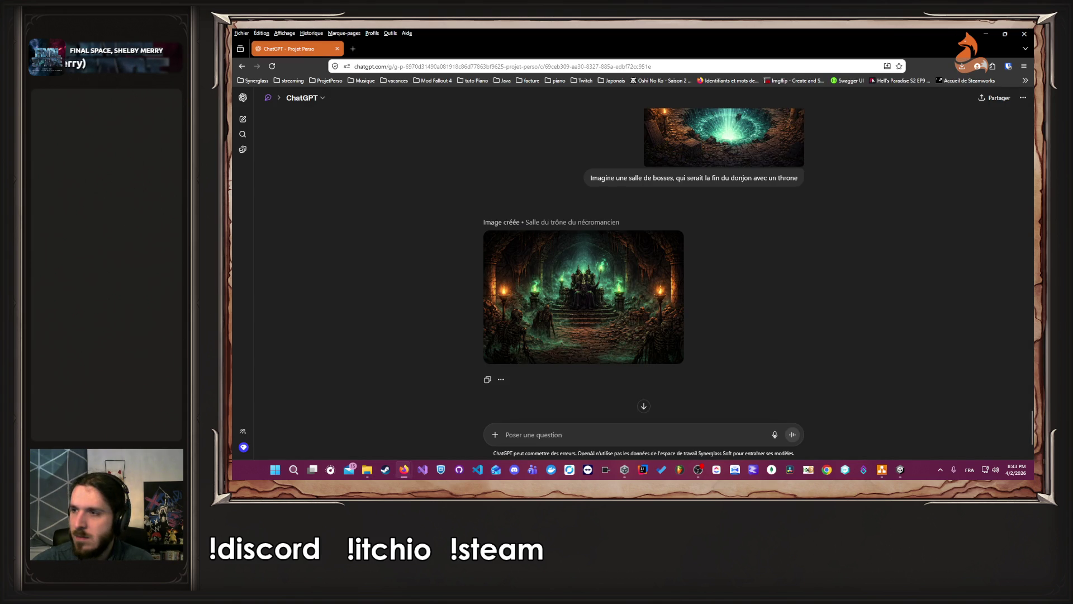
pyautogui.moveTo(1034, 335); pyautogui.dragTo(906, 336)
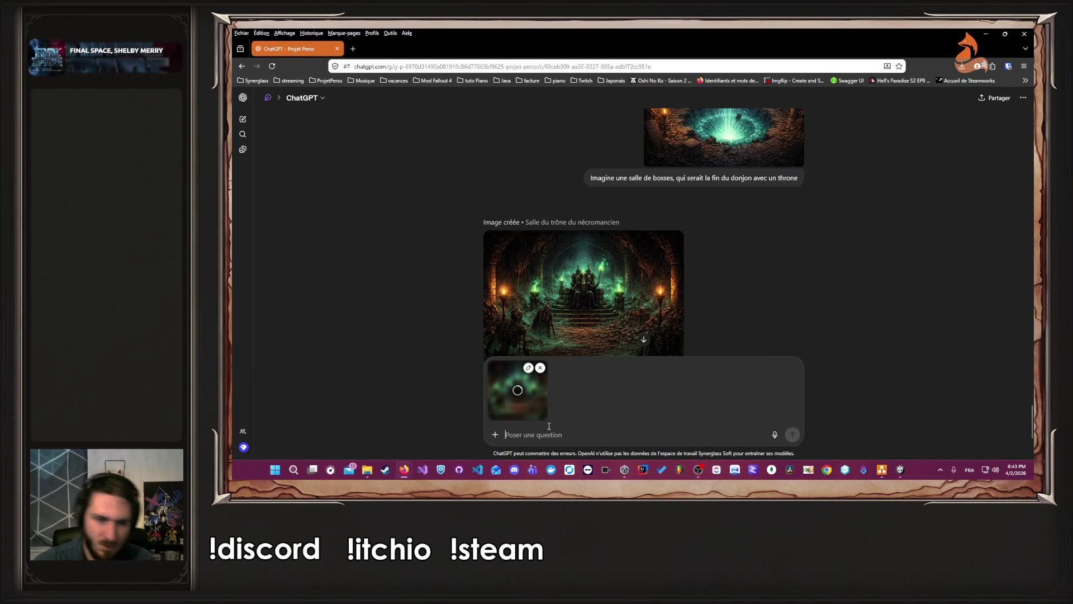
# Ask to keep the image's ambiance but leave the throne empty and remove the skeletons
pyautogui.write("L'image est nickel, ga")
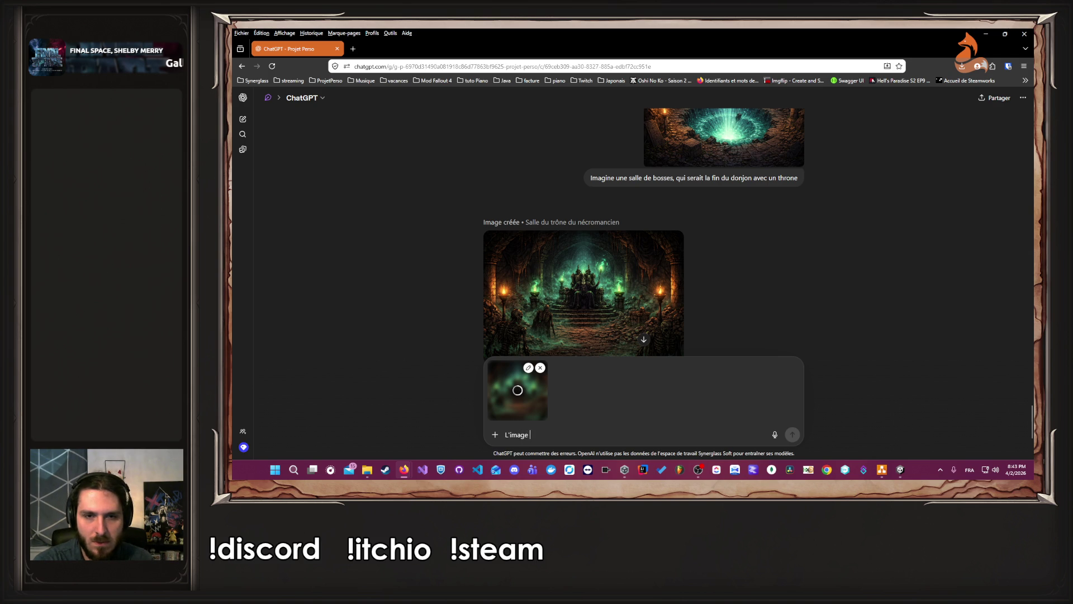
pyautogui.write("rde l'ambianc")
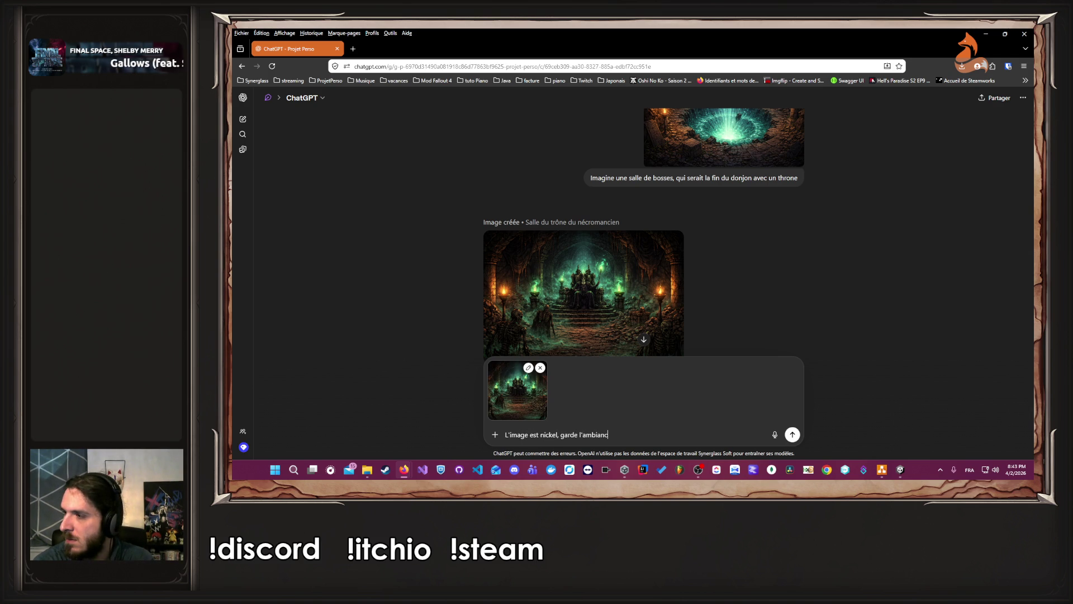
pyautogui.write('e et')
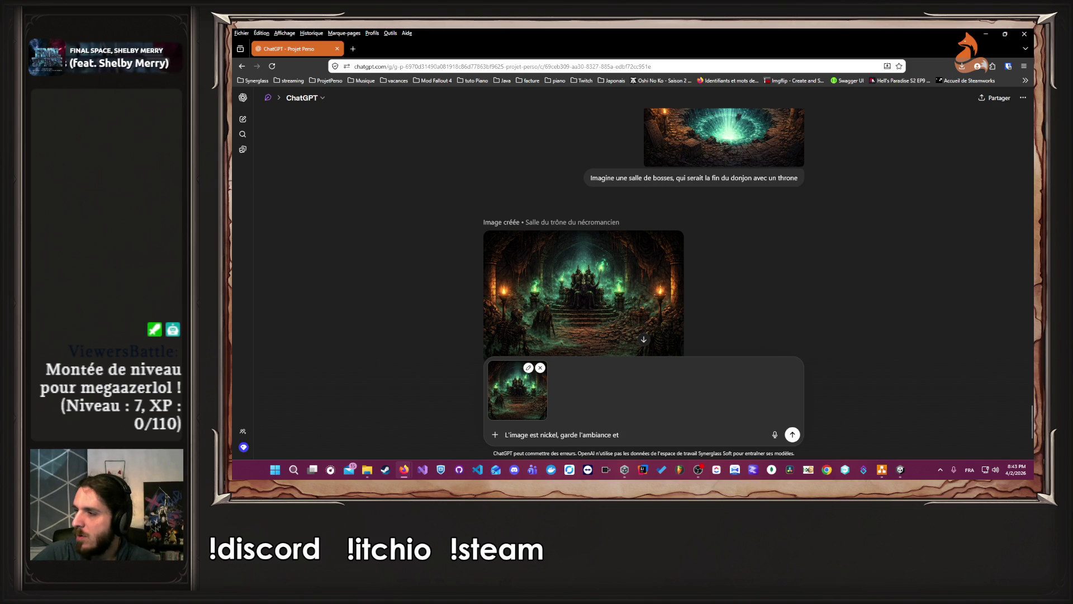
pyautogui.hotkey('alt', 'Tab')
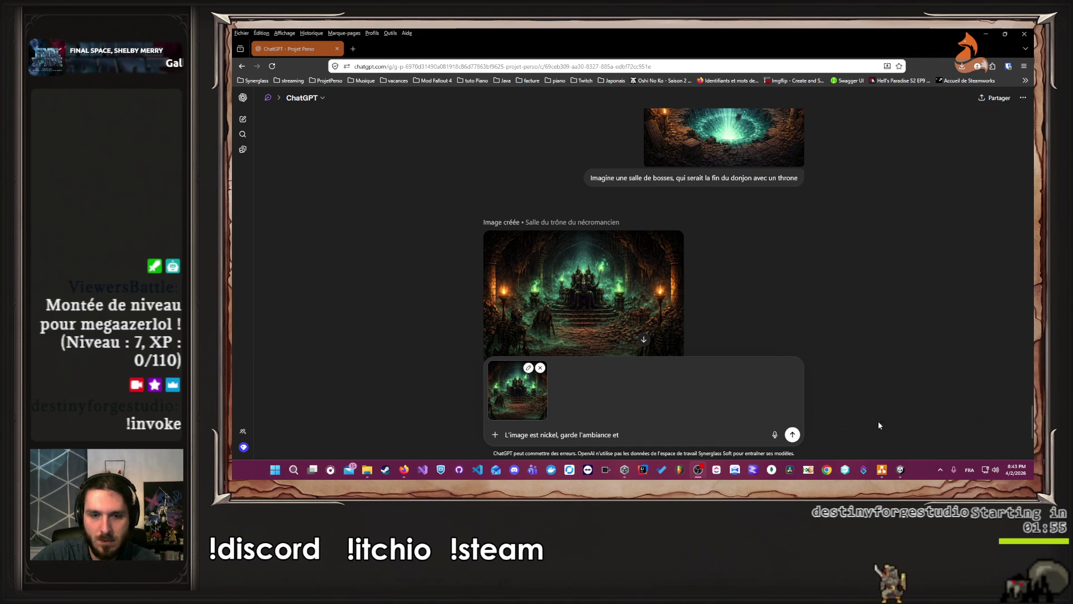
pyautogui.click(678, 437)
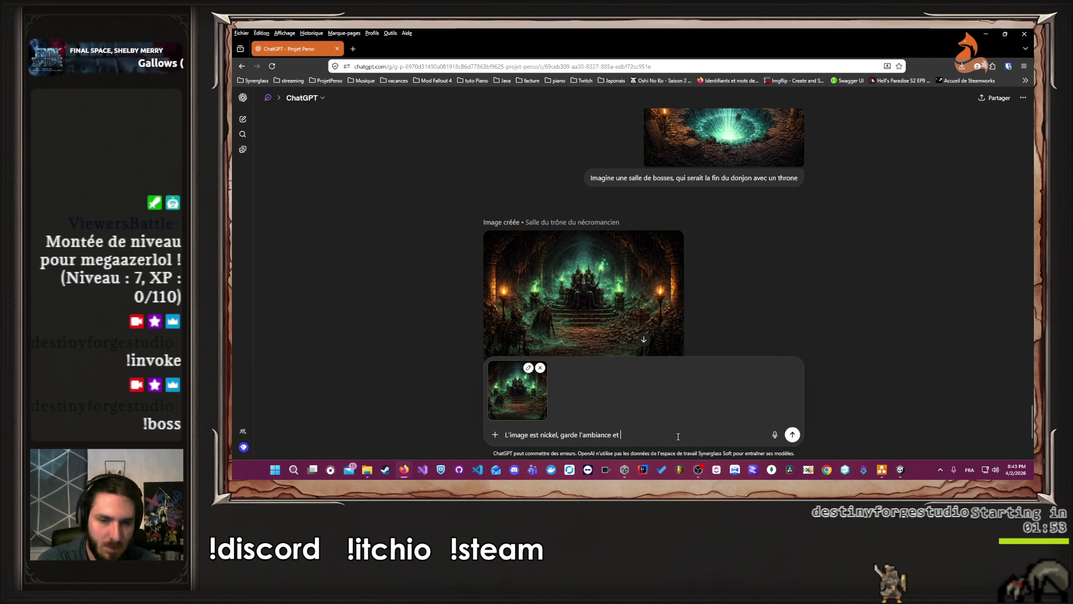
pyautogui.write('mais la')
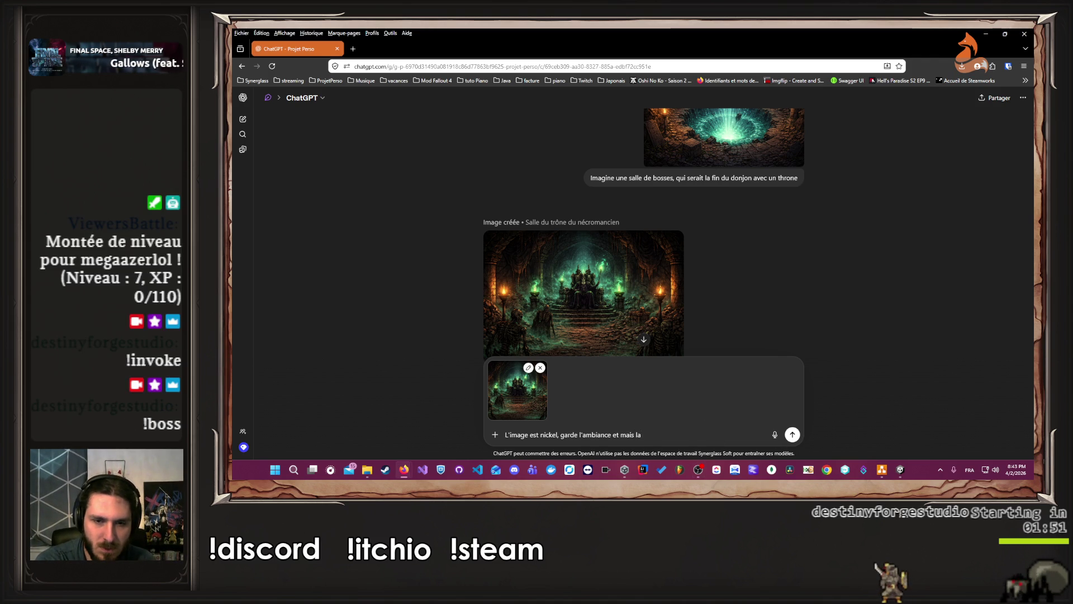
pyautogui.write('isse le throne vide et re')
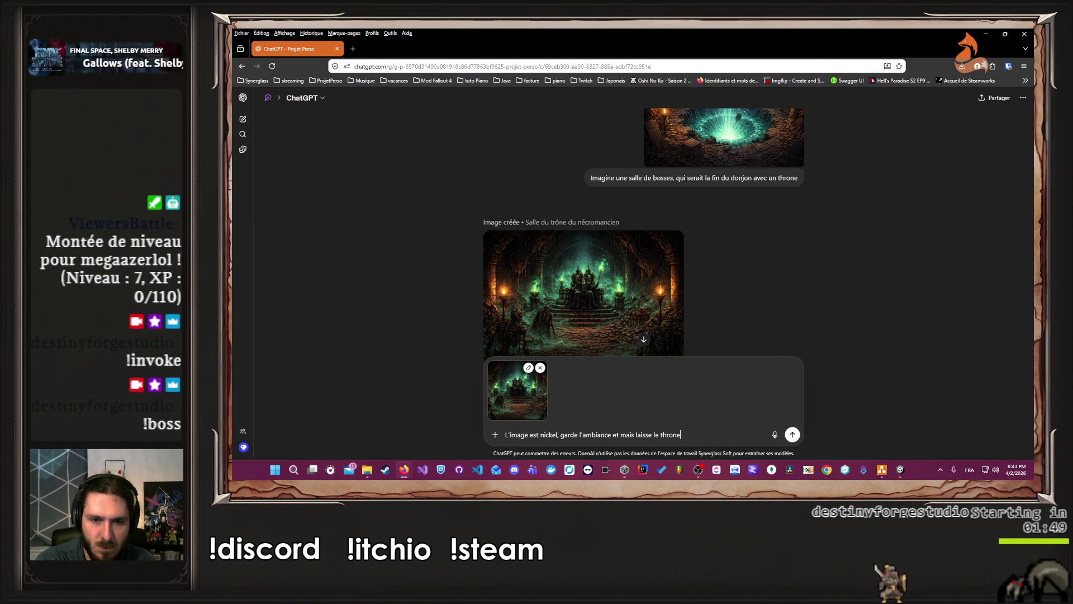
pyautogui.write('tire')
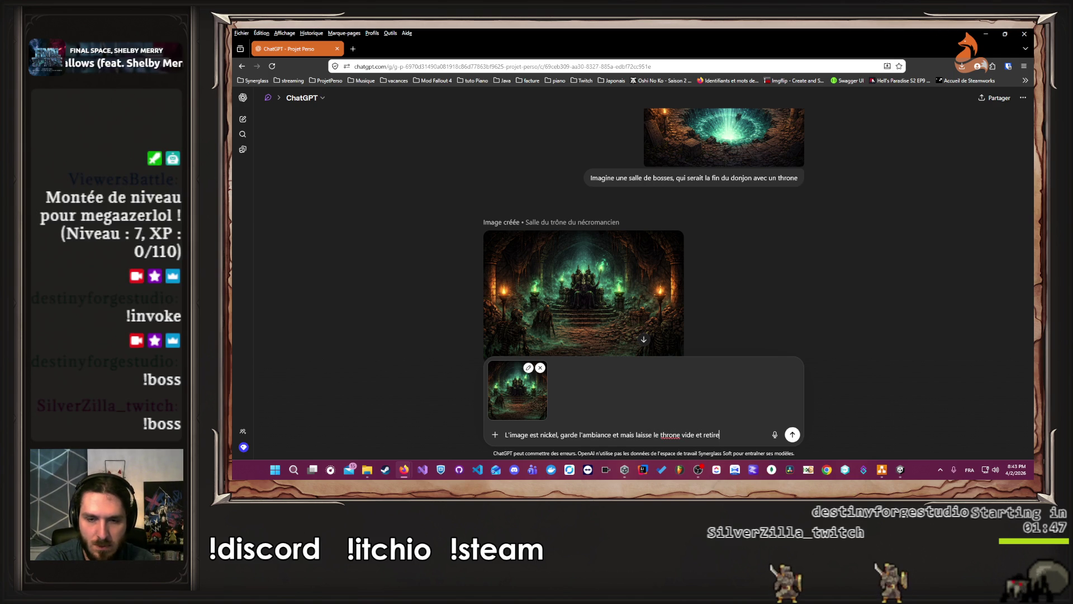
pyautogui.write(' les squelles')
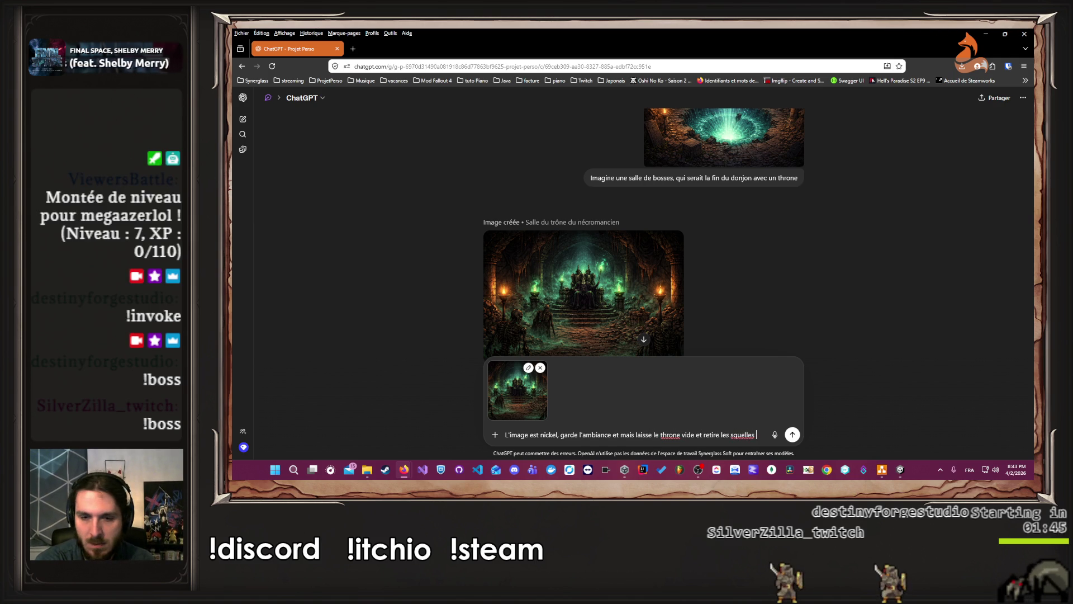
pyautogui.press('Return')
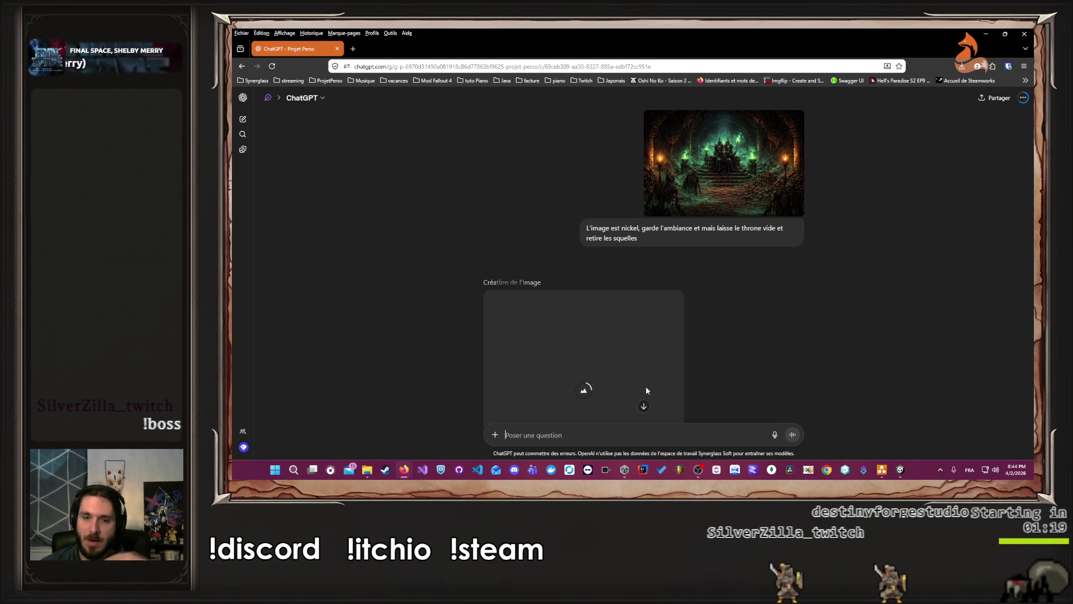
# Open the finished 'Trône ancien dans une salle souterraine' image at full size
pyautogui.scroll(-2, 710, 323)
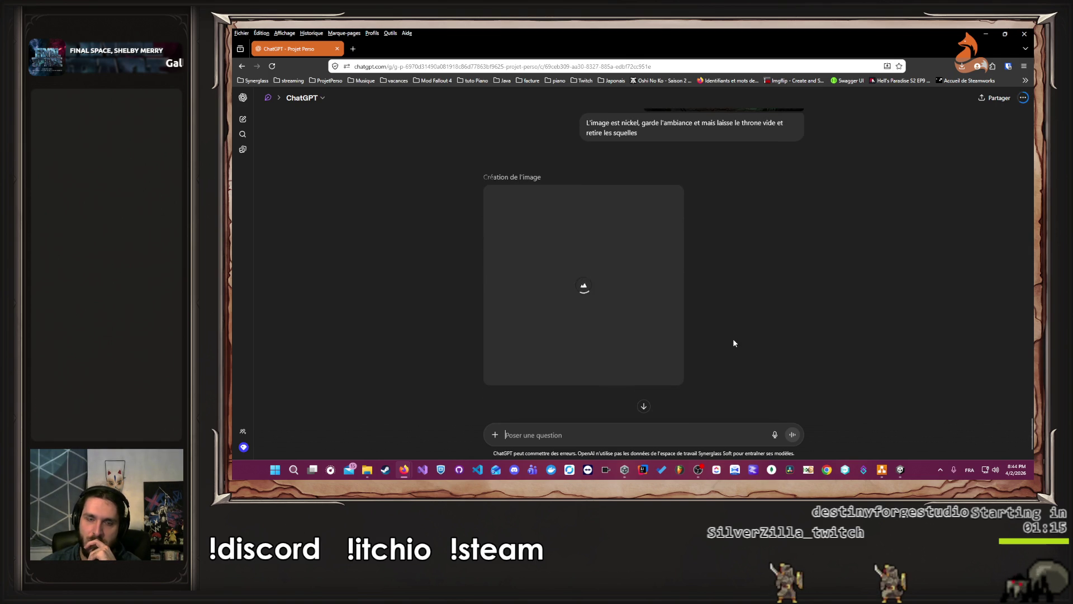
pyautogui.scroll(2, 733, 337)
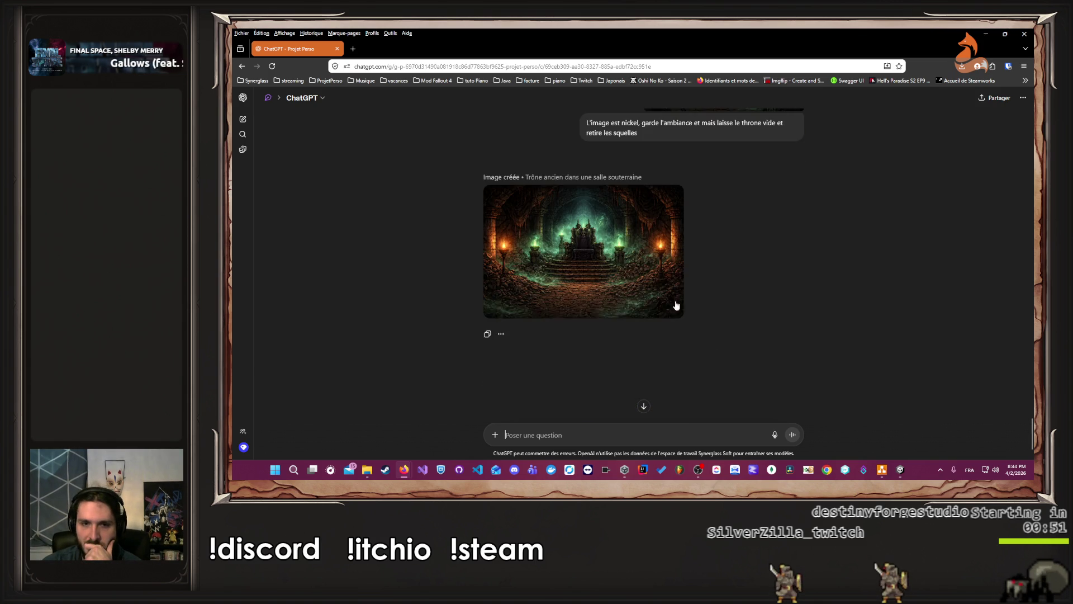
pyautogui.click(652, 264)
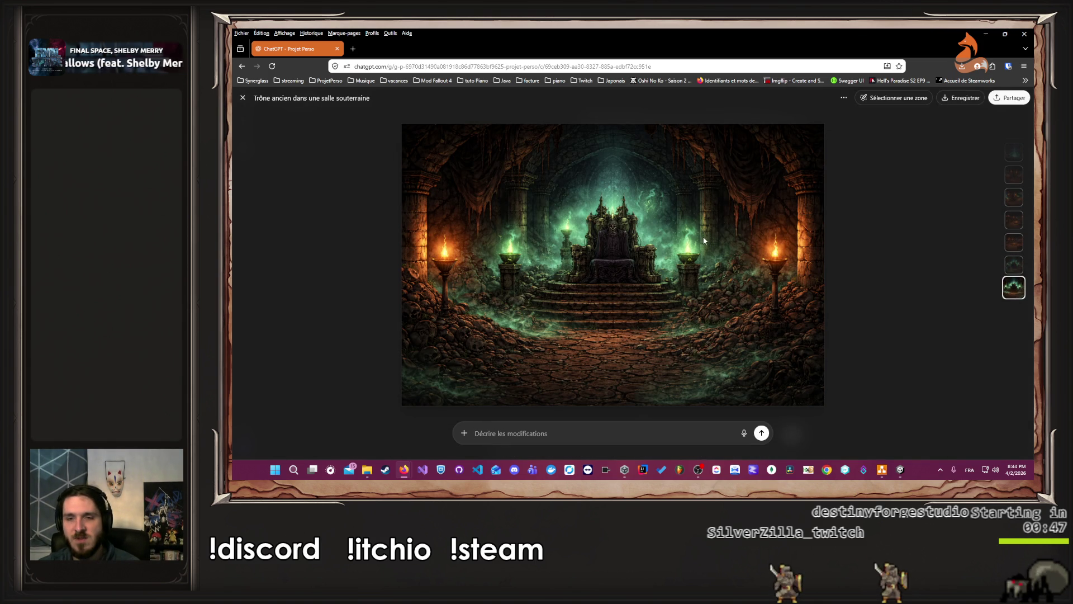
# Download the empty-throne image, compare it with the necromancer version, and return to draw.io
pyautogui.click(962, 100)
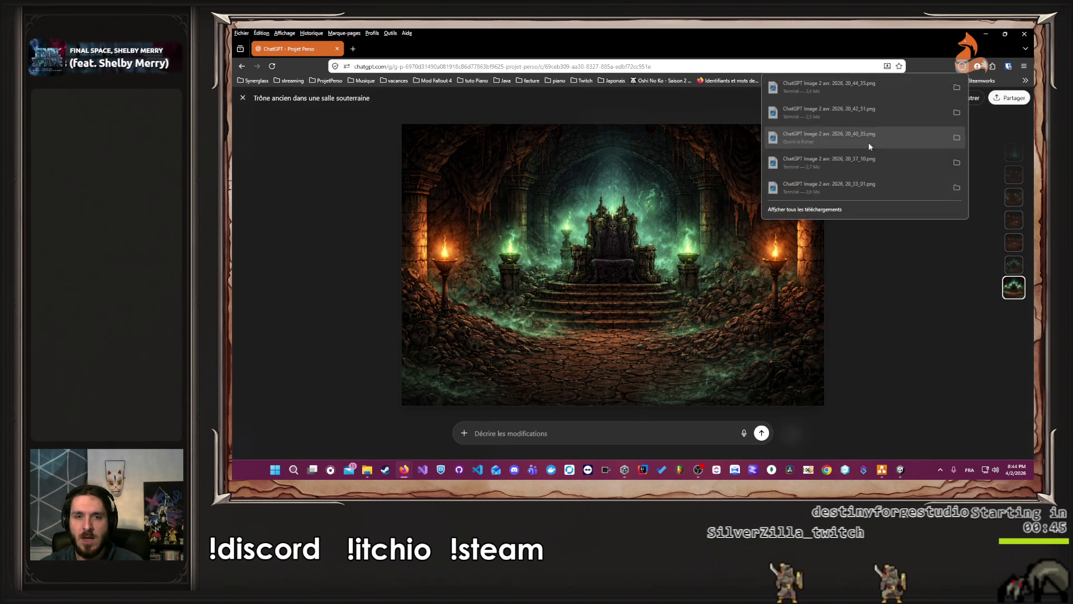
pyautogui.click(876, 261)
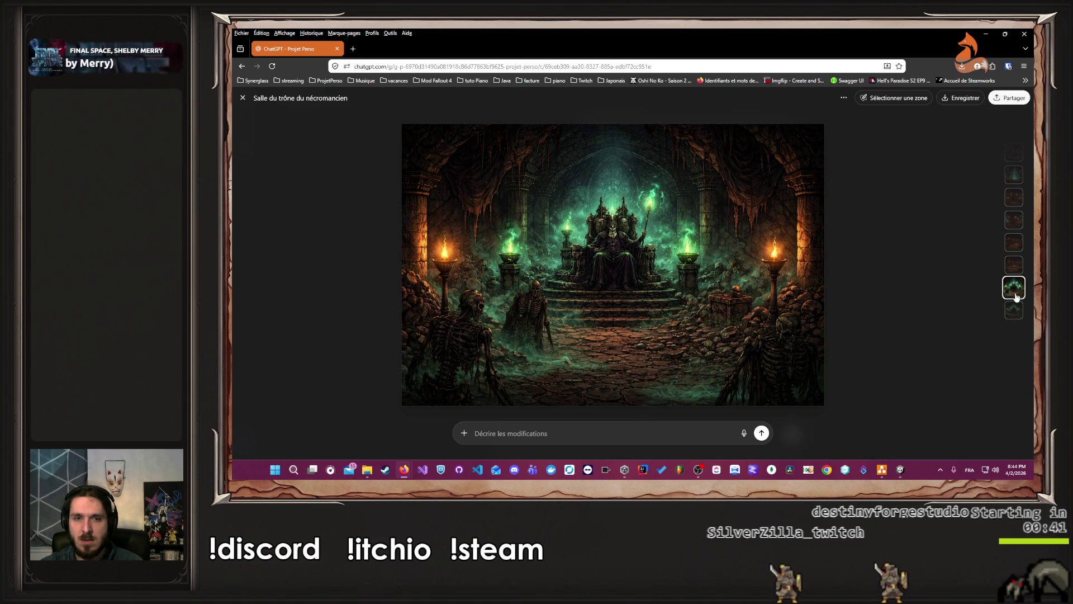
pyautogui.click(1015, 309)
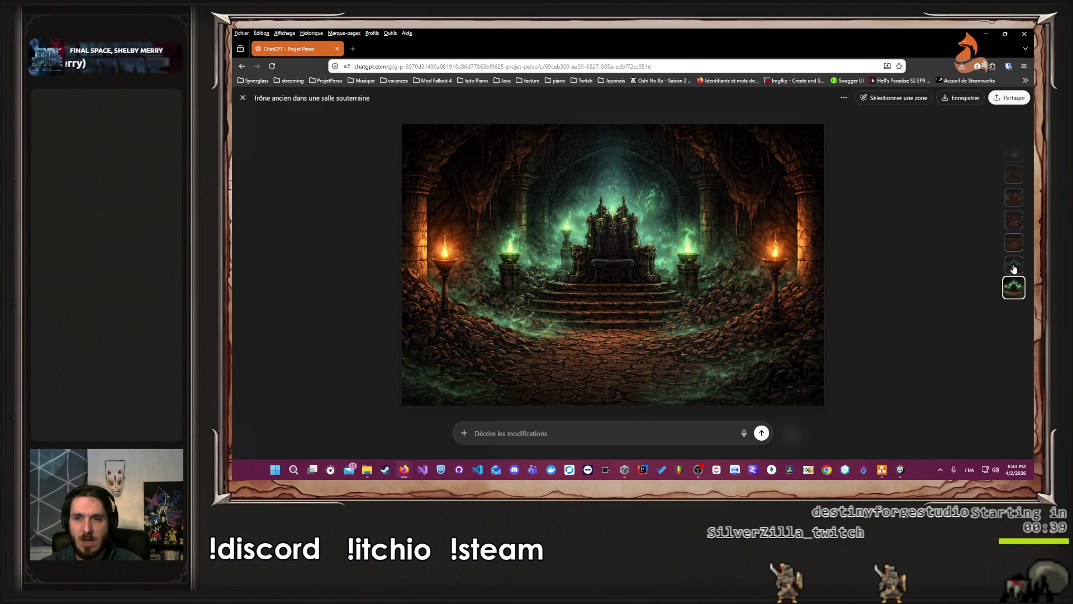
pyautogui.click(1014, 267)
pyautogui.click(1015, 309)
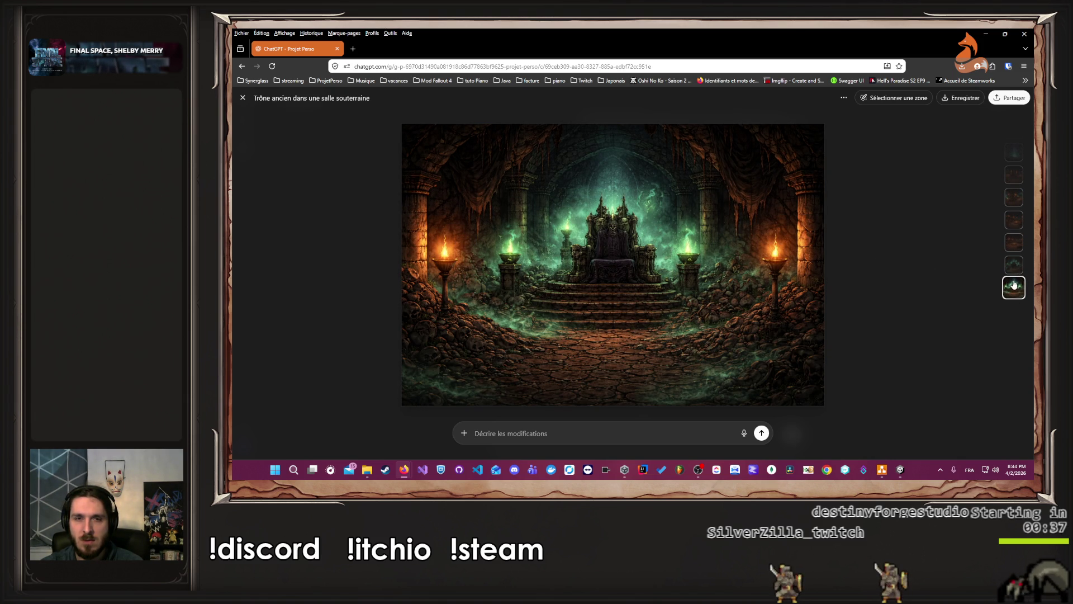
pyautogui.click(1013, 273)
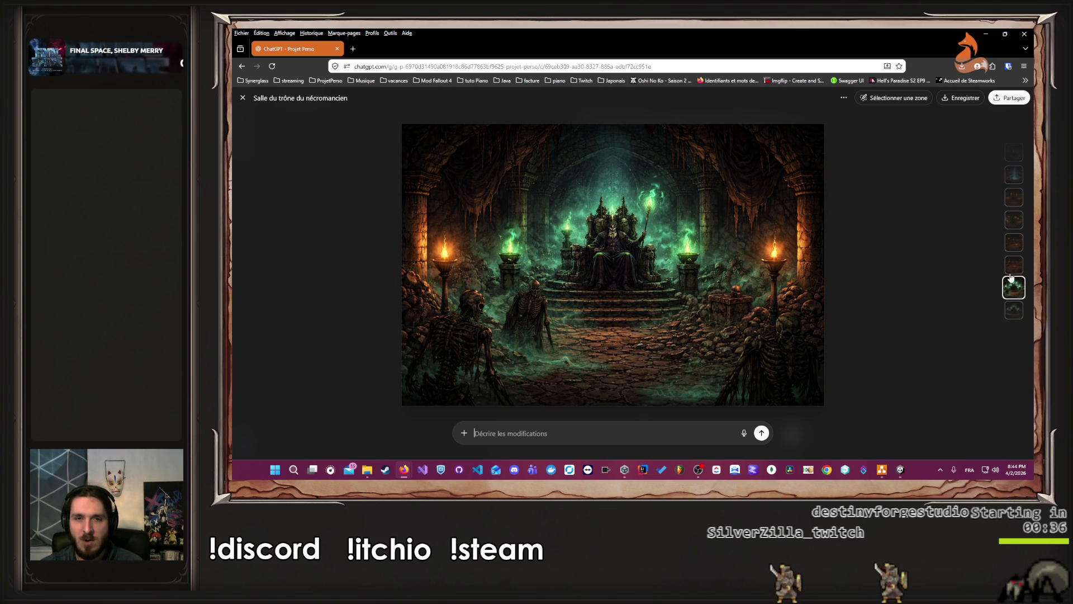
pyautogui.click(1015, 311)
pyautogui.click(243, 97)
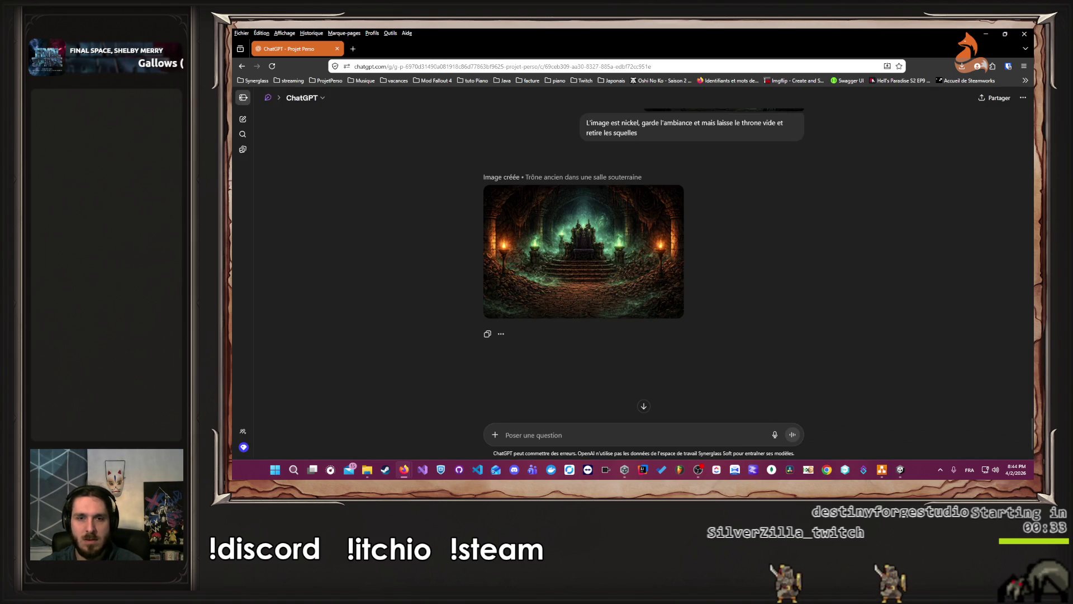
pyautogui.click(881, 470)
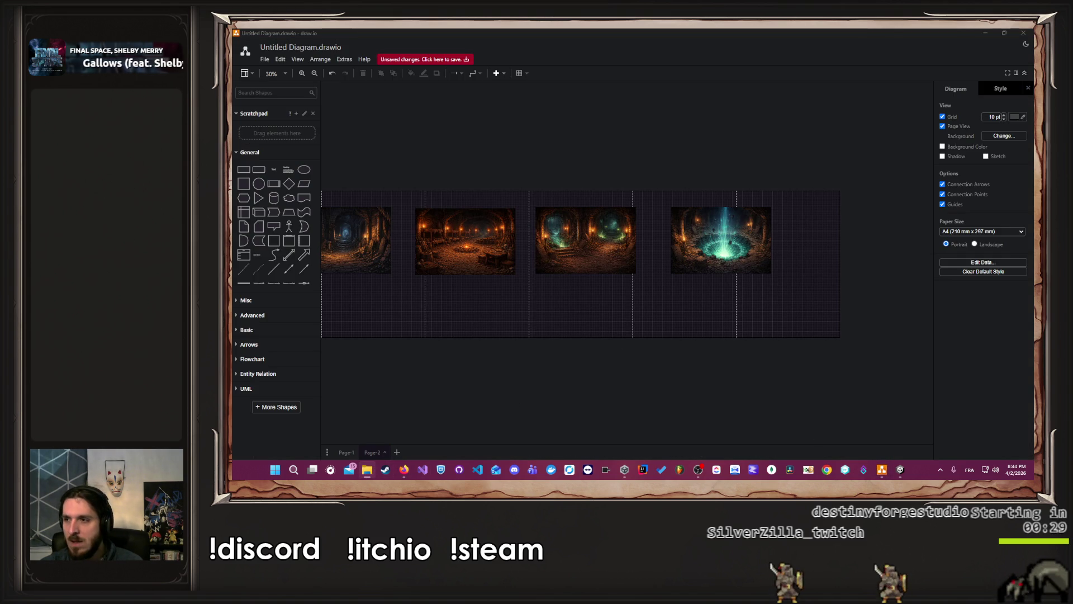
# Place the empty-throne image at the row's right end, right after the teal portal image
pyautogui.moveTo(827, 250); pyautogui.dragTo(822, 246)
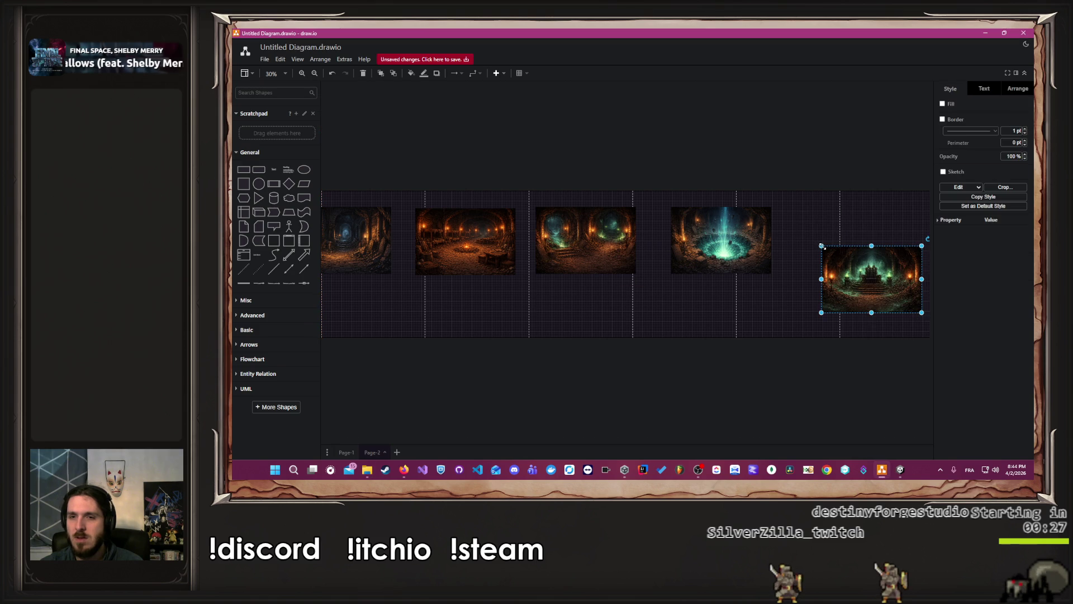
pyautogui.moveTo(870, 283)
pyautogui.mouseDown()
pyautogui.moveTo(828, 292)
pyautogui.moveTo(835, 278)
pyautogui.mouseUp()
pyautogui.click(764, 303)
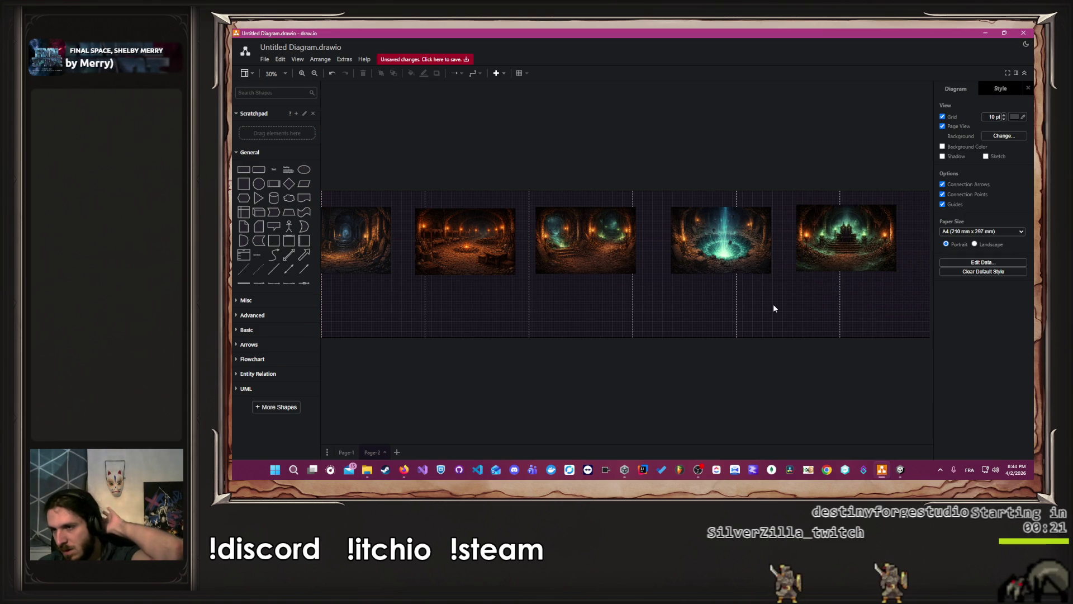
pyautogui.hscroll(-10, 642, 299)
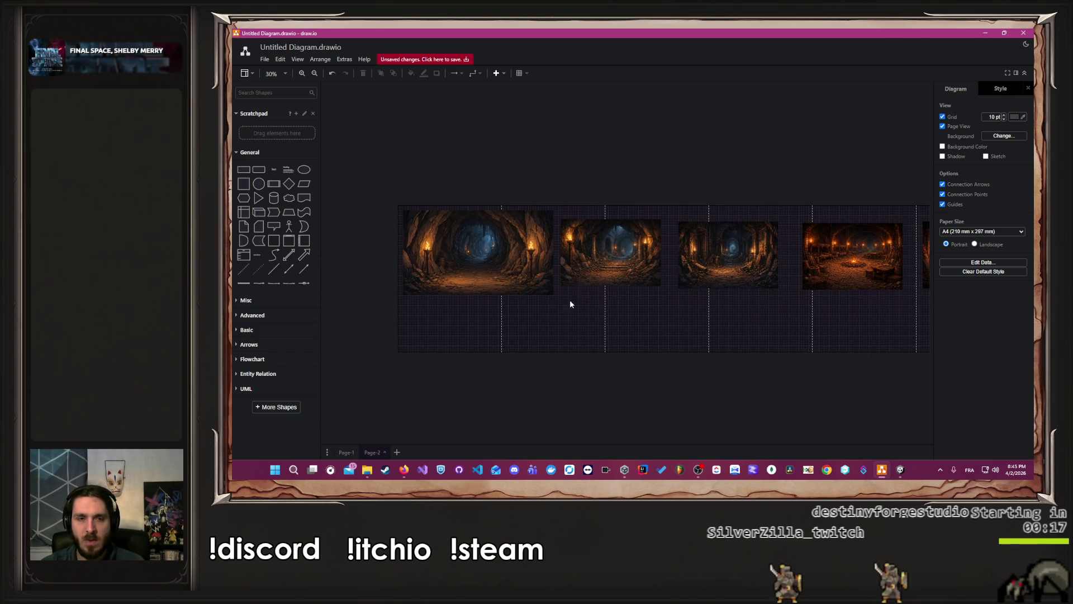
pyautogui.scroll(3, 464, 236)
pyautogui.rightClick(473, 205)
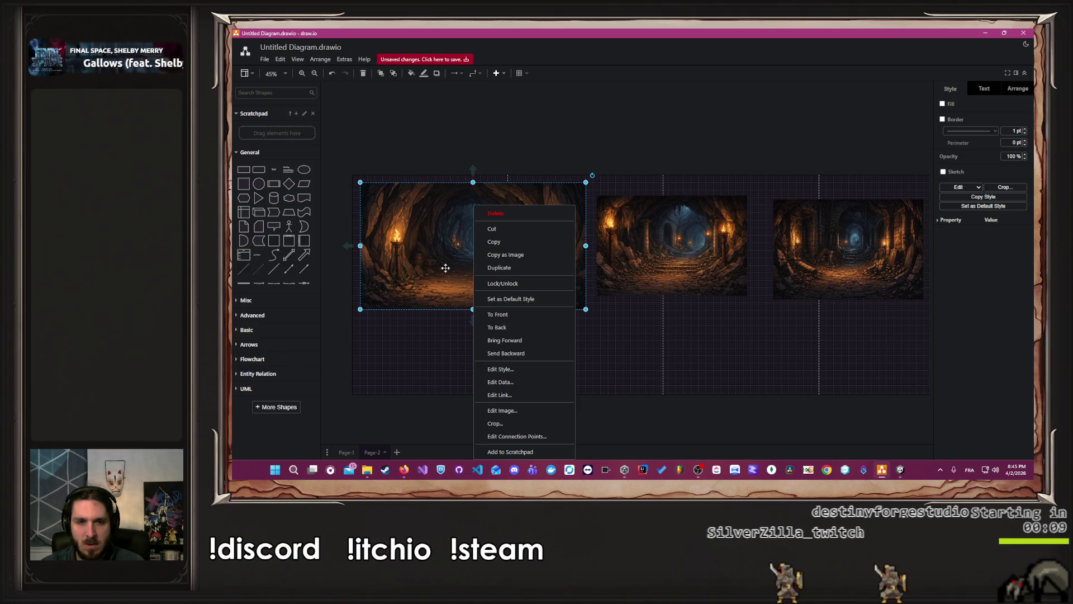
# Dismiss the image's context menu and cancel the Save As dialog without saving
pyautogui.click(438, 280)
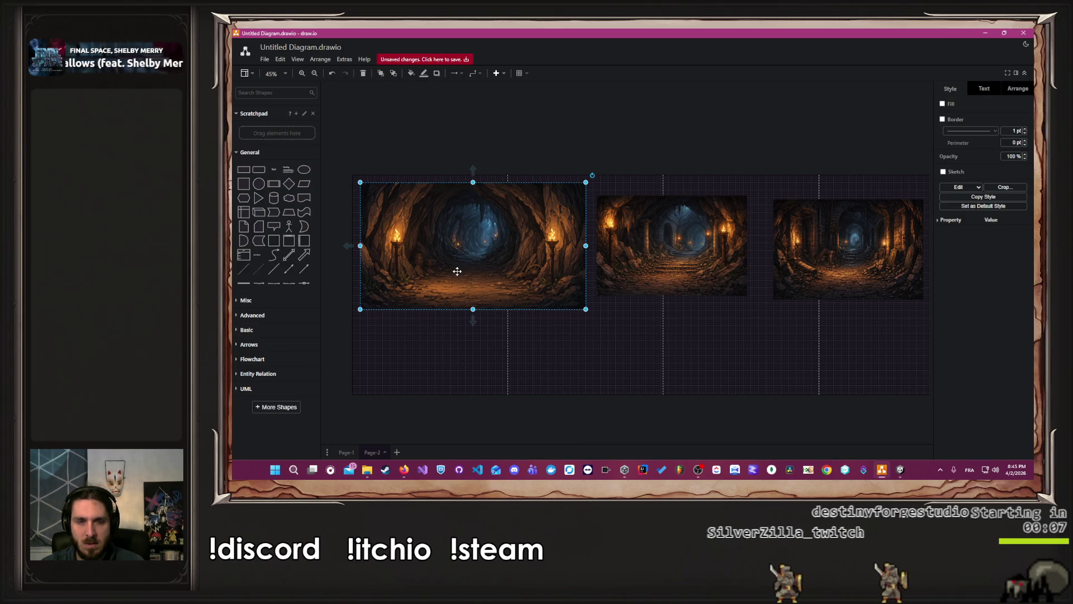
pyautogui.hotkey('ctrl', 's')
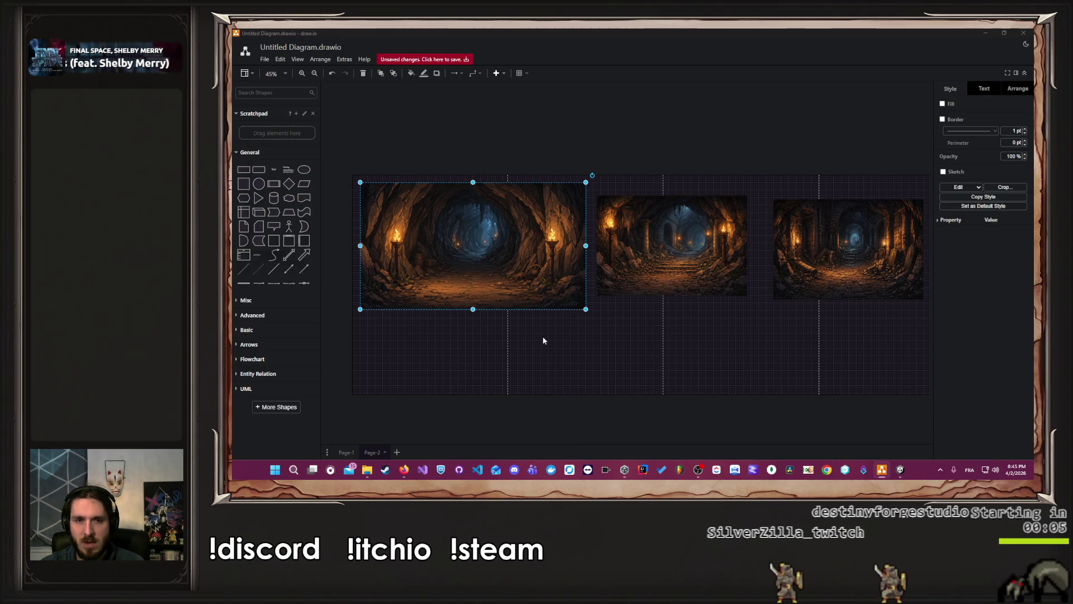
pyautogui.click(615, 248)
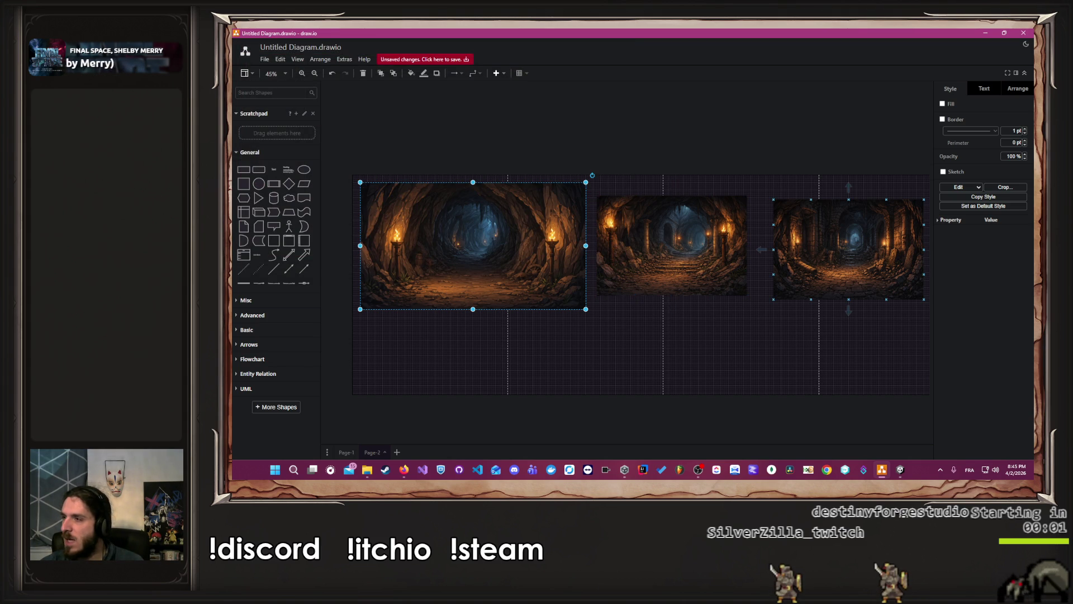
# Snap the Downloads Explorer window to the right half of the screen
pyautogui.moveTo(1033, 149)
pyautogui.mouseDown()
pyautogui.moveTo(805, 149)
pyautogui.moveTo(1068, 112)
pyautogui.mouseUp()
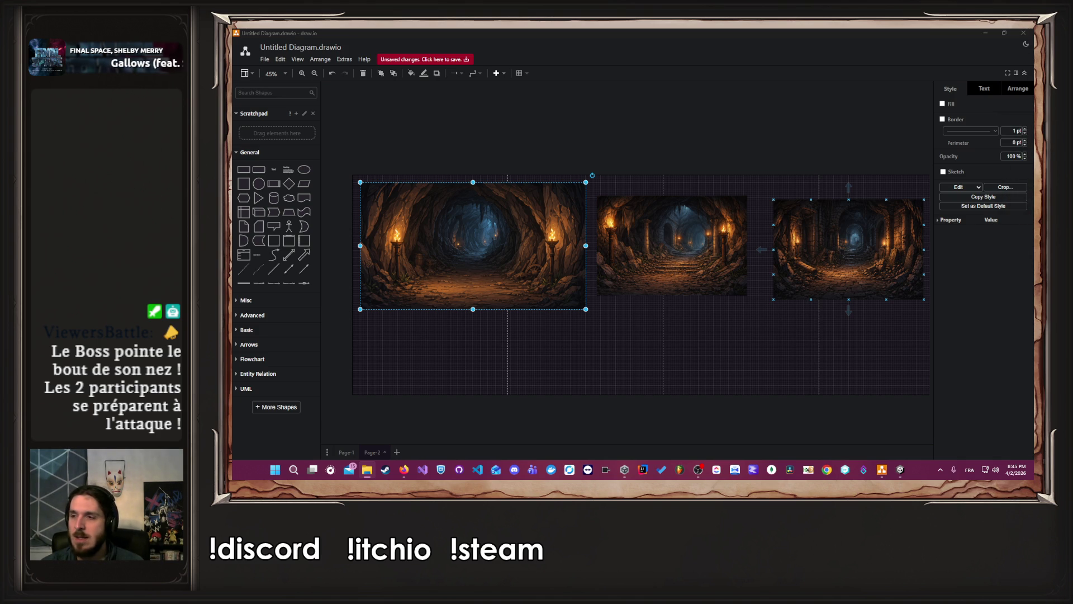
pyautogui.moveTo(1035, 184)
pyautogui.mouseDown()
pyautogui.moveTo(1052, 174)
pyautogui.moveTo(1011, 189)
pyautogui.mouseUp()
pyautogui.click(900, 171)
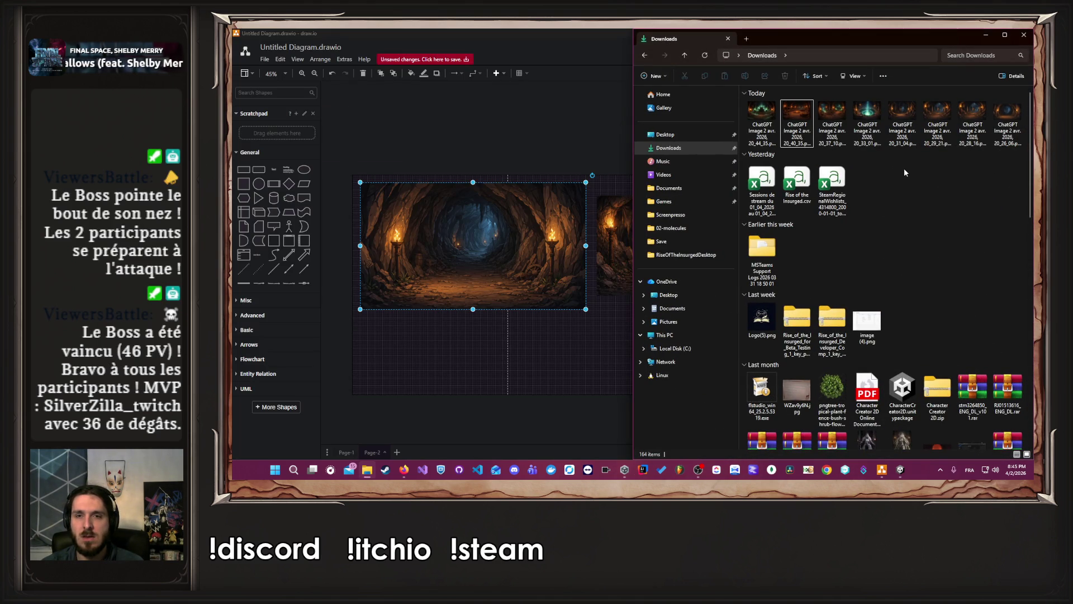
# Enlarge the Downloads icons, rename the 20_26_06 image to 1.png, and refit draw.io left
pyautogui.scroll(2, 904, 168)
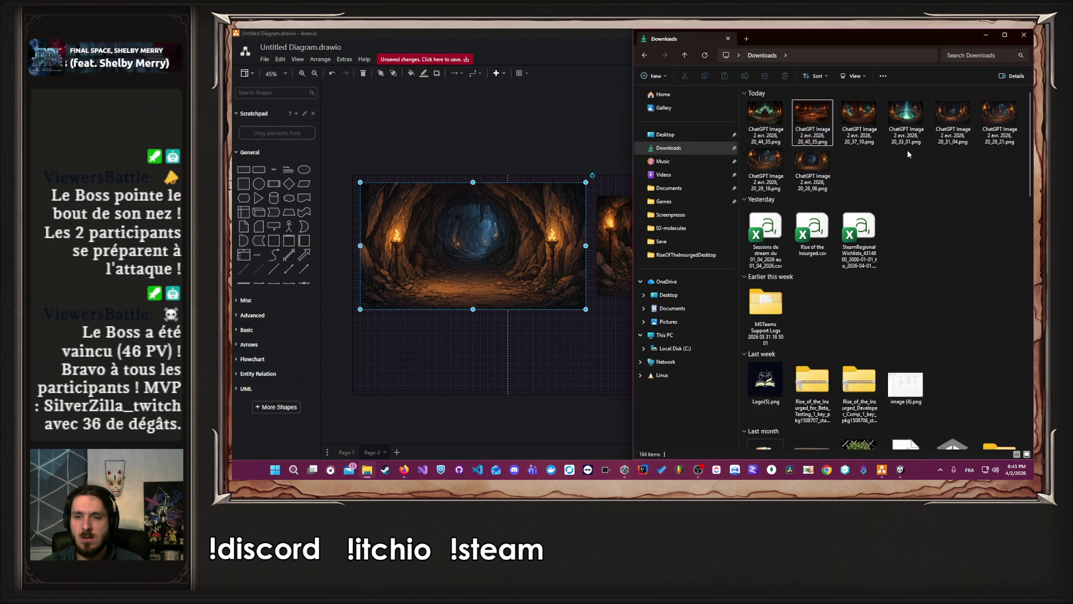
pyautogui.scroll(3, 917, 170)
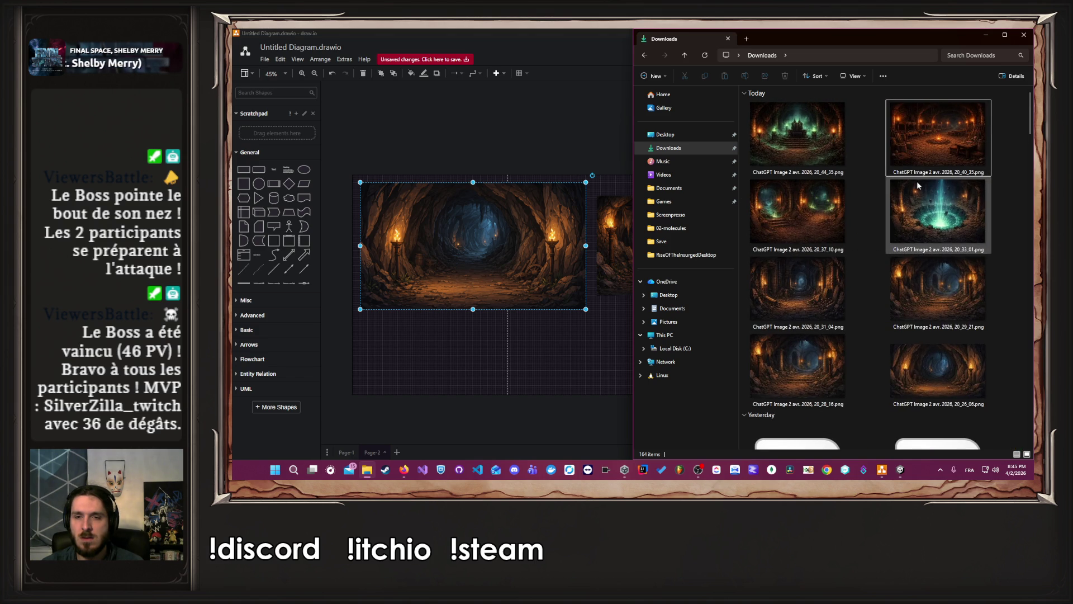
pyautogui.rightClick(924, 369)
pyautogui.rightClick(952, 401)
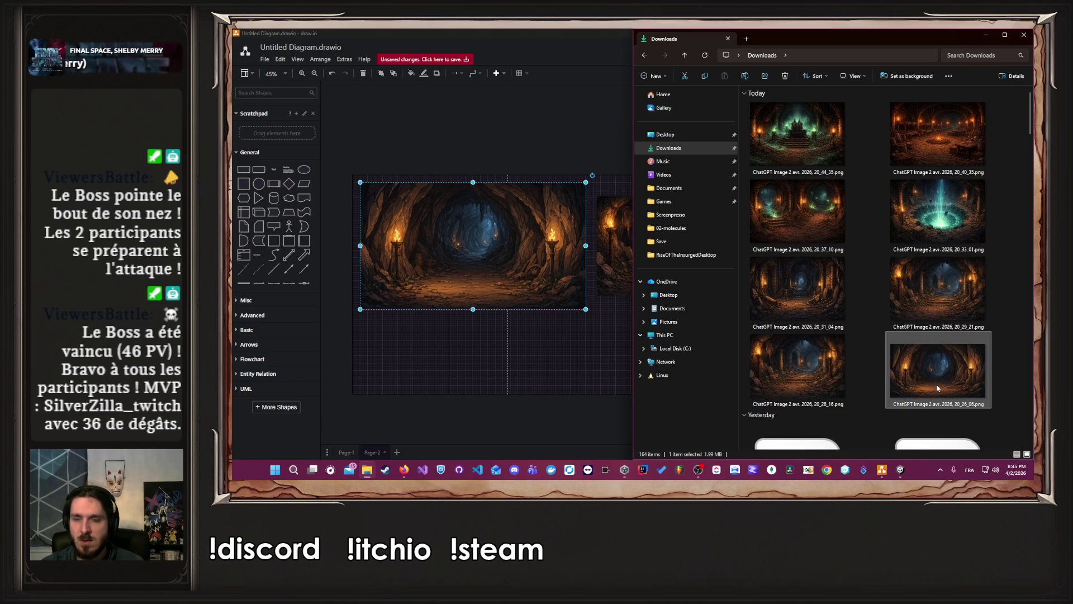
pyautogui.click(878, 386)
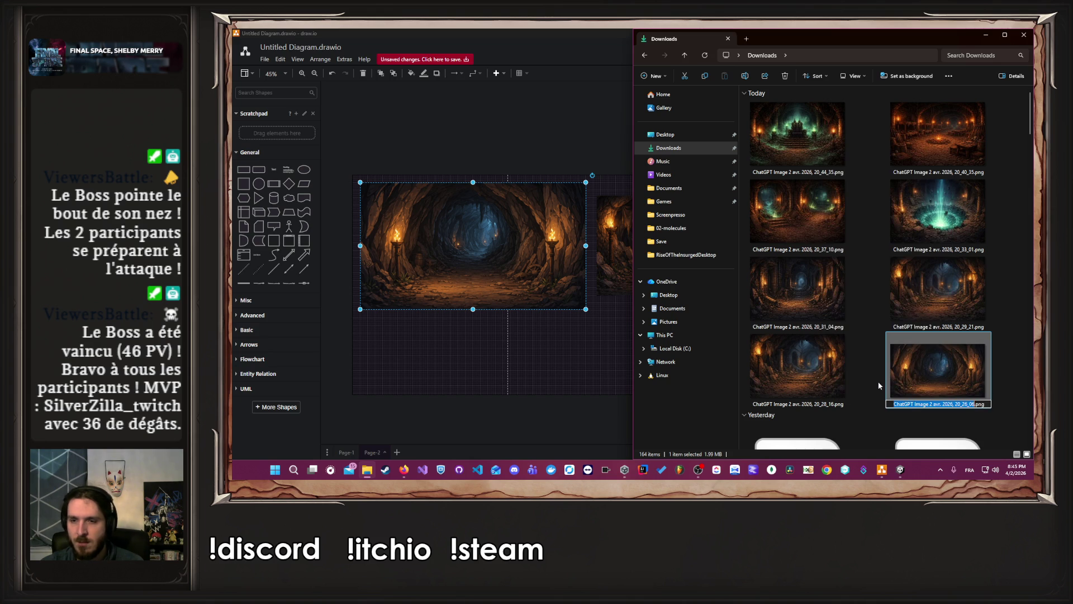
pyautogui.write('1')
pyautogui.press('Return')
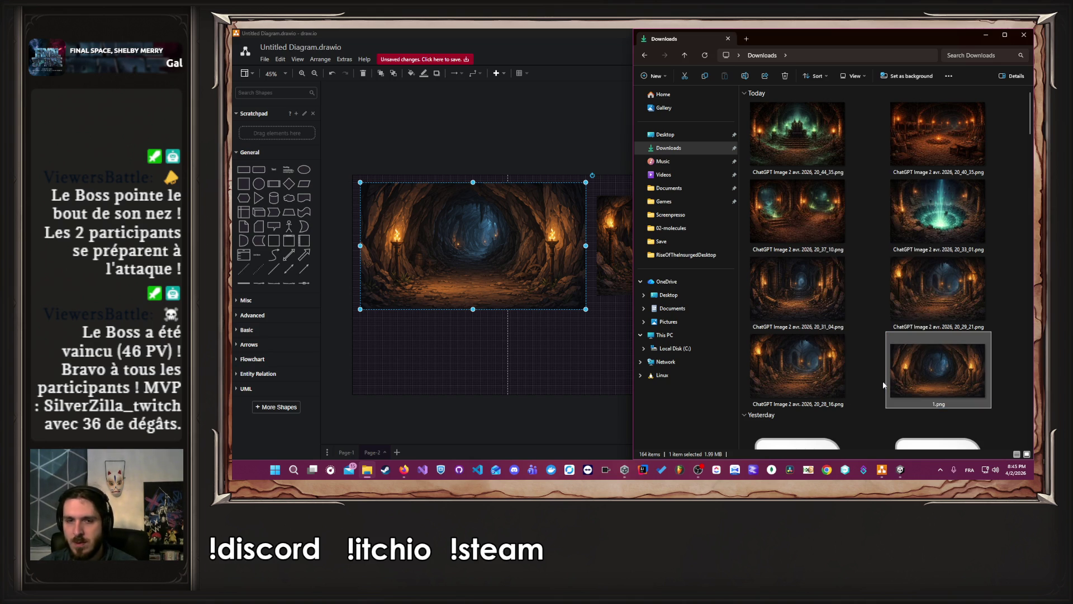
pyautogui.click(579, 330)
pyautogui.press('super+Left')
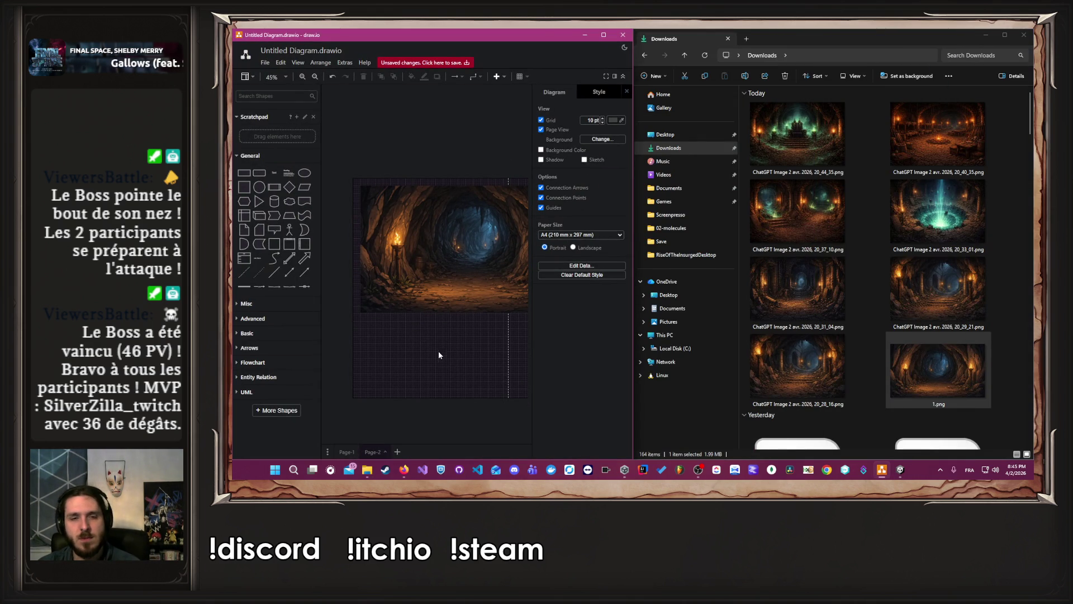
# Rename the 20_28_16 image to 2.png, then check the diagram and select the 20_29_21 image
pyautogui.click(806, 385)
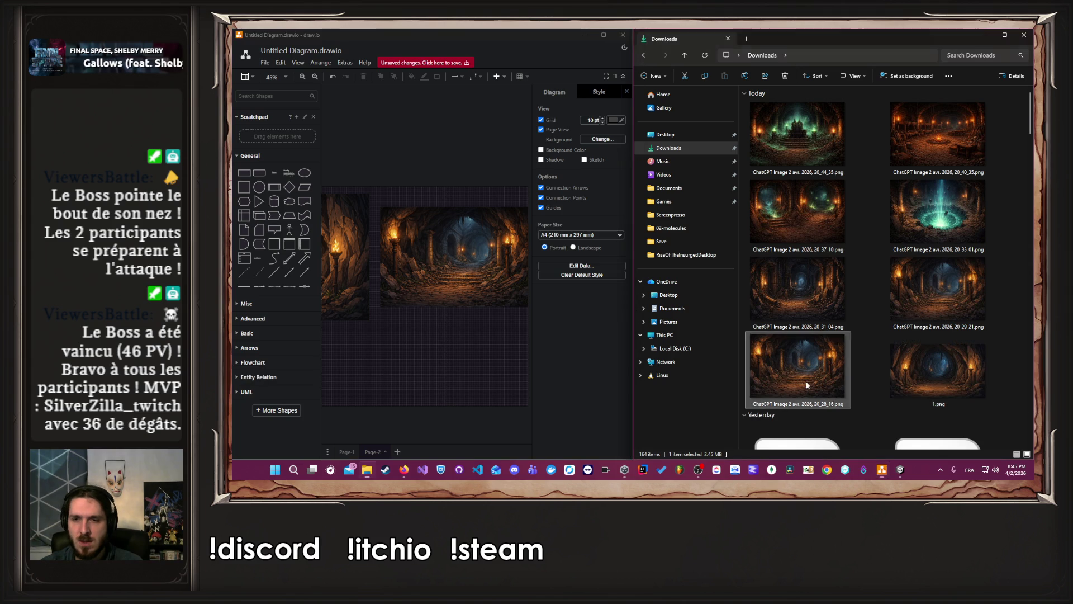
pyautogui.rightClick(807, 385)
pyautogui.click(866, 367)
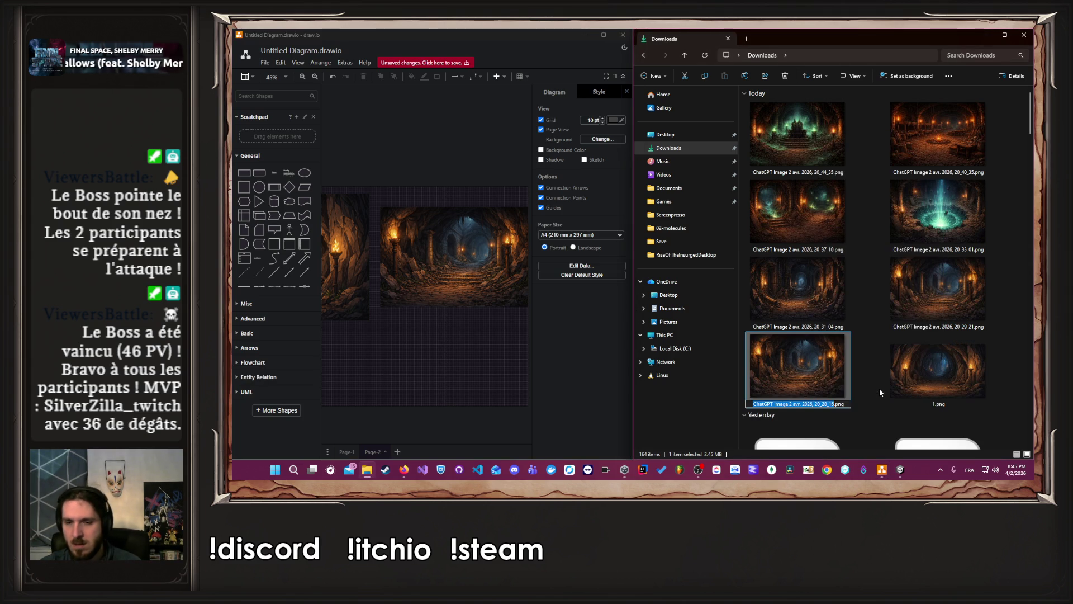
pyautogui.write('2')
pyautogui.press('Return')
pyautogui.click(507, 355)
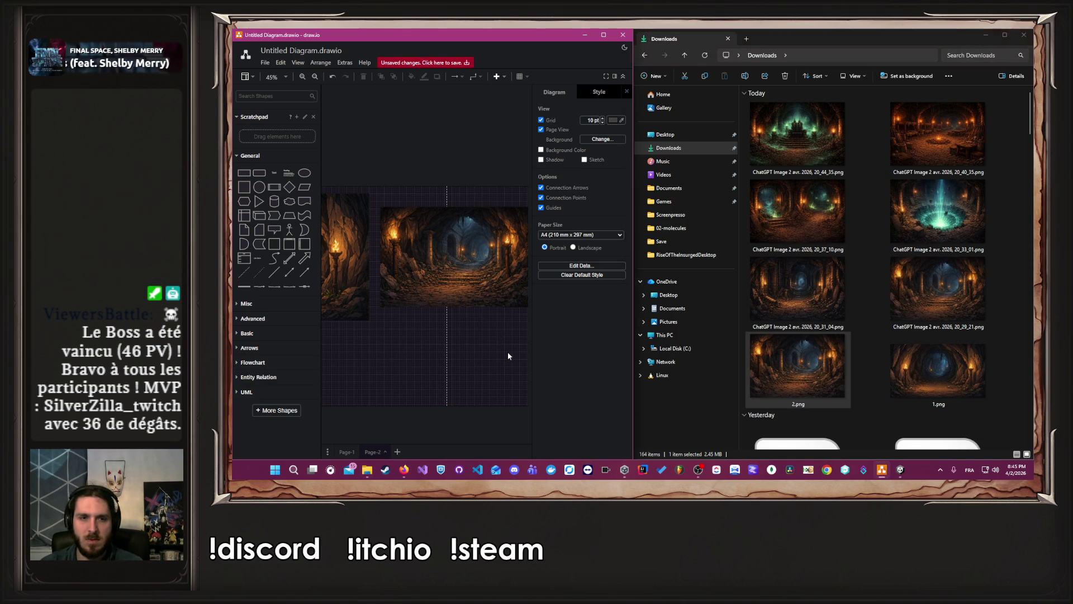
pyautogui.hscroll(2, 350, 360)
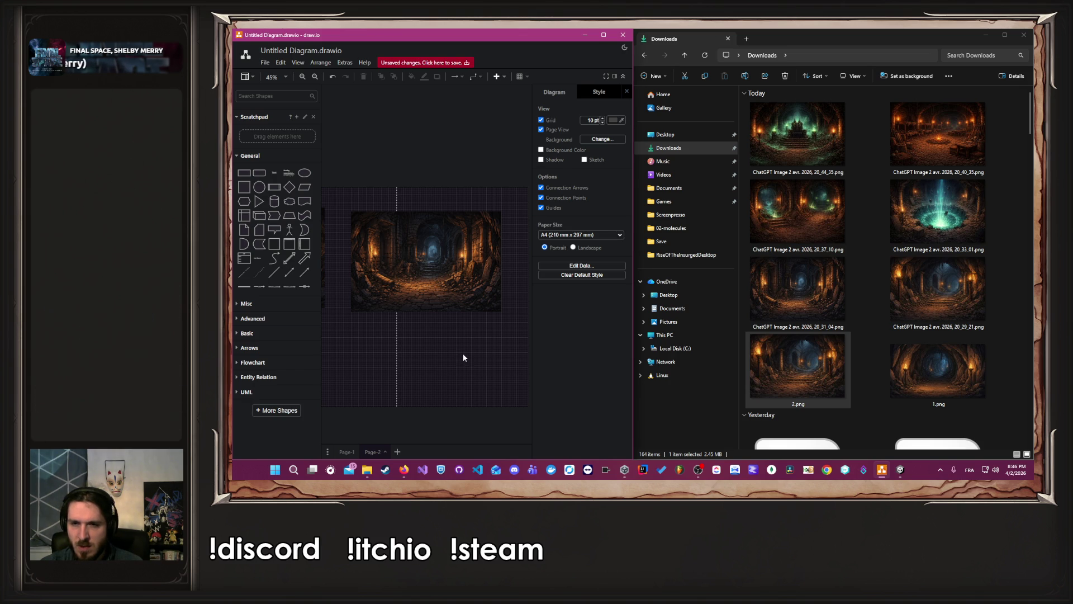
pyautogui.click(920, 296)
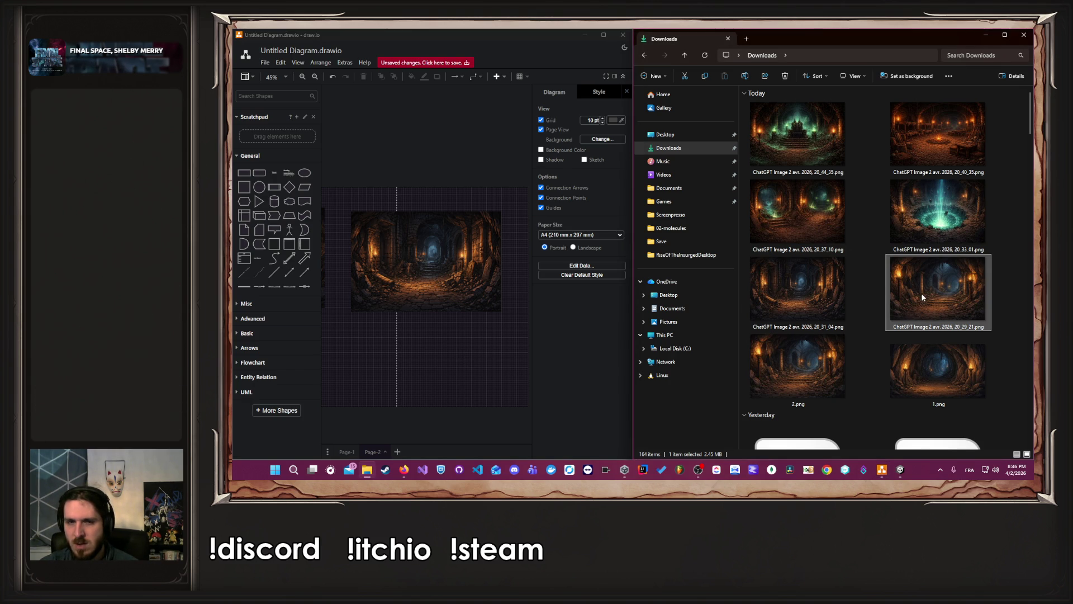
# Delete the 20_29_21 image and rename the 20_31_04 image to 3.png
pyautogui.press('Delete')
pyautogui.click(827, 293)
pyautogui.rightClick(827, 292)
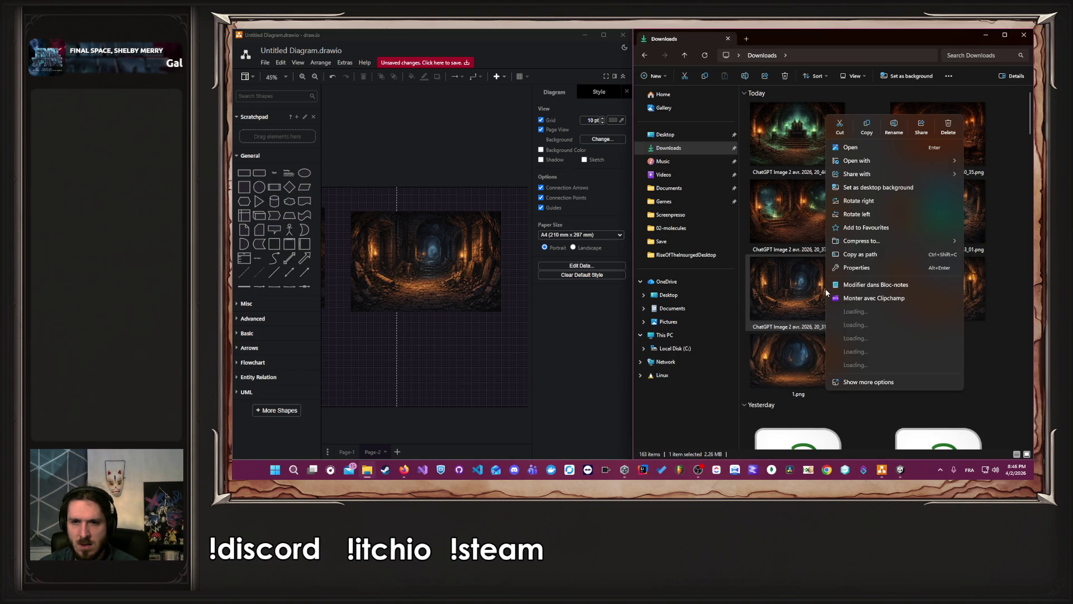
pyautogui.click(885, 130)
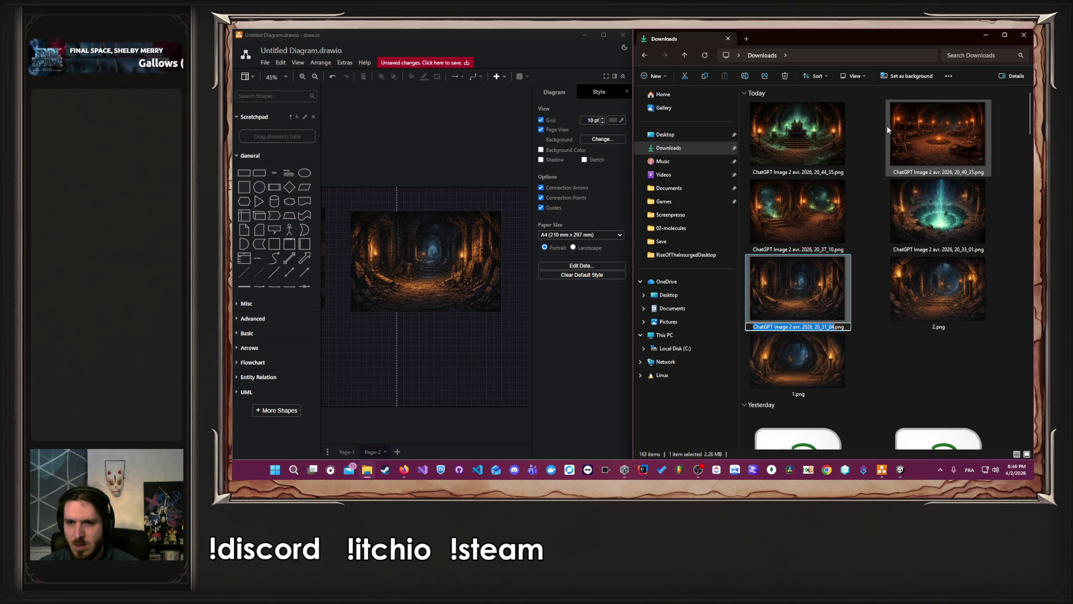
pyautogui.write('3')
pyautogui.press('Return')
pyautogui.click(548, 341)
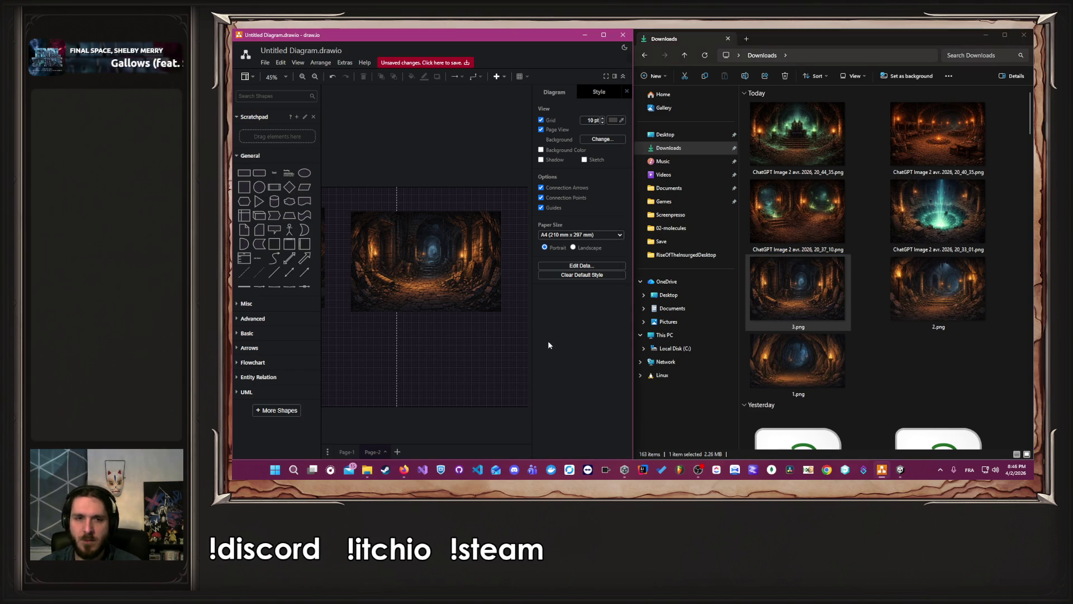
pyautogui.hscroll(5, 391, 350)
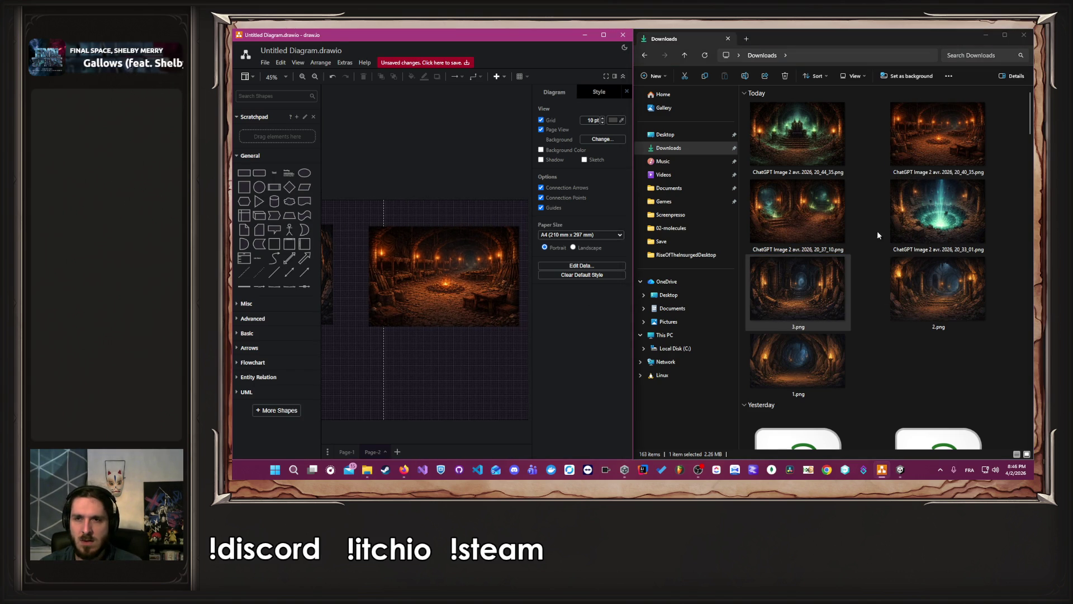
# Rename the campfire-hall image to 4.png, matching the diagram order
pyautogui.click(913, 145)
pyautogui.rightClick(914, 145)
pyautogui.click(846, 145)
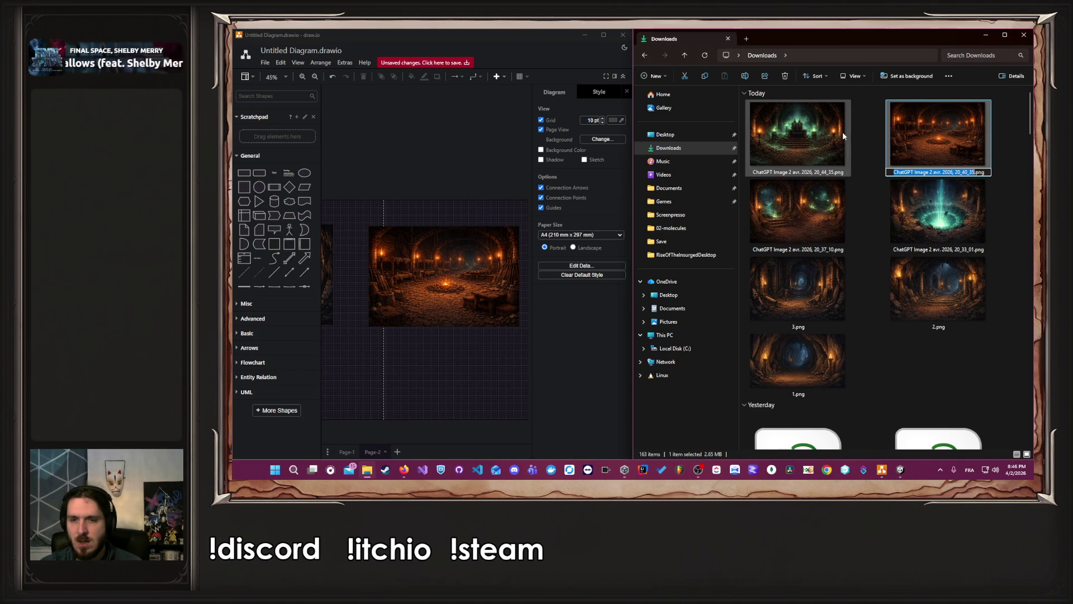
pyautogui.write('4')
pyautogui.press('Return')
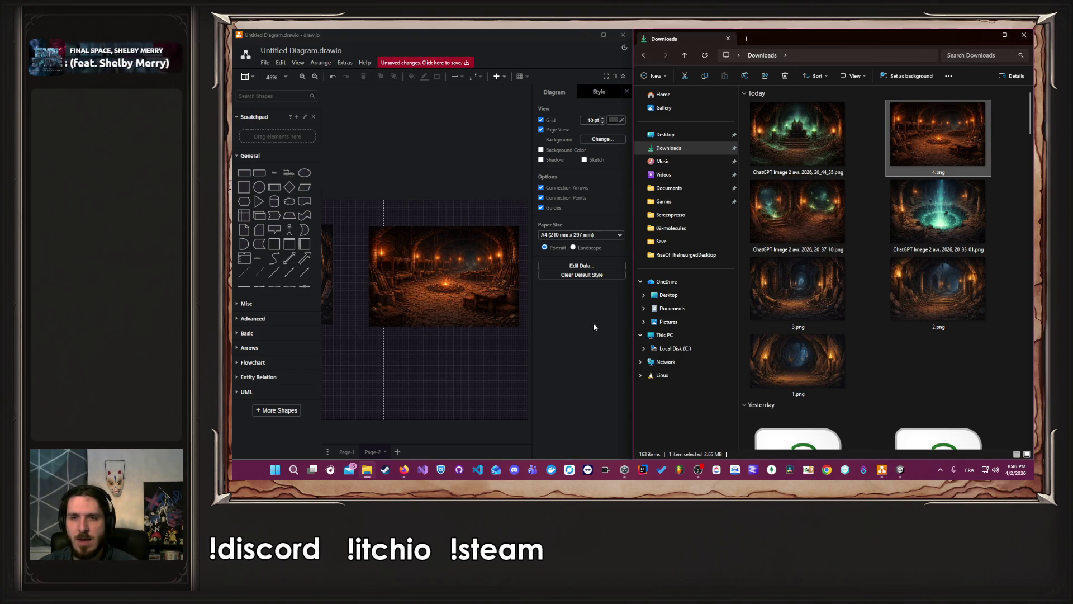
pyautogui.click(438, 402)
pyautogui.hscroll(3, 438, 401)
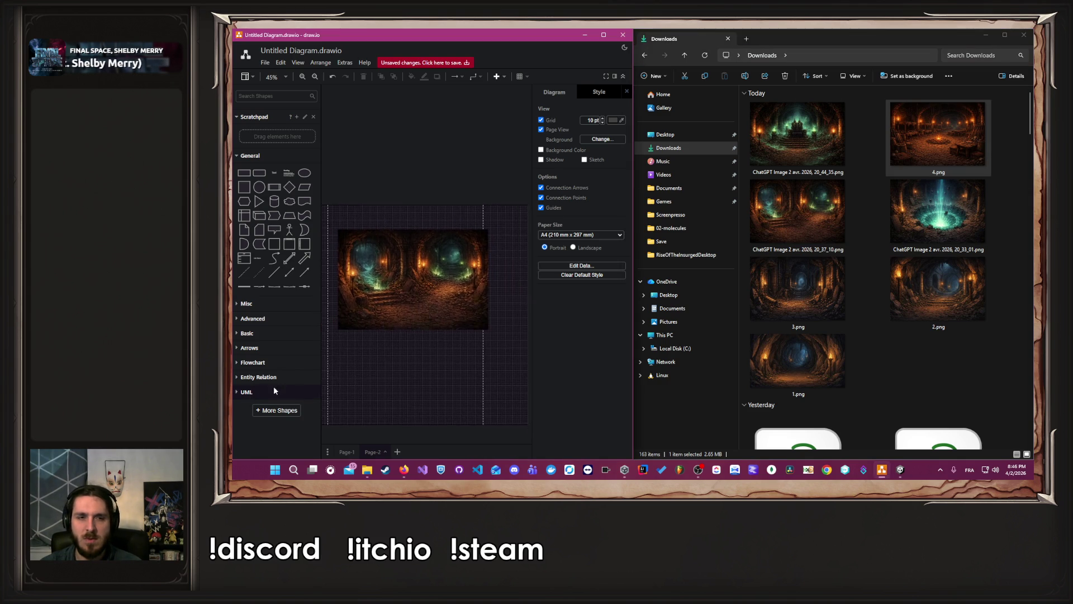
# Rename the twin-portal image to 5.png and the green-glow cavern image to 6.png
pyautogui.rightClick(755, 223)
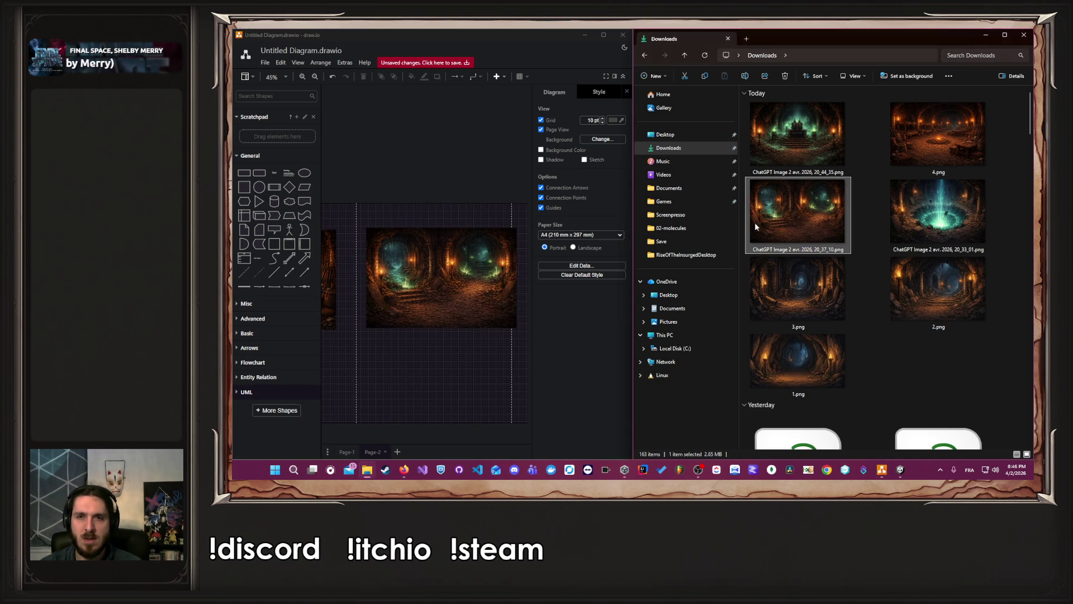
pyautogui.click(823, 128)
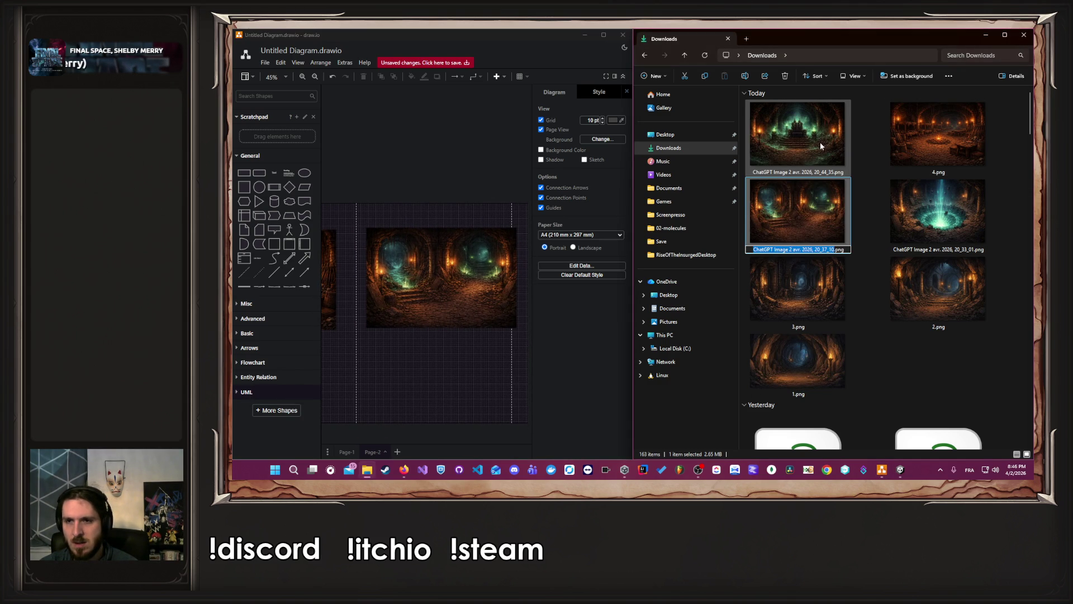
pyautogui.write('5')
pyautogui.press('Return')
pyautogui.click(921, 221)
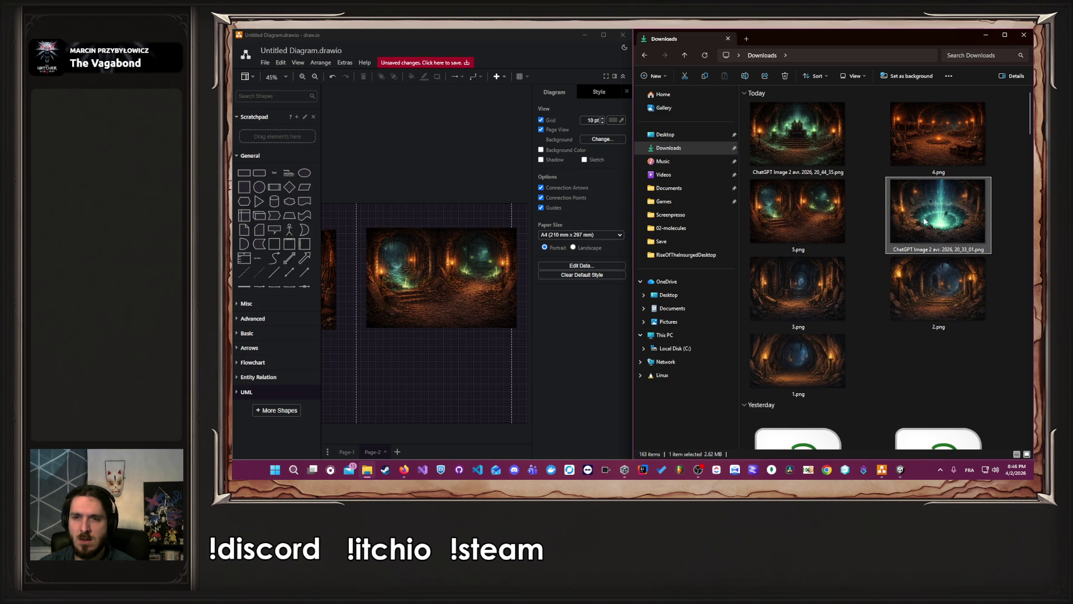
pyautogui.rightClick(921, 221)
pyautogui.click(846, 126)
pyautogui.write('6')
pyautogui.press('Return')
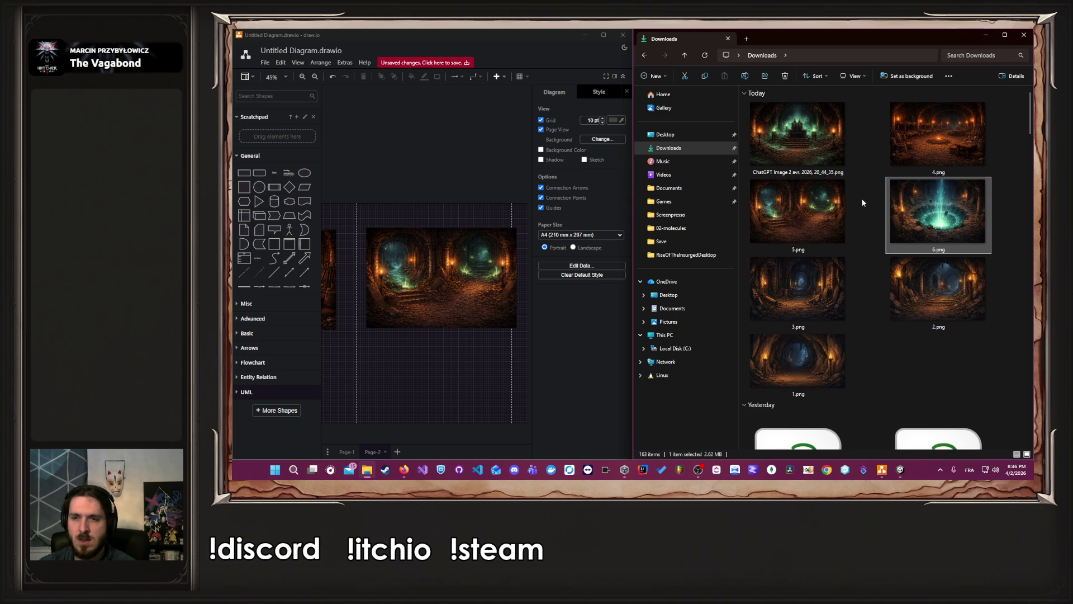
# Rename the throne-room image to 7.png and scroll through the diagram to verify the order
pyautogui.click(794, 149)
pyautogui.rightClick(797, 149)
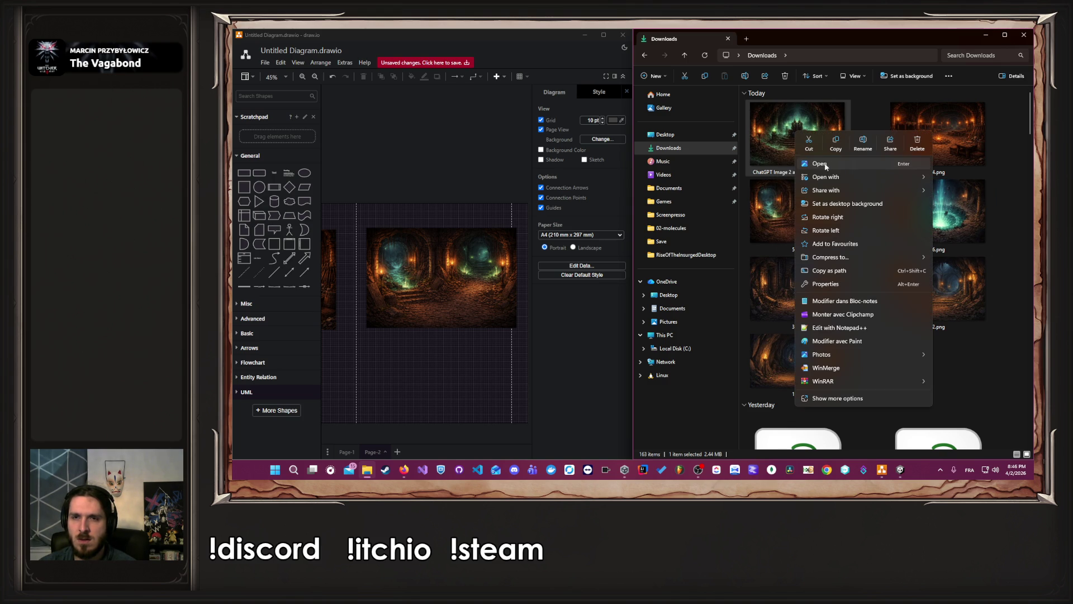
pyautogui.click(863, 147)
pyautogui.write('7')
pyautogui.press('Return')
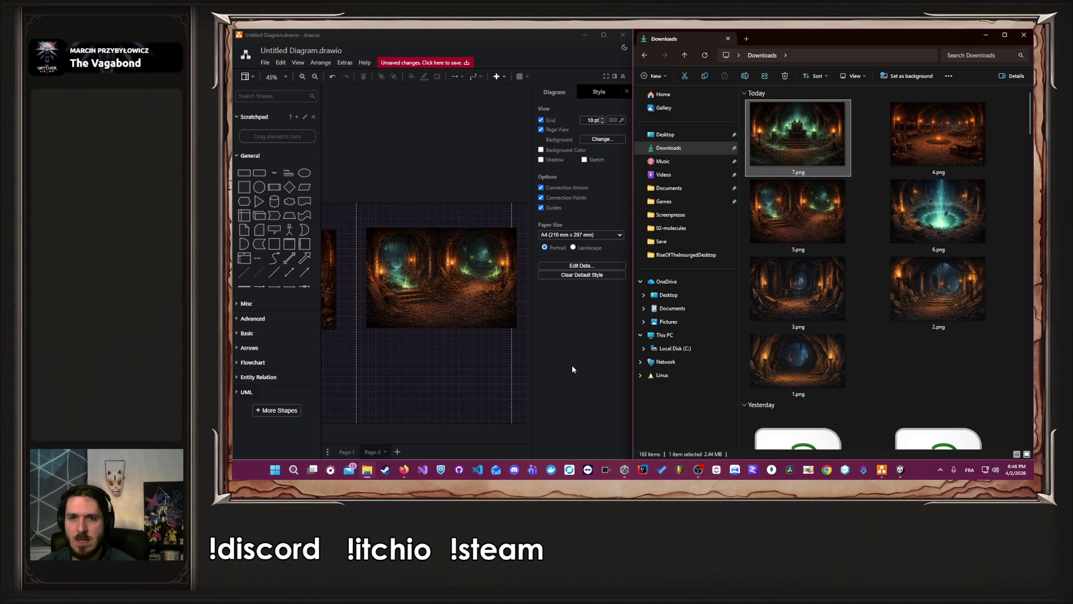
pyautogui.click(472, 400)
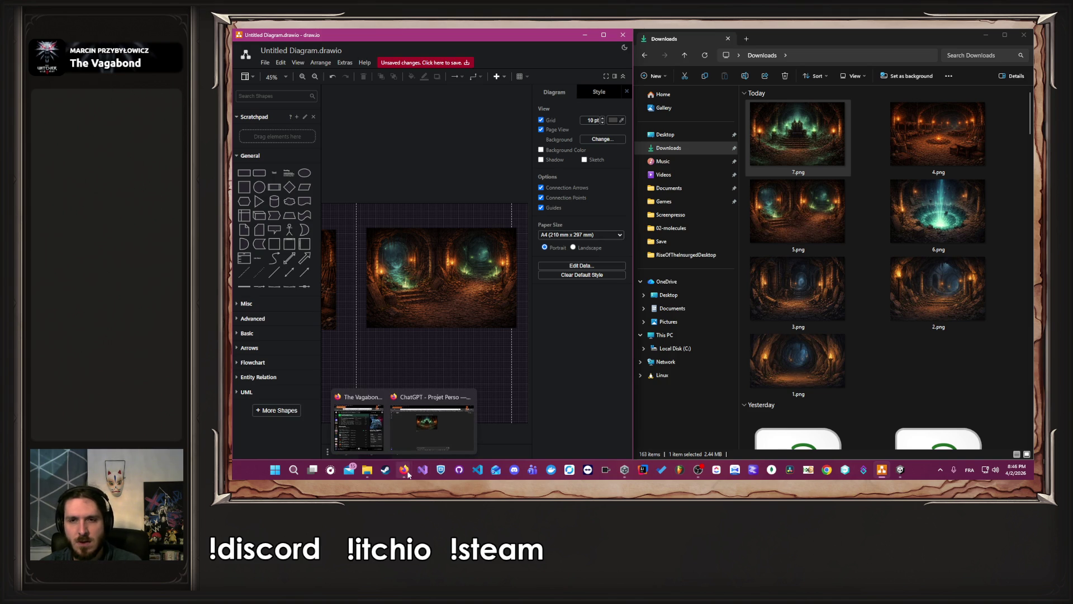
pyautogui.scroll(-4, 433, 354)
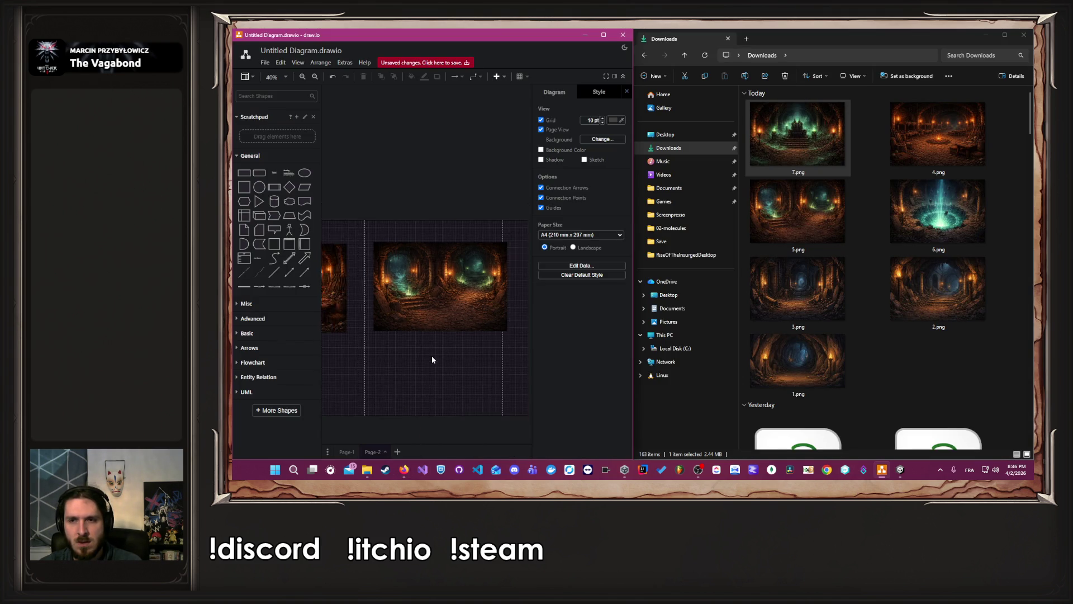
pyautogui.hscroll(3, 481, 379)
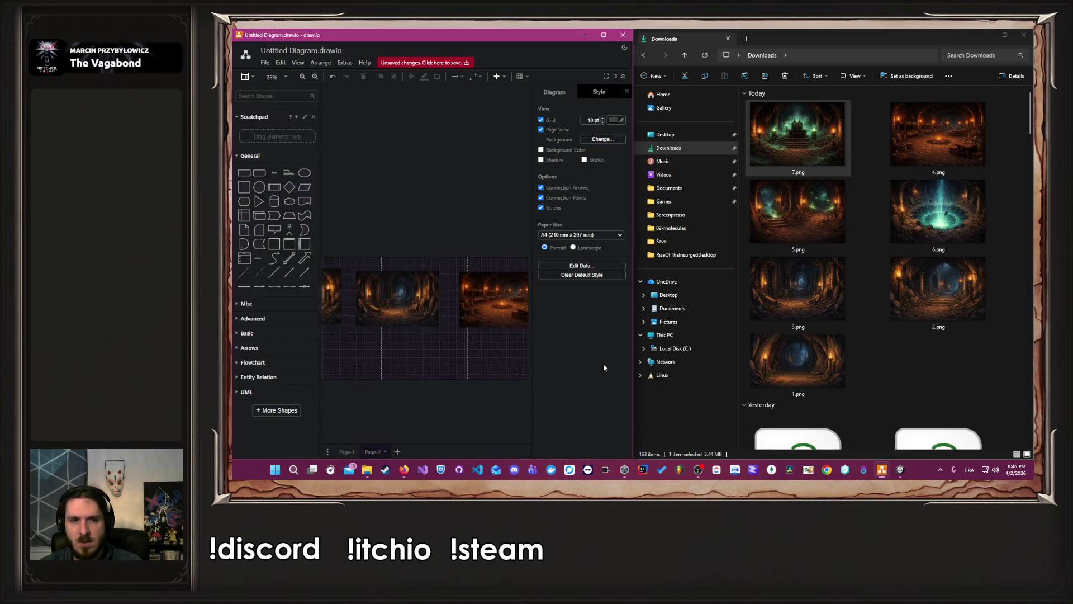
# Bring the ChatGPT conversation window forward and dock it on the left half
pyautogui.moveTo(414, 470)
pyautogui.click(431, 426)
pyautogui.moveTo(702, 59); pyautogui.dragTo(705, 59)
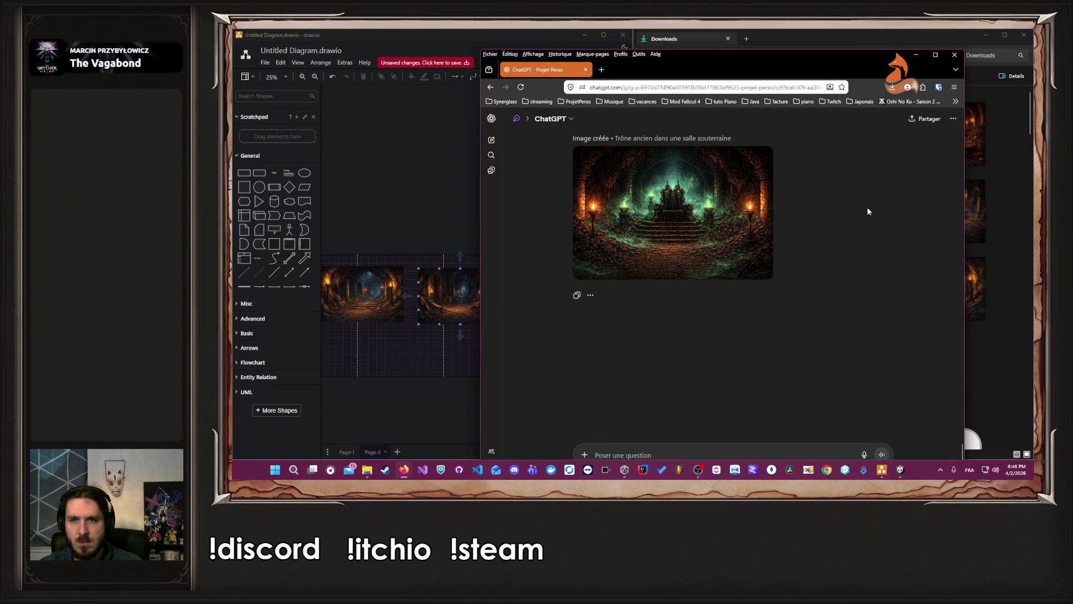
pyautogui.moveTo(788, 56); pyautogui.dragTo(240, 130)
# Attach 3.png and send a request for a campfire rest area in the same dungeon style
pyautogui.moveTo(798, 288)
pyautogui.mouseDown()
pyautogui.moveTo(496, 283)
pyautogui.moveTo(457, 388)
pyautogui.mouseUp()
pyautogui.write('Dans ce th')
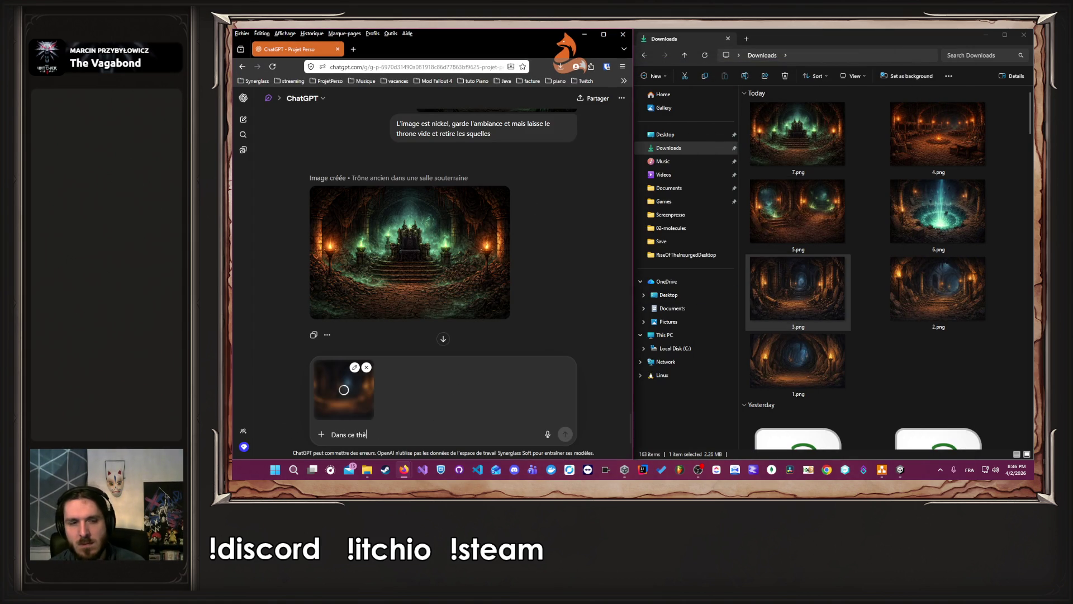
pyautogui.write('me')
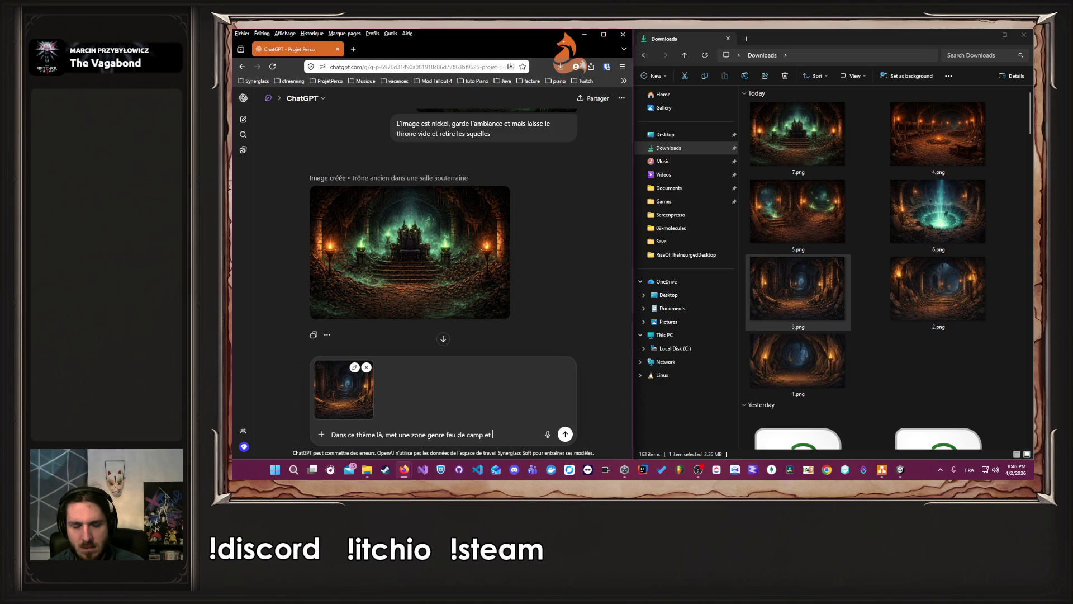
pyautogui.write('s')
pyautogui.press('Return')
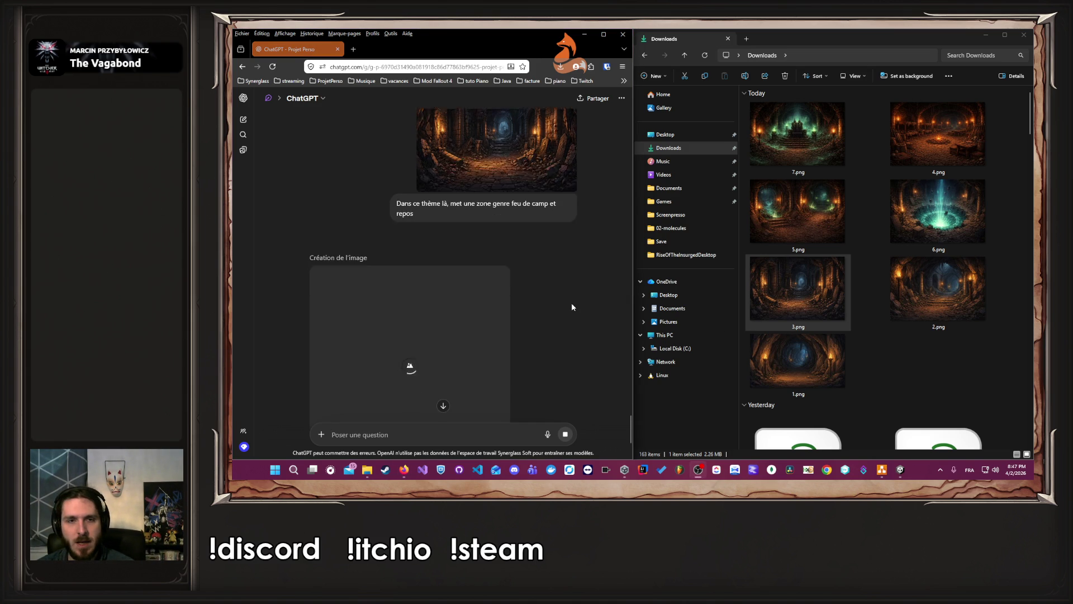
pyautogui.scroll(-3, 572, 303)
pyautogui.click(855, 374)
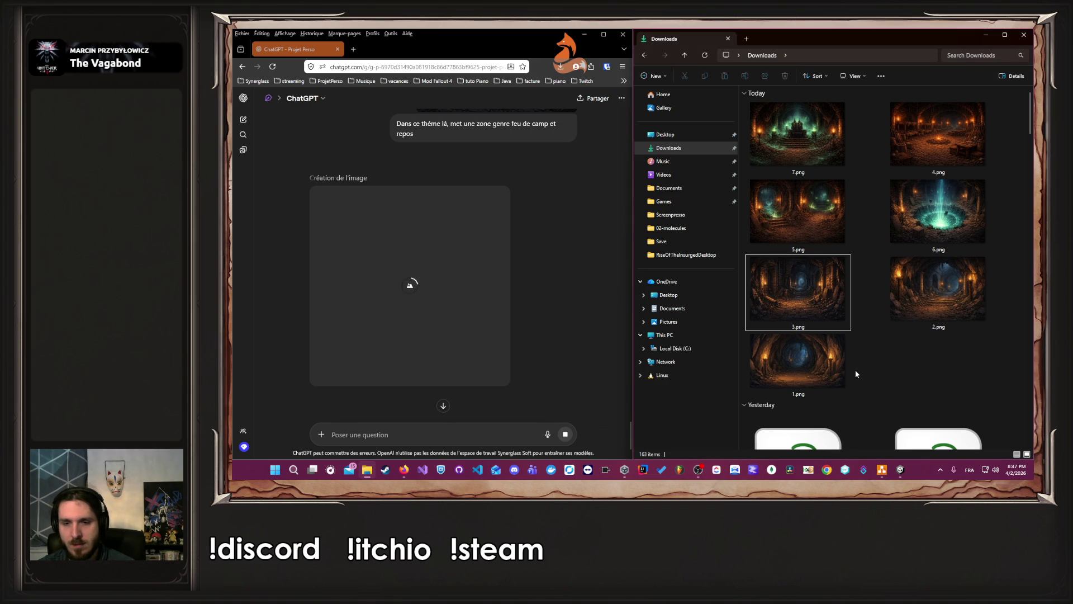
pyautogui.click(882, 470)
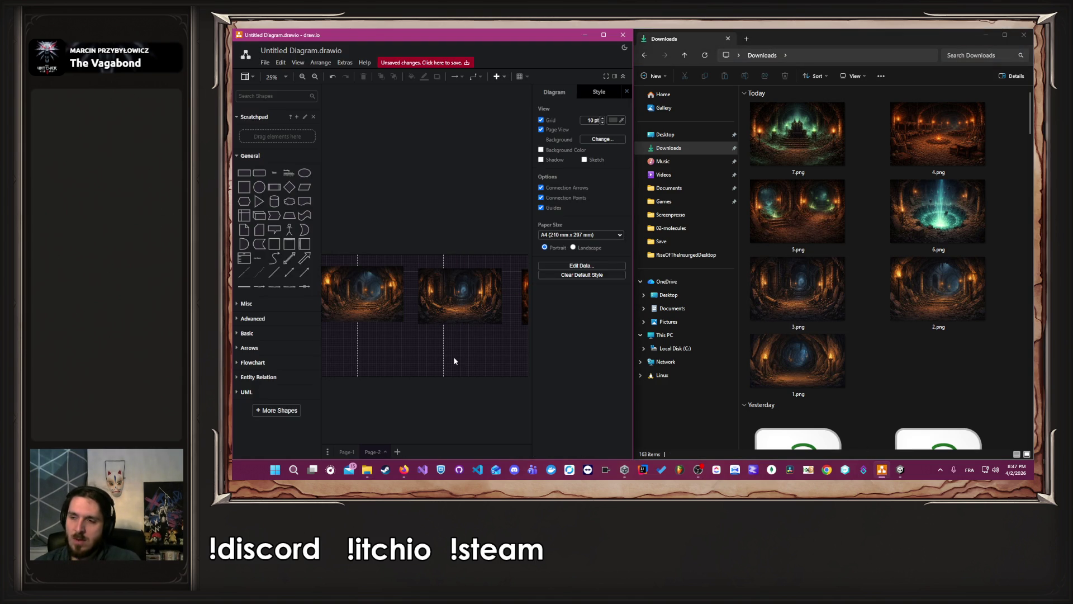
pyautogui.click(882, 469)
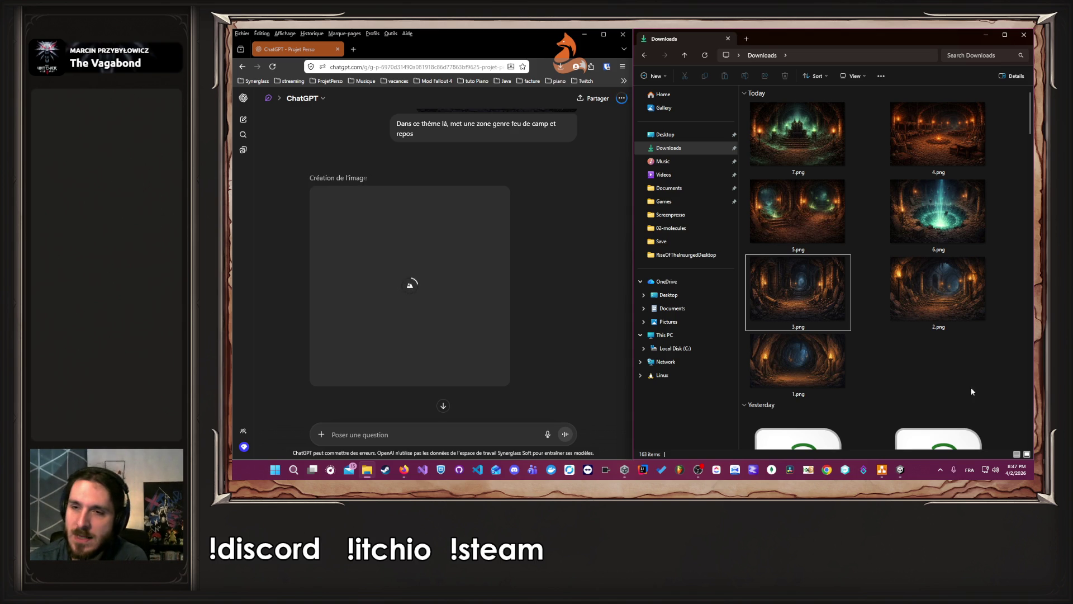
pyautogui.click(959, 230)
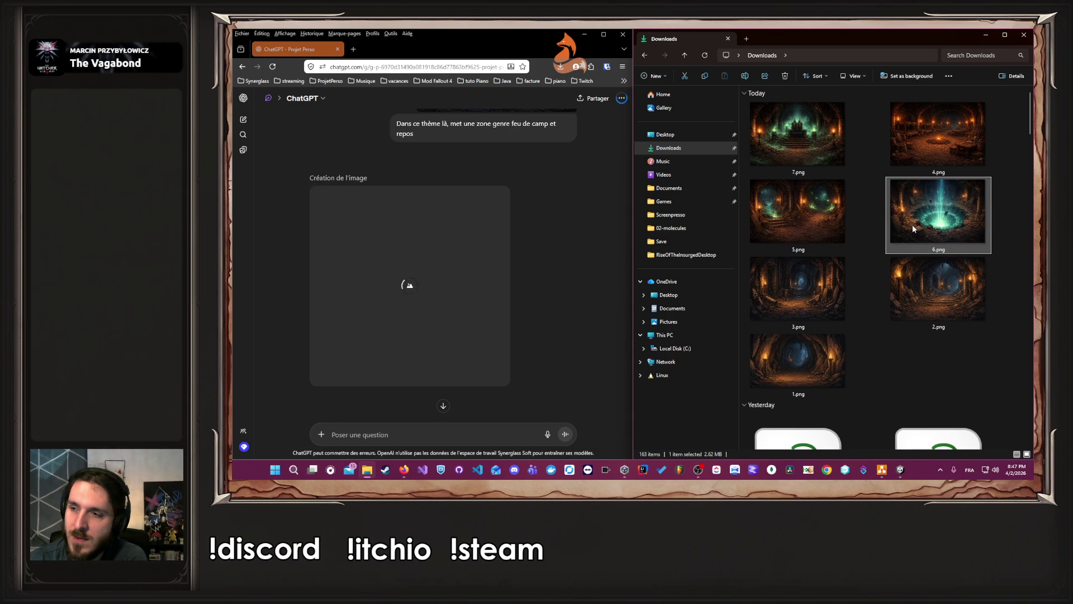
pyautogui.click(845, 167)
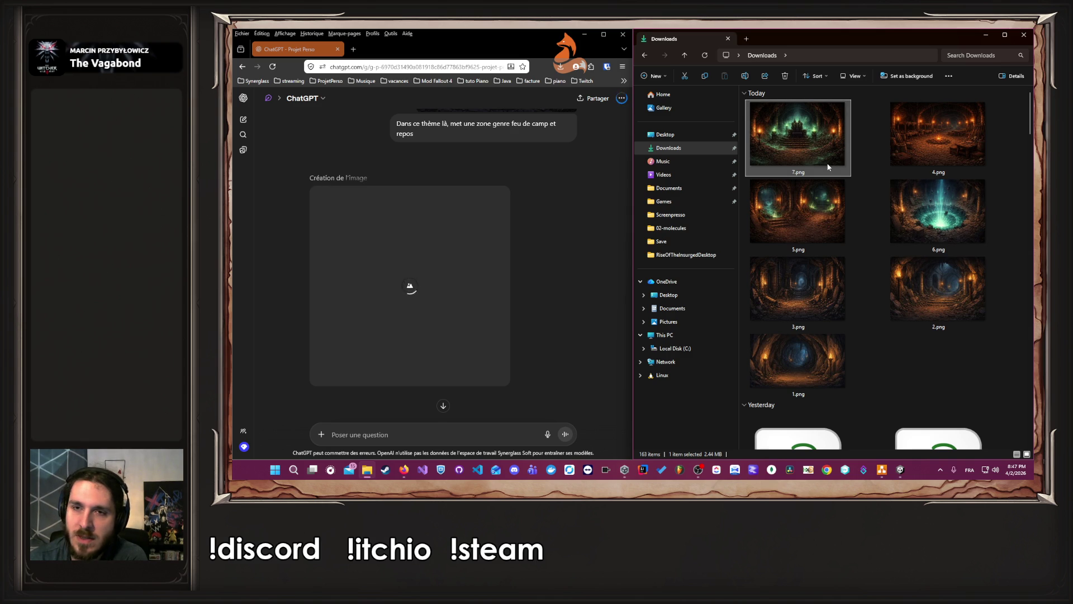
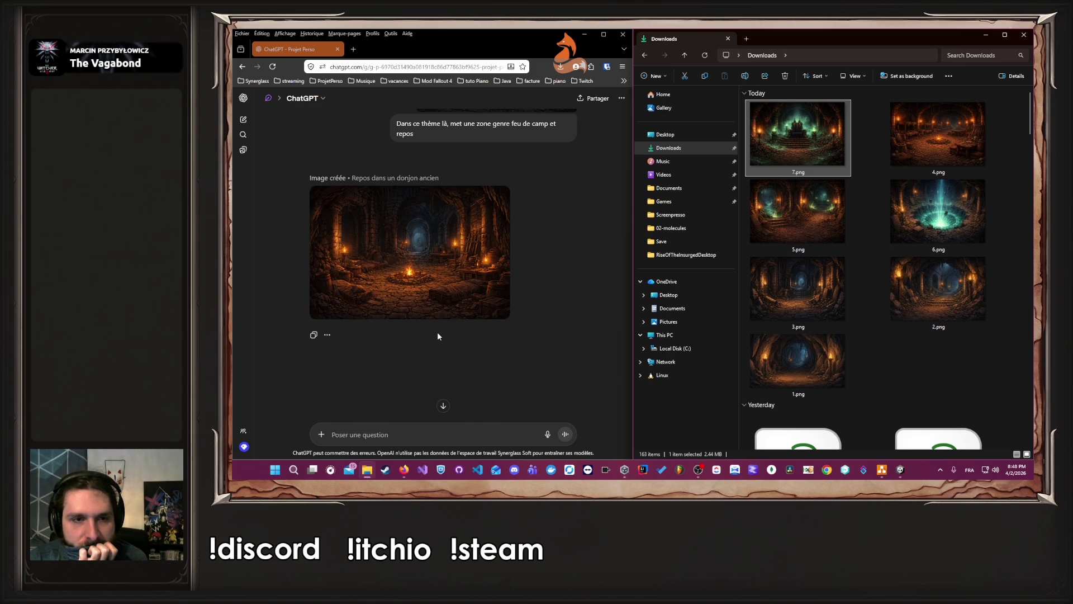
# Enlarge the generated campfire rest-area image and download it to Downloads
pyautogui.click(437, 256)
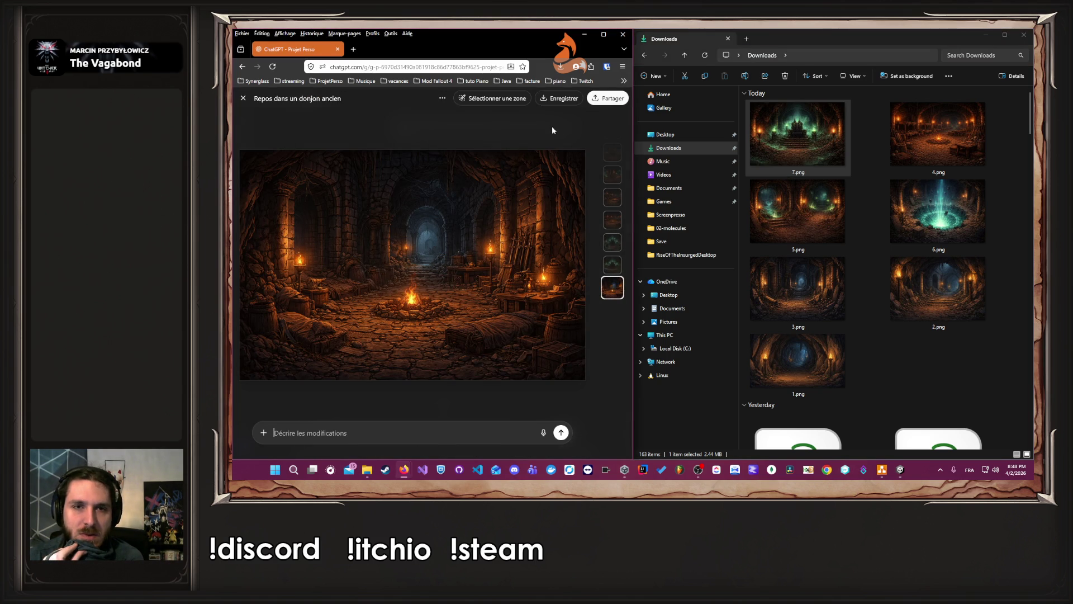
pyautogui.click(555, 100)
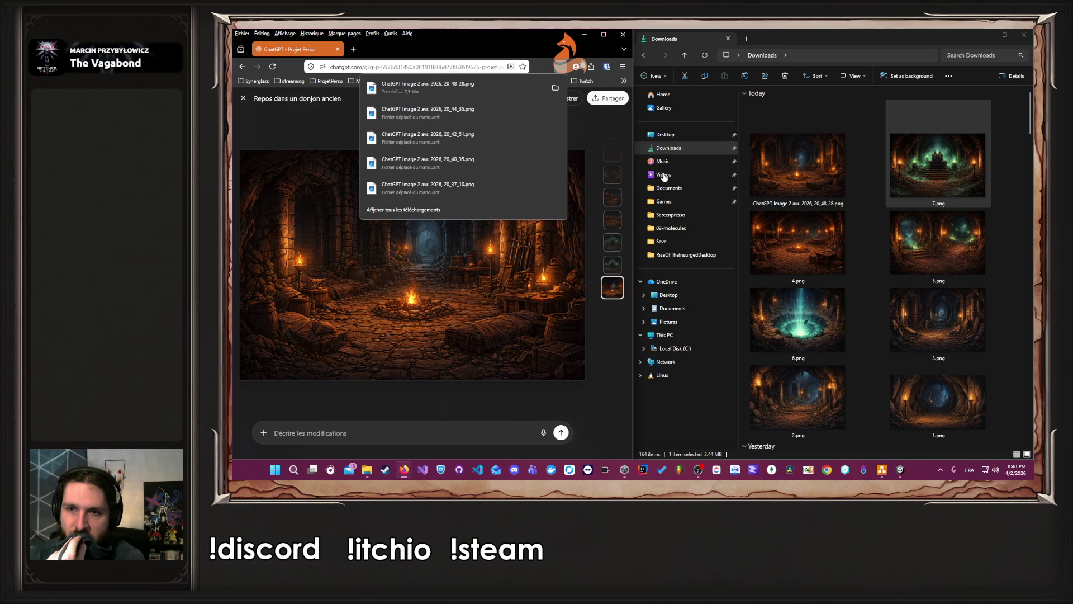
pyautogui.click(867, 179)
# Inspect the old 4.png, then close its preview and the enlarged ChatGPT image
pyautogui.scroll(-3, 867, 179)
pyautogui.scroll(2, 866, 179)
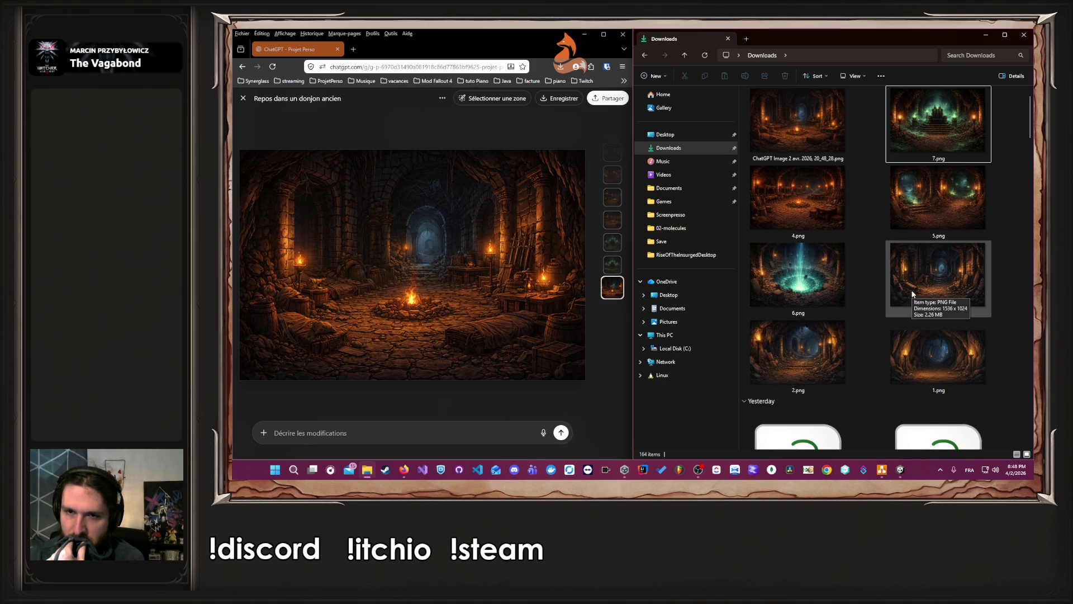
pyautogui.click(797, 202)
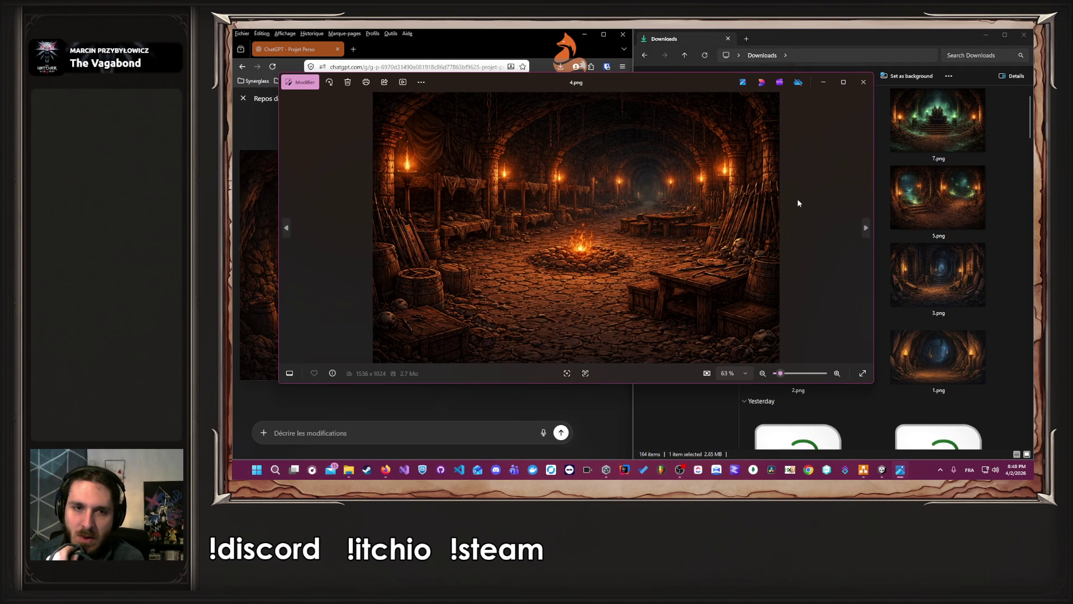
pyautogui.click(864, 82)
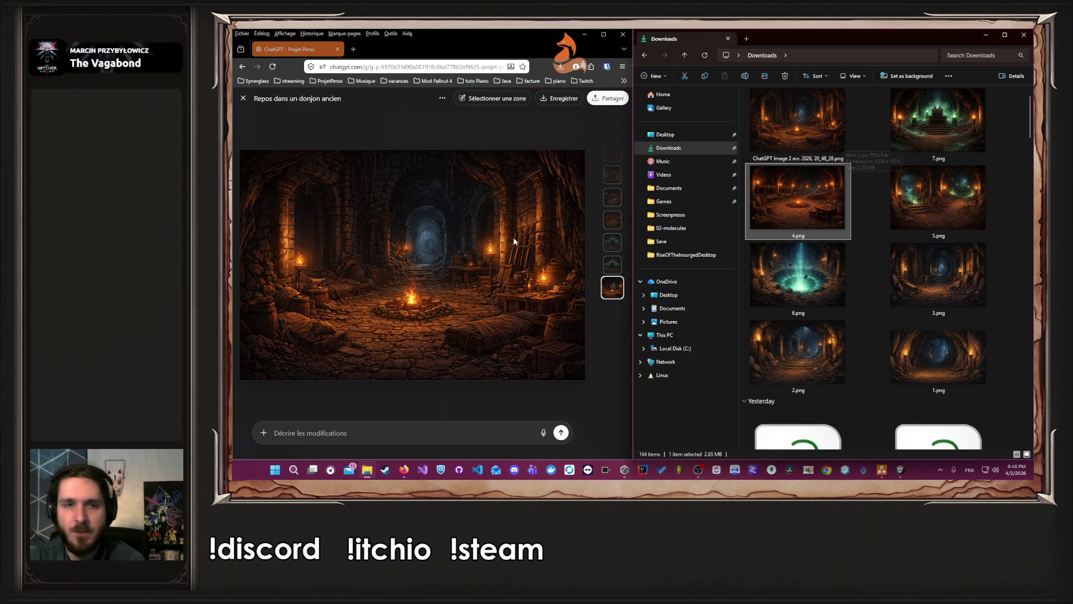
pyautogui.click(243, 98)
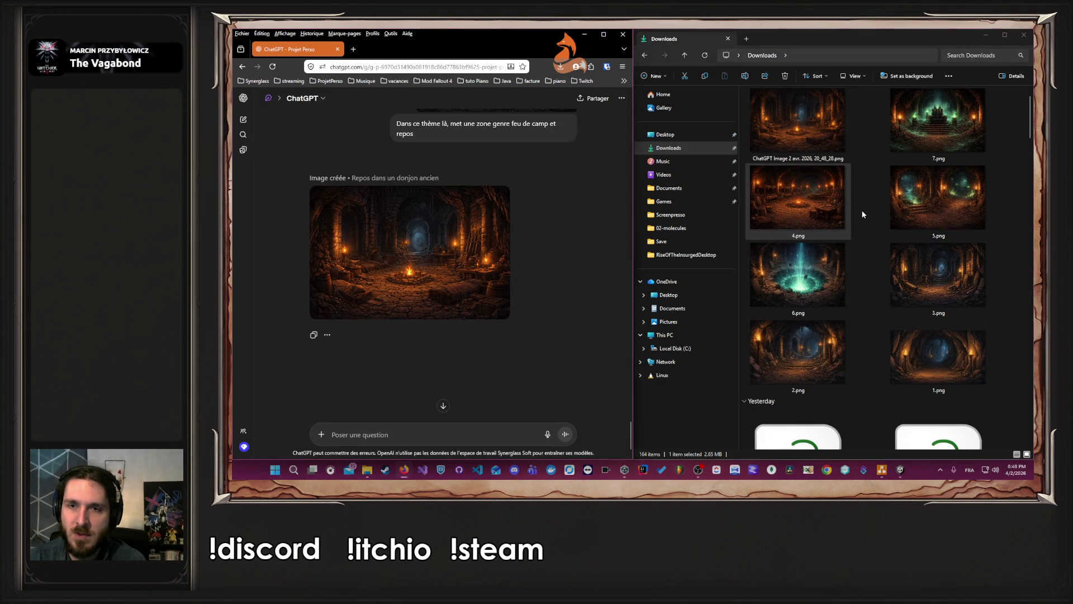
# Delete the old 4.png from the Downloads folder
pyautogui.press('Delete')
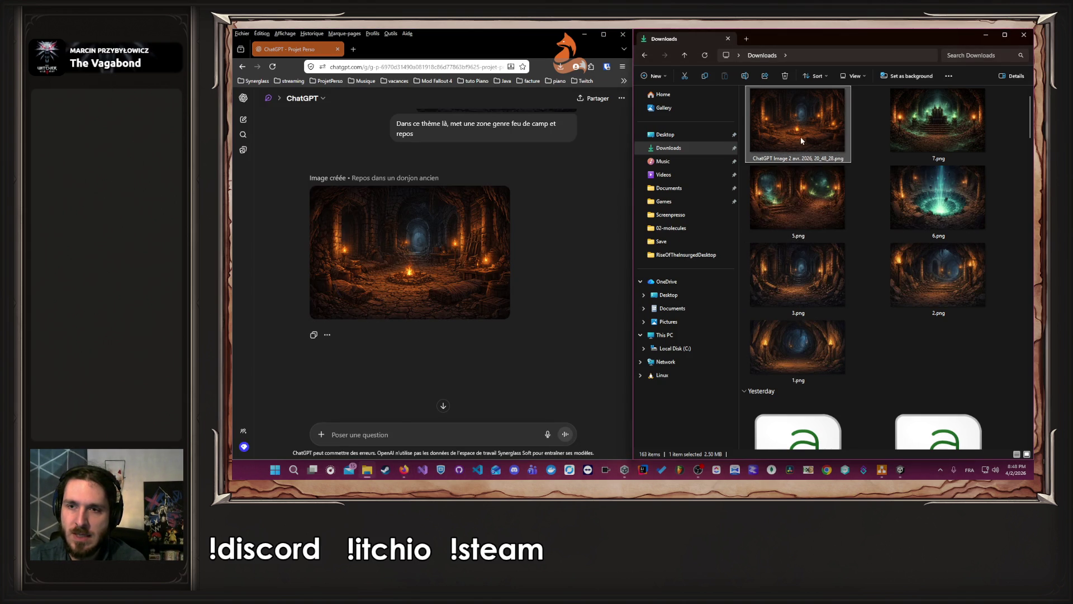
pyautogui.rightClick(803, 140)
pyautogui.click(785, 115)
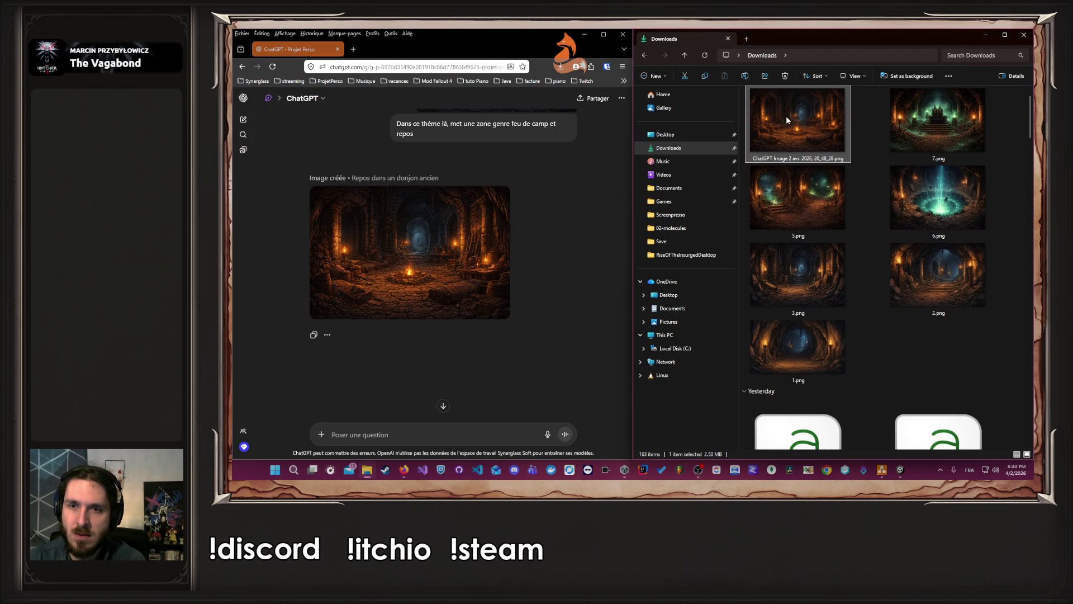
# Rename the downloaded ChatGPT campfire image to 4.png
pyautogui.rightClick(786, 115)
pyautogui.click(849, 136)
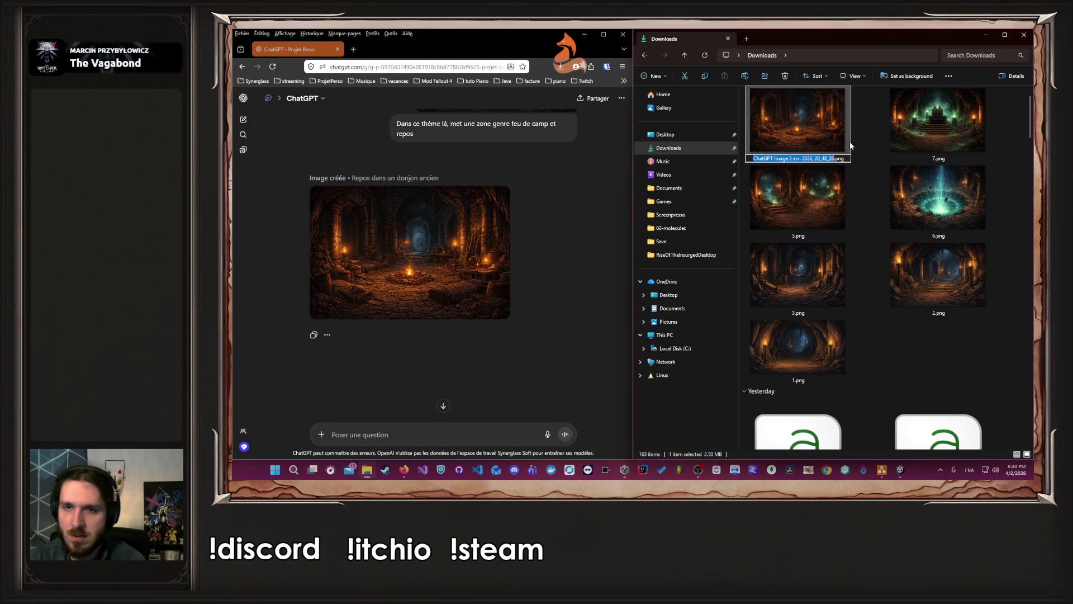
pyautogui.write('4')
pyautogui.press('Return')
pyautogui.click(882, 333)
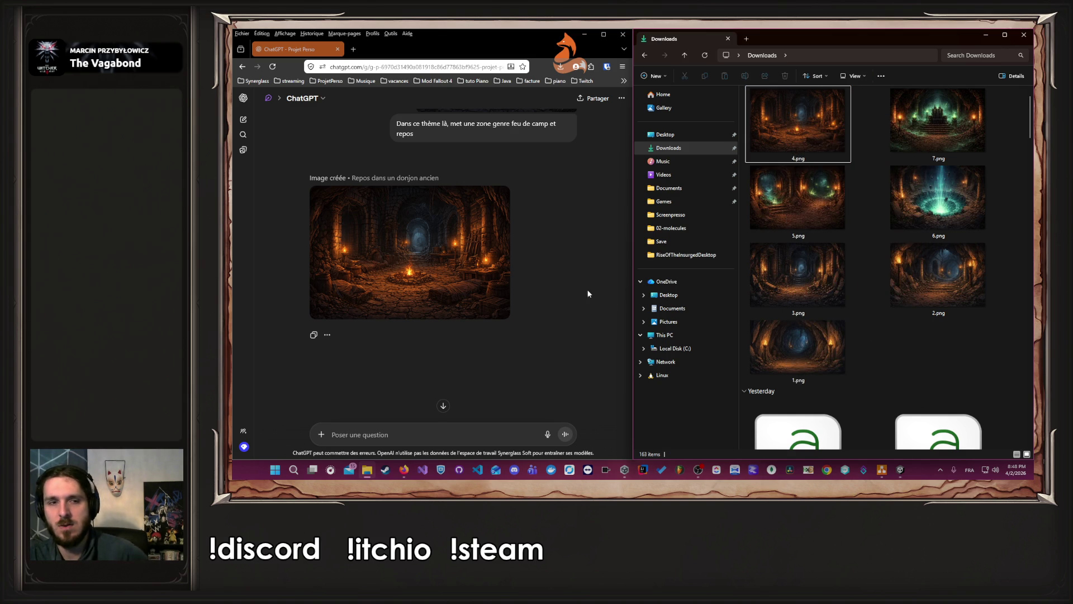
pyautogui.click(565, 224)
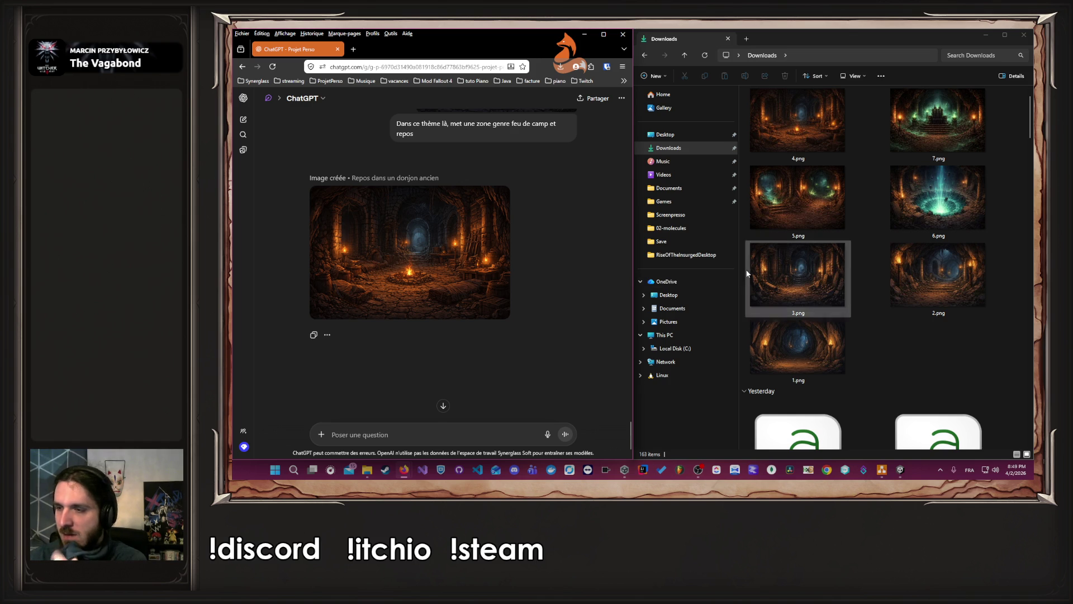
pyautogui.click(586, 34)
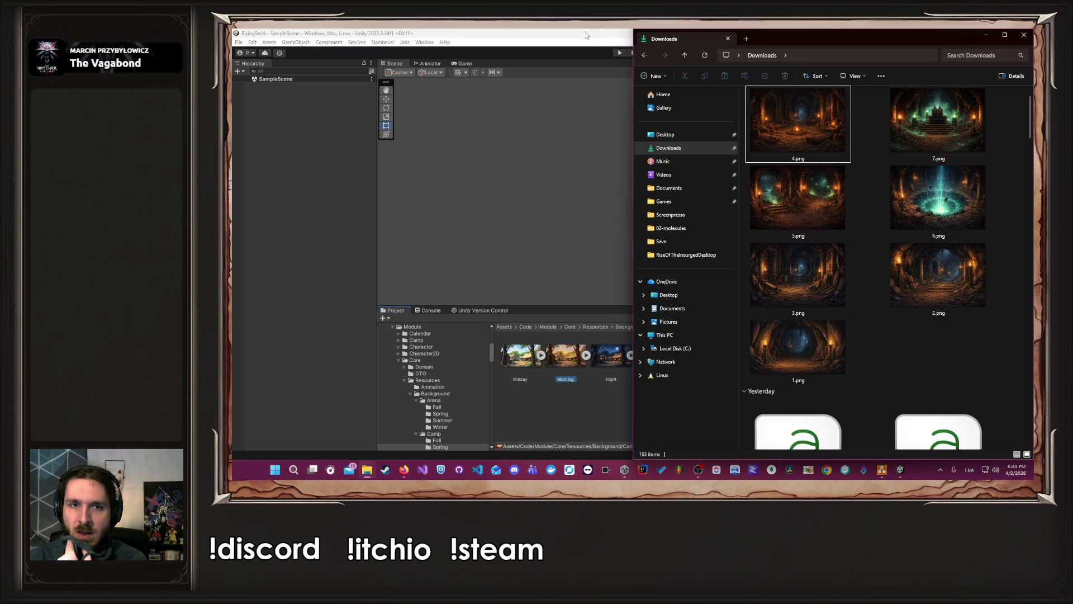
# Create a new desktop folder named Donjon
pyautogui.click(589, 42)
pyautogui.click(984, 35)
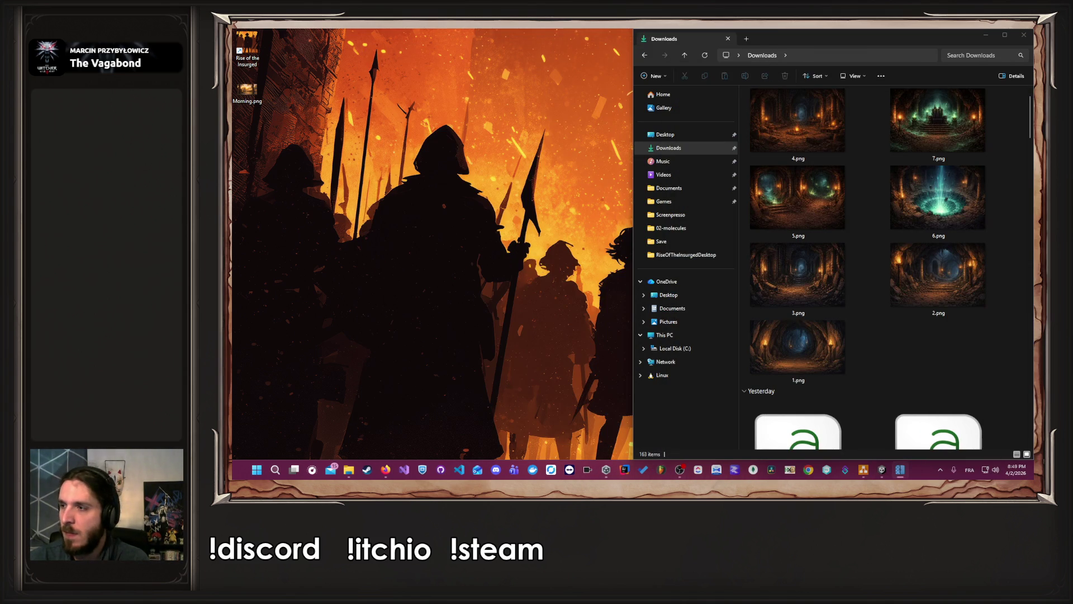
pyautogui.rightClick(394, 211)
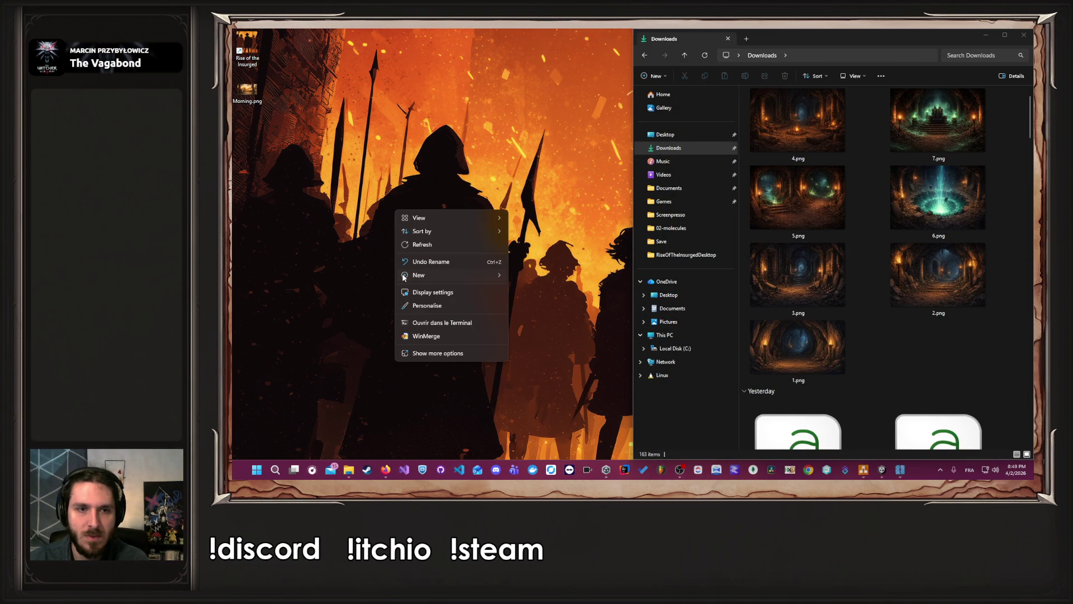
pyautogui.moveTo(492, 275)
pyautogui.click(530, 276)
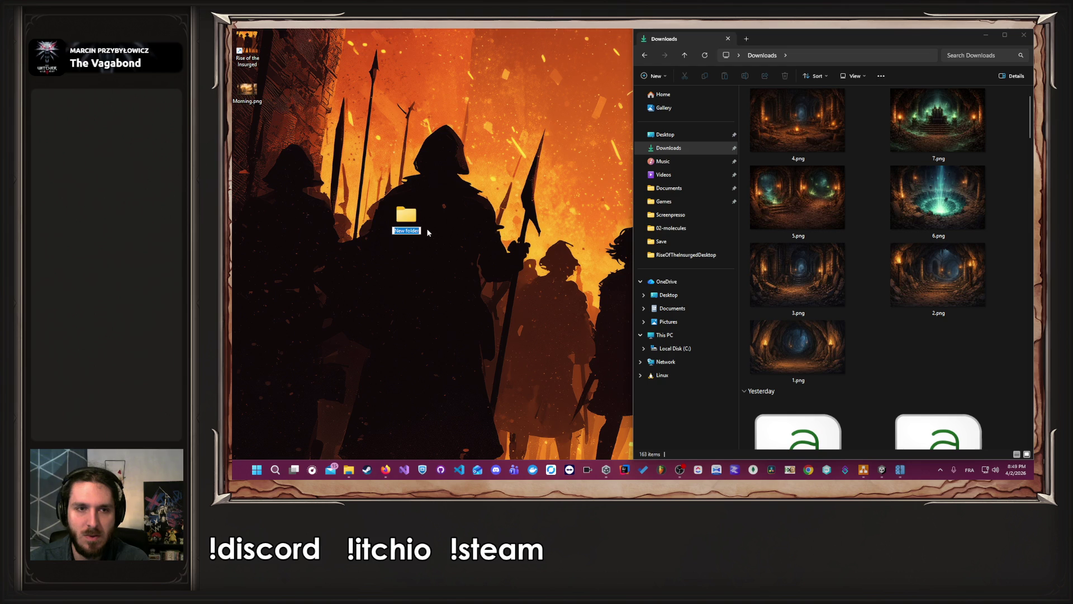
pyautogui.write('Donjon')
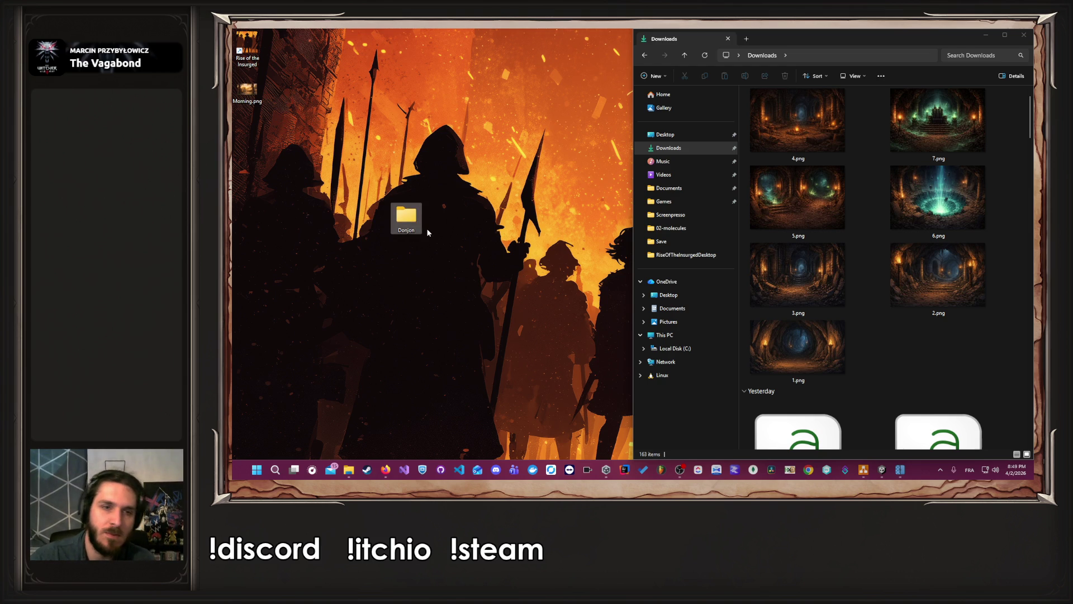
pyautogui.press('Return')
pyautogui.moveTo(406, 215); pyautogui.dragTo(246, 127)
# Move the seven dungeon images 1.png–7.png from Downloads into Donjon
pyautogui.doubleClick(246, 127)
pyautogui.press('super+Left')
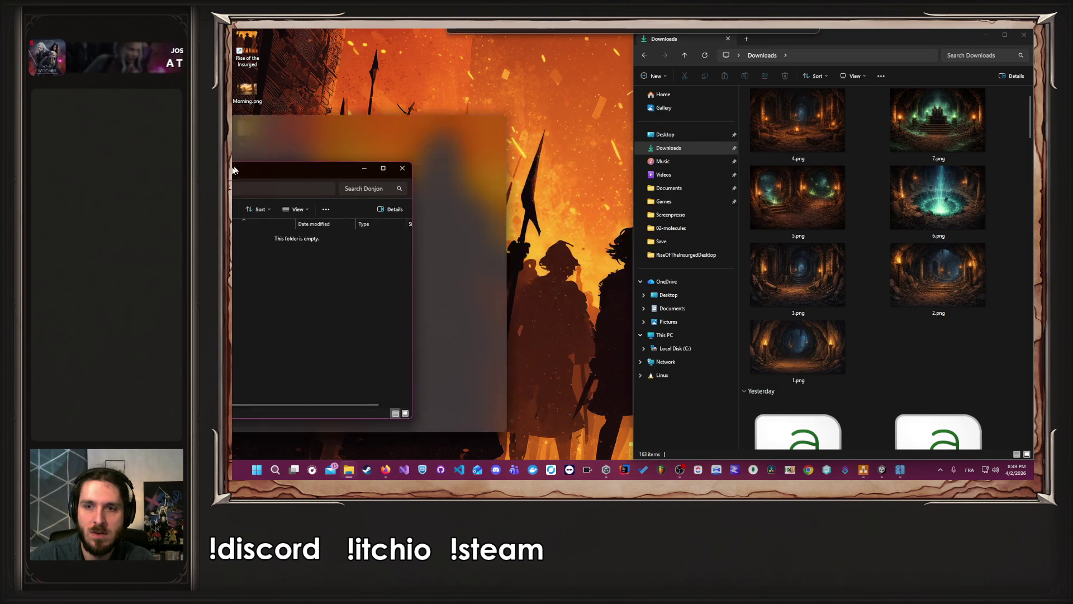
pyautogui.moveTo(952, 364)
pyautogui.mouseDown()
pyautogui.moveTo(804, 215)
pyautogui.moveTo(780, 132)
pyautogui.moveTo(381, 219)
pyautogui.mouseUp()
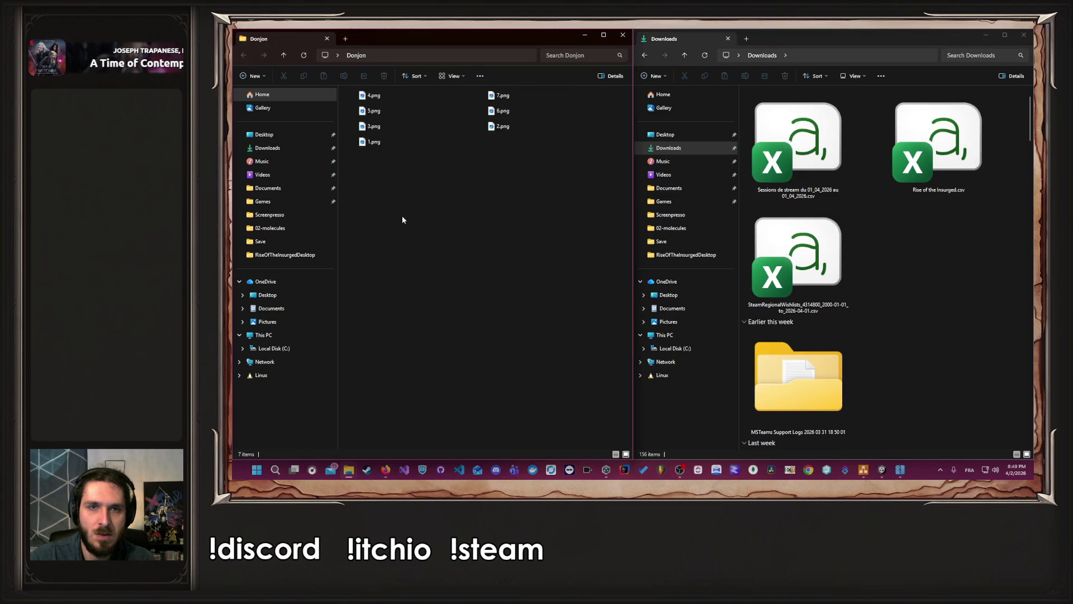
pyautogui.click(1024, 34)
pyautogui.scroll(3, 556, 213)
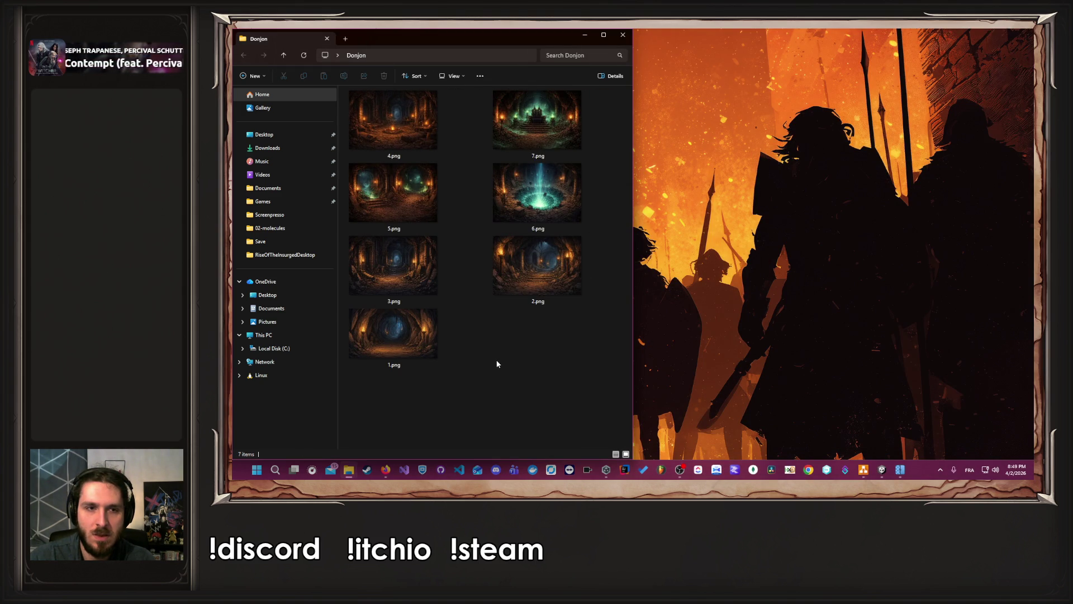
pyautogui.click(623, 35)
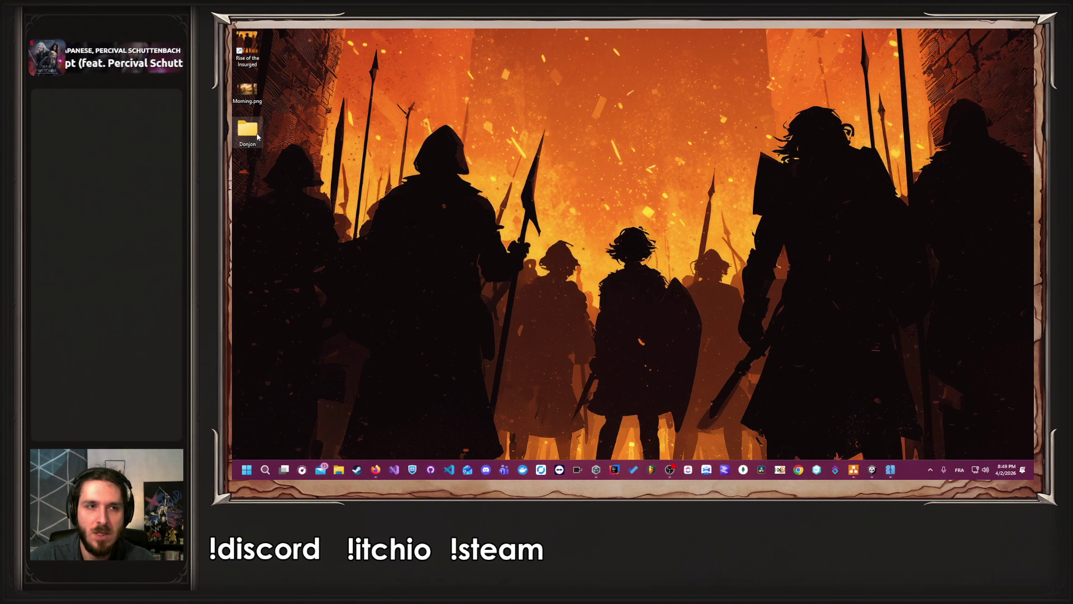
pyautogui.doubleClick(261, 138)
pyautogui.click(772, 120)
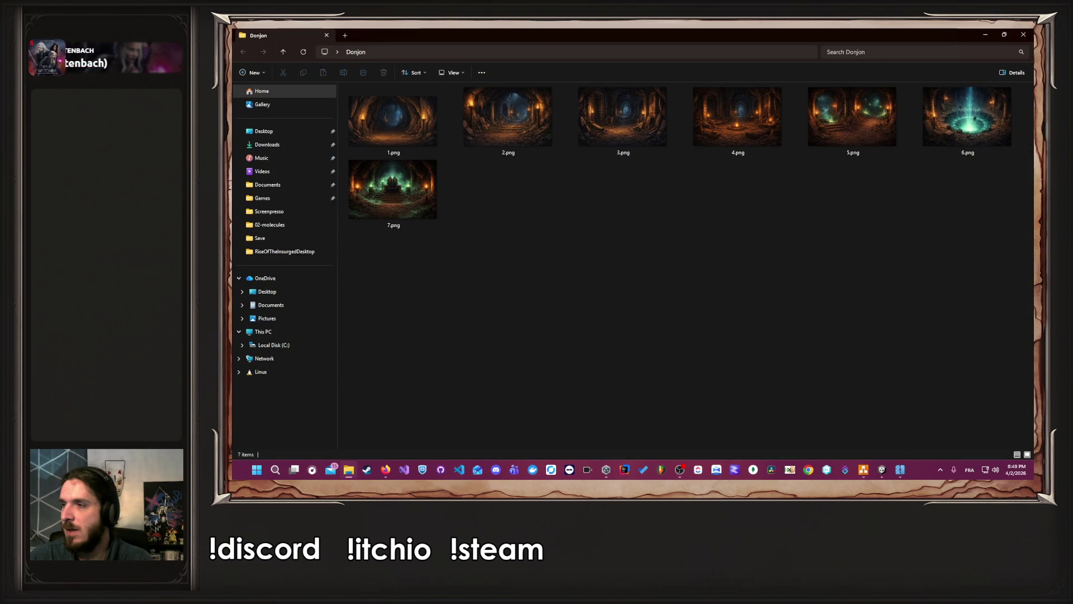
pyautogui.click(900, 470)
# Upscale 1.png and then 2.png at 2x with Upscayl Standard, comparing before/after for 1.png
pyautogui.moveTo(753, 116)
pyautogui.mouseDown()
pyautogui.moveTo(584, 116)
pyautogui.moveTo(603, 123)
pyautogui.mouseUp()
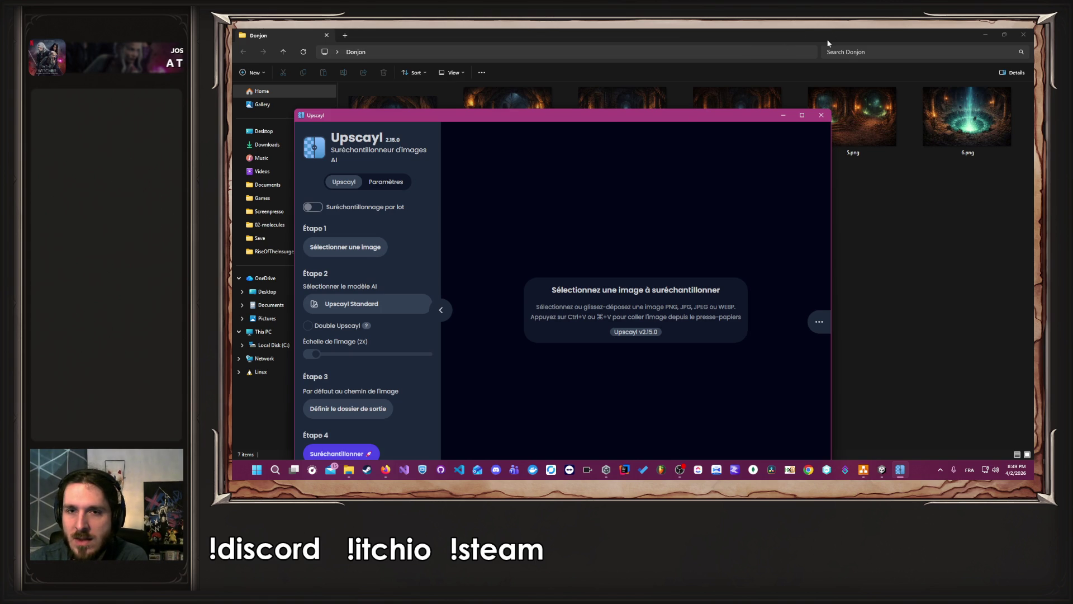
pyautogui.moveTo(681, 117); pyautogui.dragTo(1072, 150)
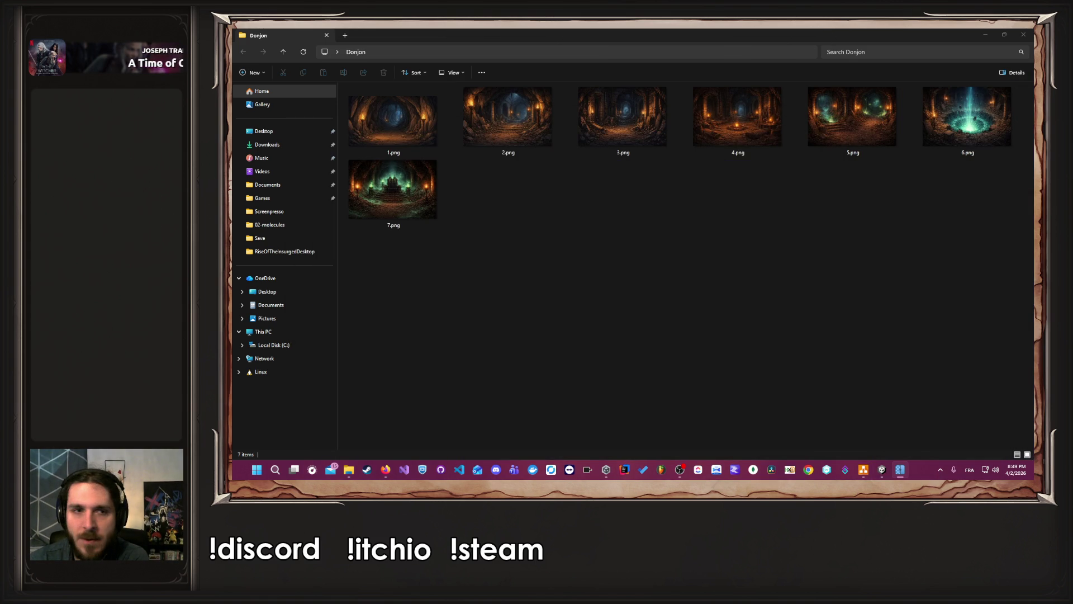
pyautogui.click(382, 133)
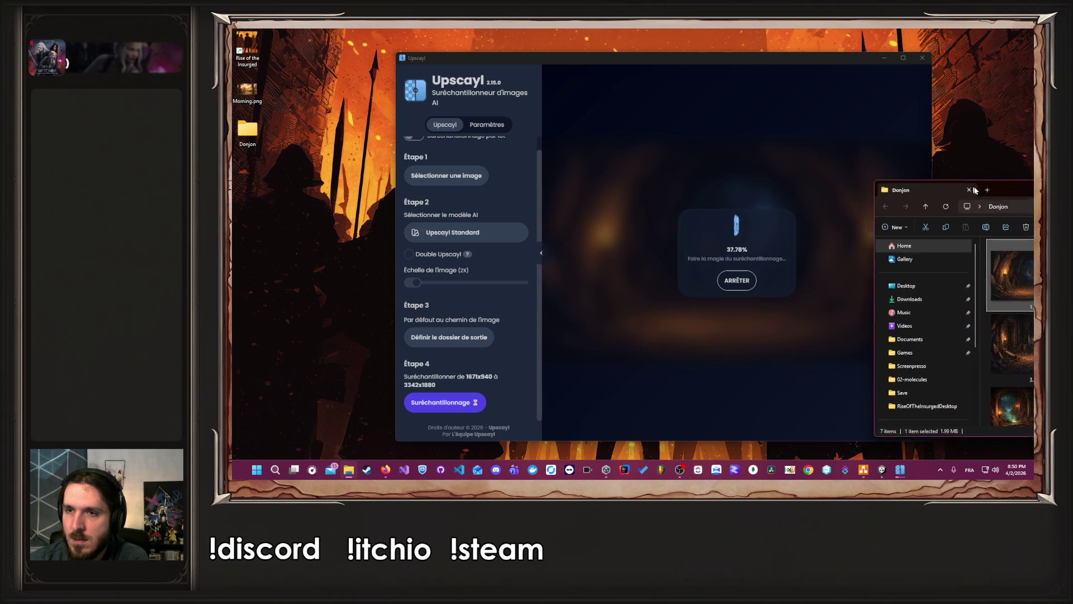
pyautogui.press('super+Right')
pyautogui.click(405, 150)
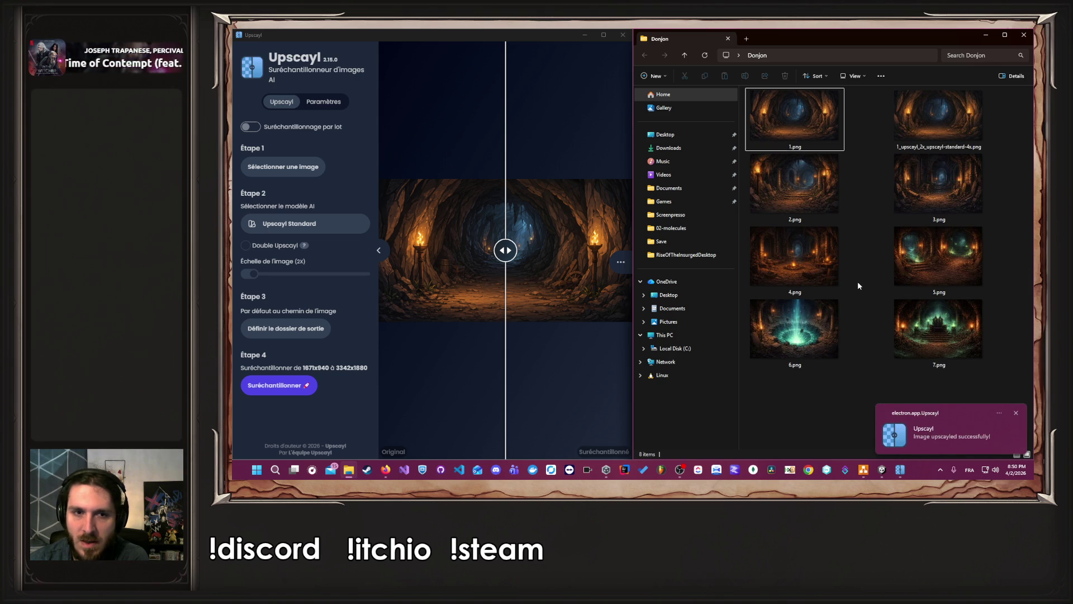
pyautogui.click(493, 255)
pyautogui.moveTo(491, 255)
pyautogui.mouseDown()
pyautogui.moveTo(384, 254)
pyautogui.moveTo(614, 255)
pyautogui.mouseUp()
pyautogui.moveTo(794, 185)
pyautogui.mouseDown()
pyautogui.moveTo(598, 149)
pyautogui.moveTo(547, 154)
pyautogui.mouseUp()
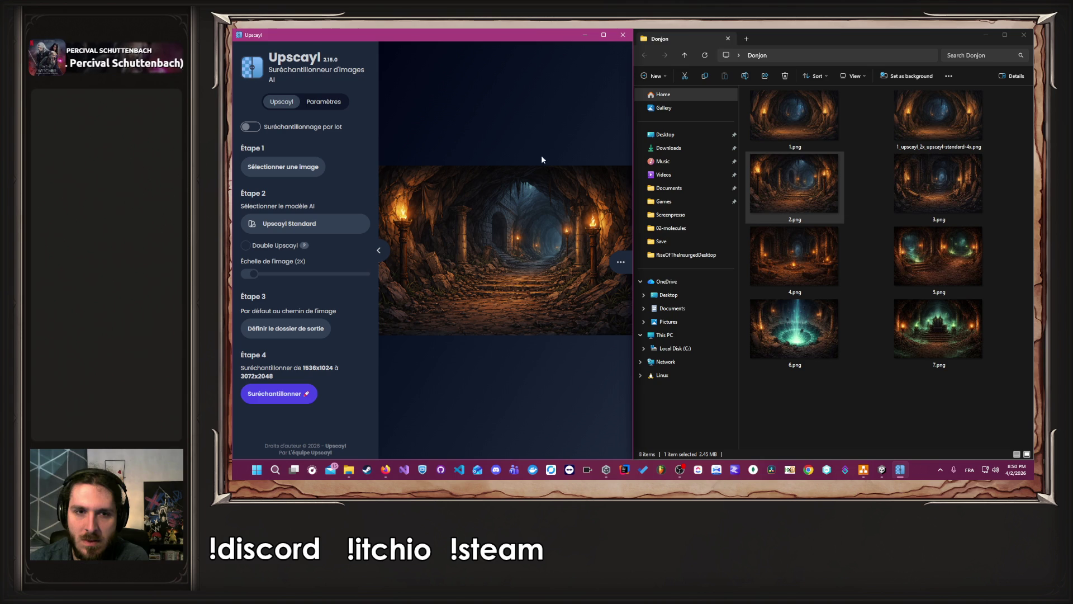
pyautogui.click(289, 398)
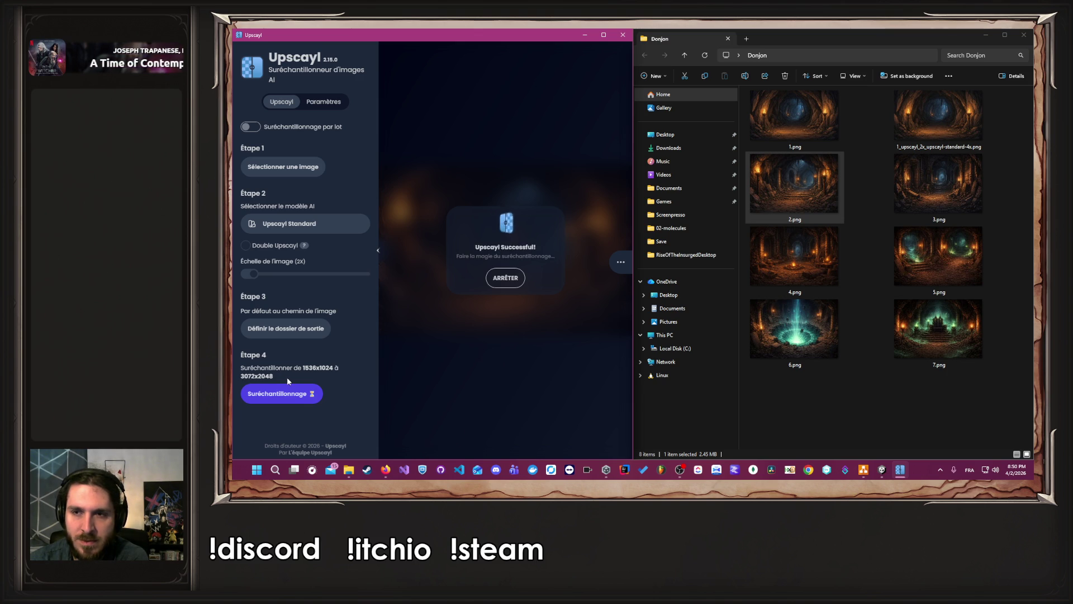
# Upscale 3.png from Donjon in Upscayl
pyautogui.click(891, 381)
pyautogui.moveTo(791, 260)
pyautogui.mouseDown()
pyautogui.moveTo(660, 234)
pyautogui.moveTo(553, 252)
pyautogui.mouseUp()
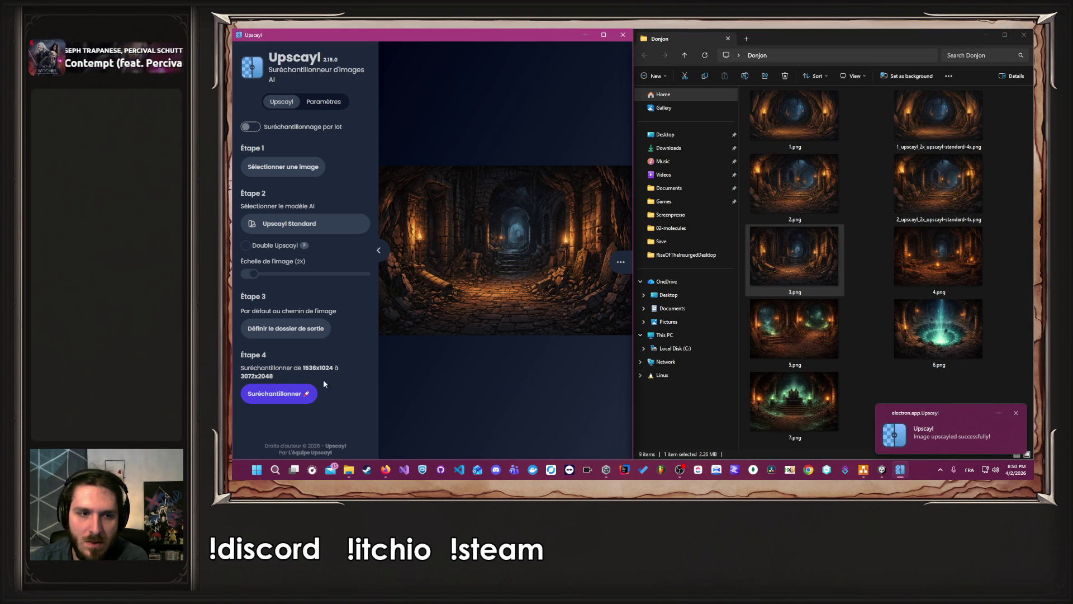
pyautogui.click(283, 395)
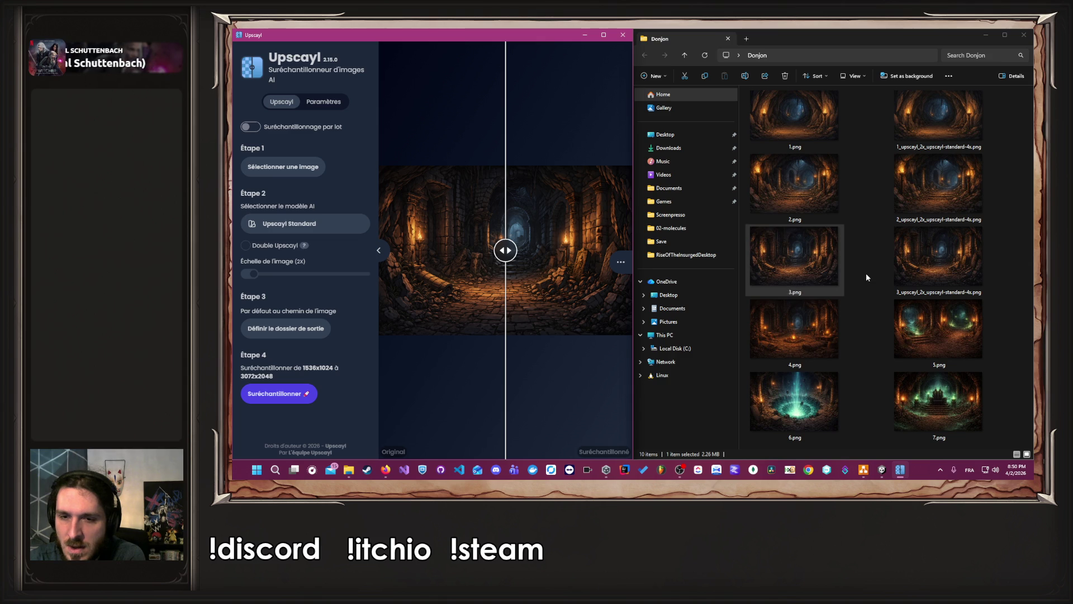
# Load the campfire image 4.png into Upscayl and upscale it to 3072x2048
pyautogui.moveTo(843, 321); pyautogui.dragTo(492, 263)
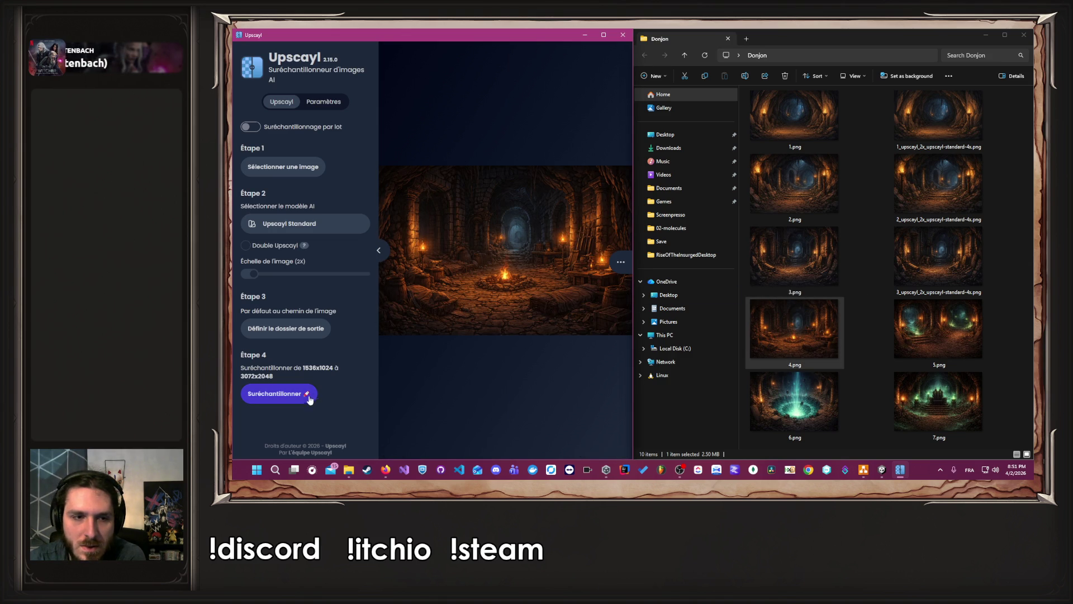
pyautogui.moveTo(780, 270); pyautogui.dragTo(492, 263)
pyautogui.moveTo(794, 330); pyautogui.dragTo(503, 268)
pyautogui.moveTo(794, 257); pyautogui.dragTo(515, 273)
pyautogui.moveTo(794, 330); pyautogui.dragTo(508, 315)
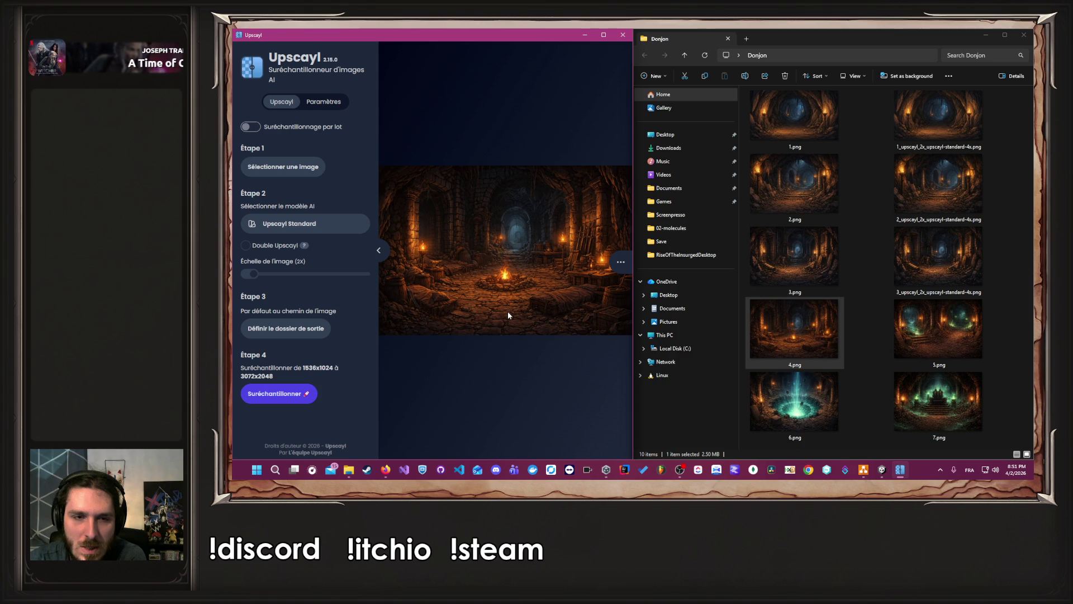
pyautogui.click(272, 393)
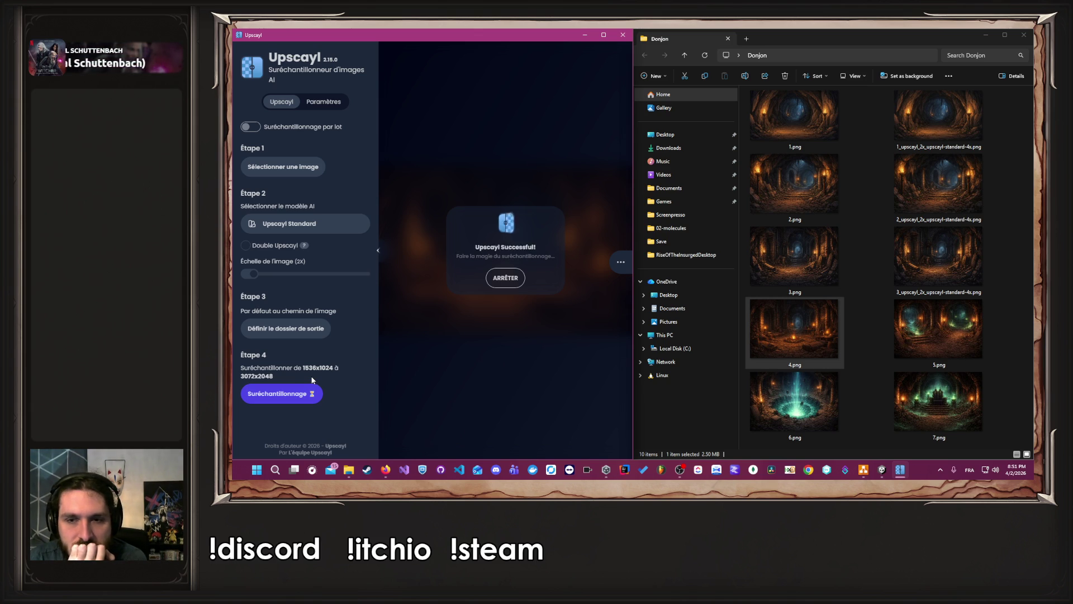
# Upscale 5.png to 3072x2048 in Upscayl
pyautogui.scroll(-1, 863, 332)
pyautogui.moveTo(794, 335); pyautogui.dragTo(528, 298)
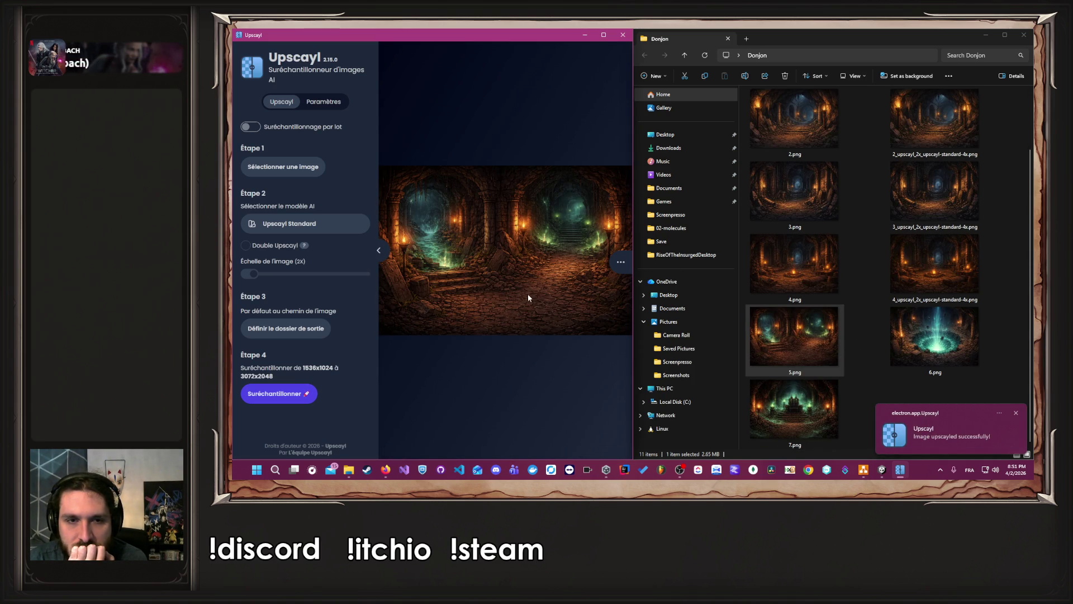
pyautogui.click(277, 394)
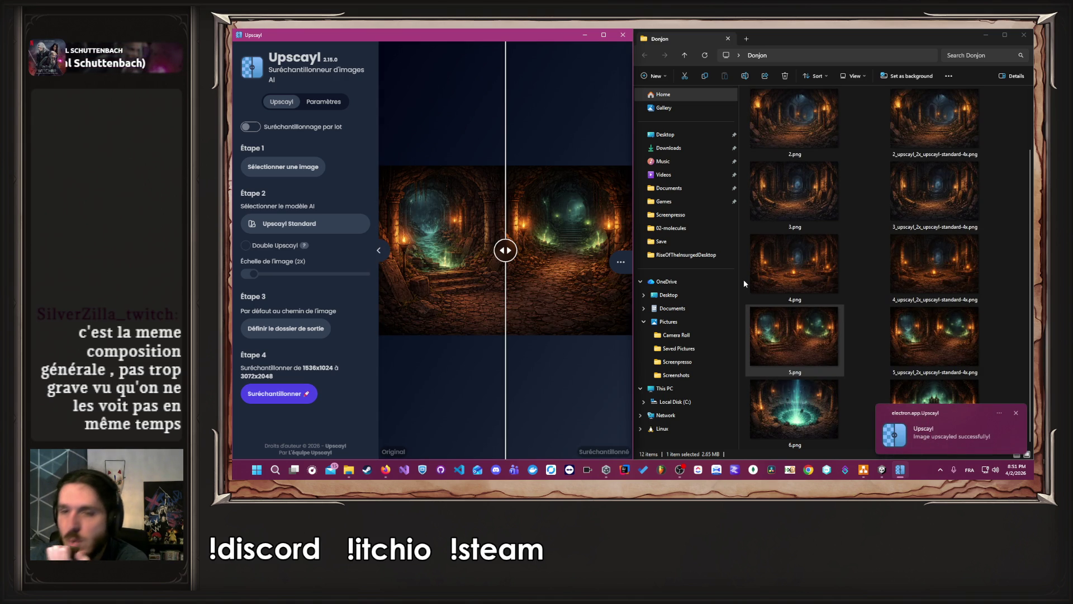
pyautogui.click(868, 320)
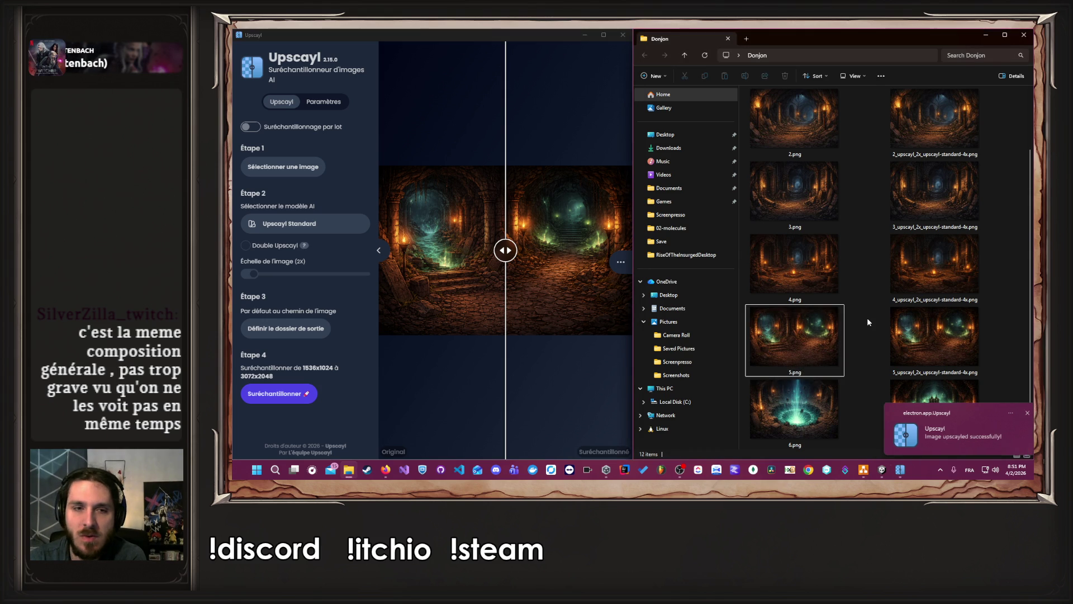
pyautogui.click(766, 413)
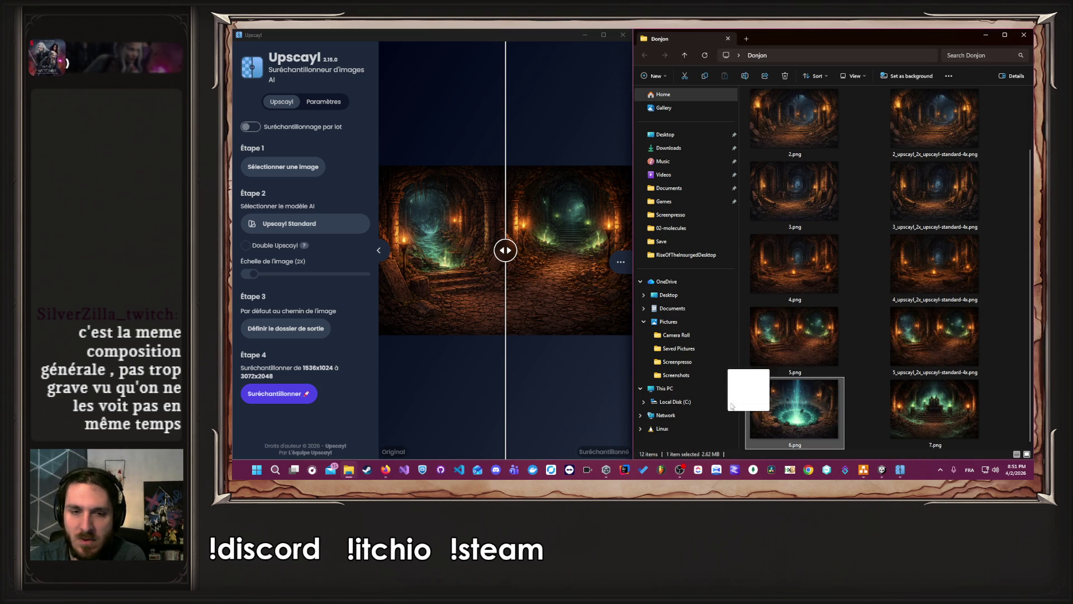
# Upscale the glowing pit 6.png and throne 7.png images in Upscayl
pyautogui.moveTo(766, 413); pyautogui.dragTo(502, 340)
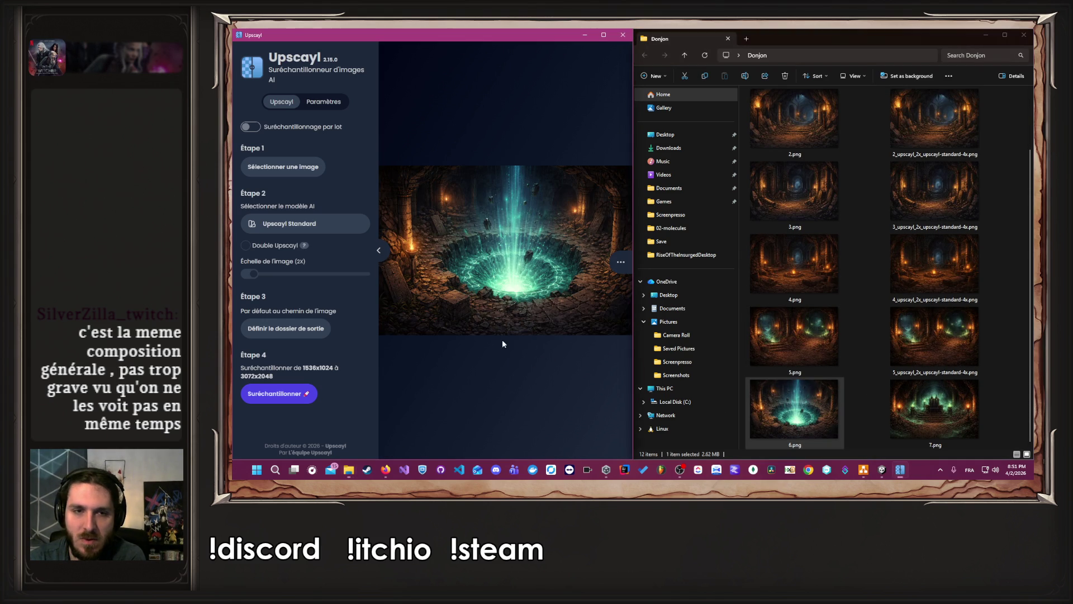
pyautogui.click(267, 395)
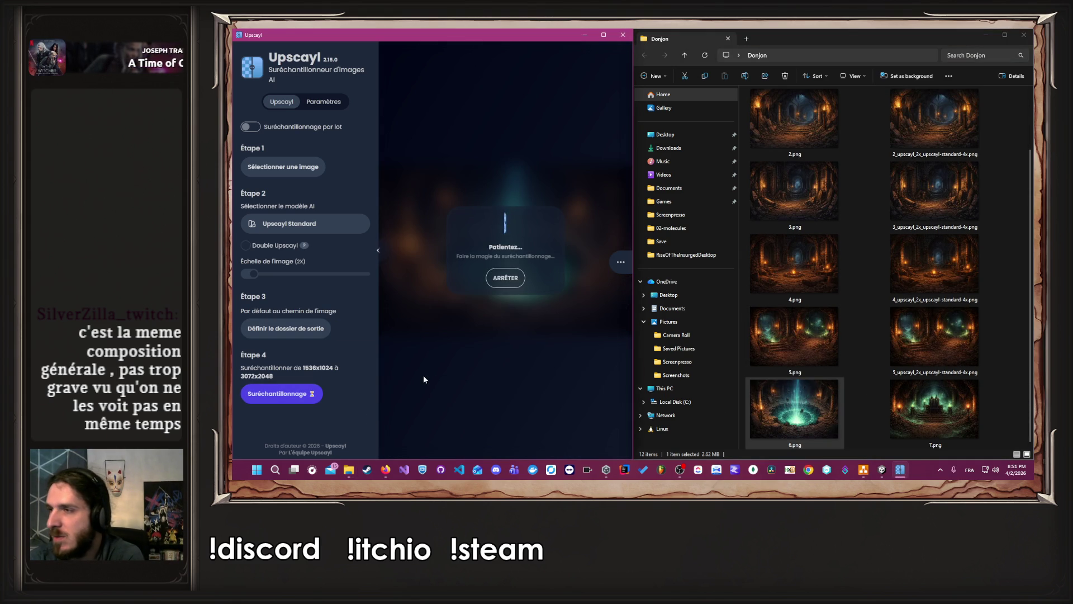
pyautogui.scroll(2, 793, 339)
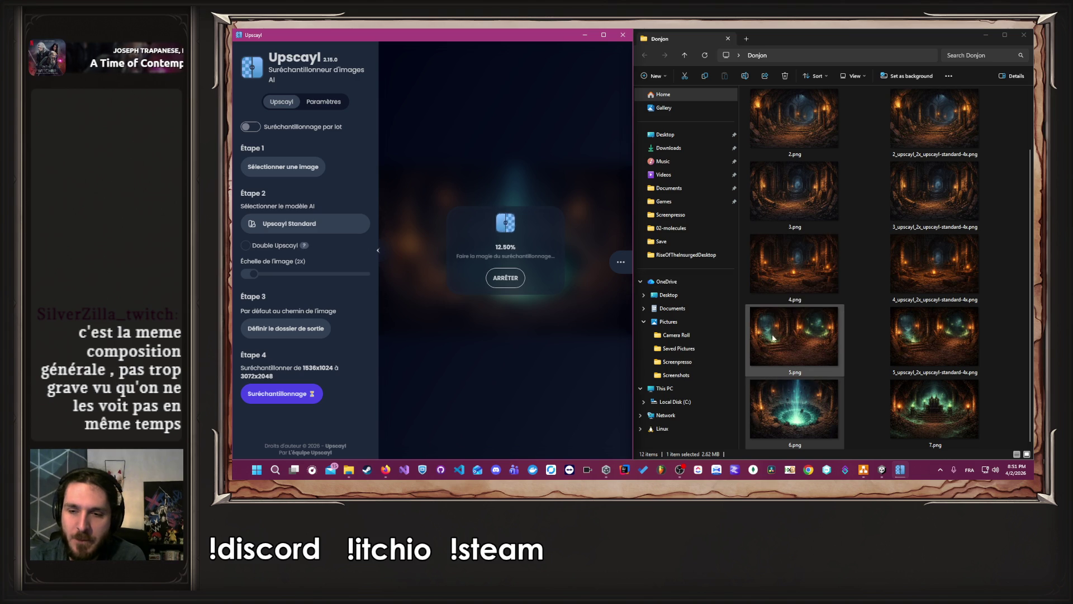
pyautogui.scroll(-1, 793, 339)
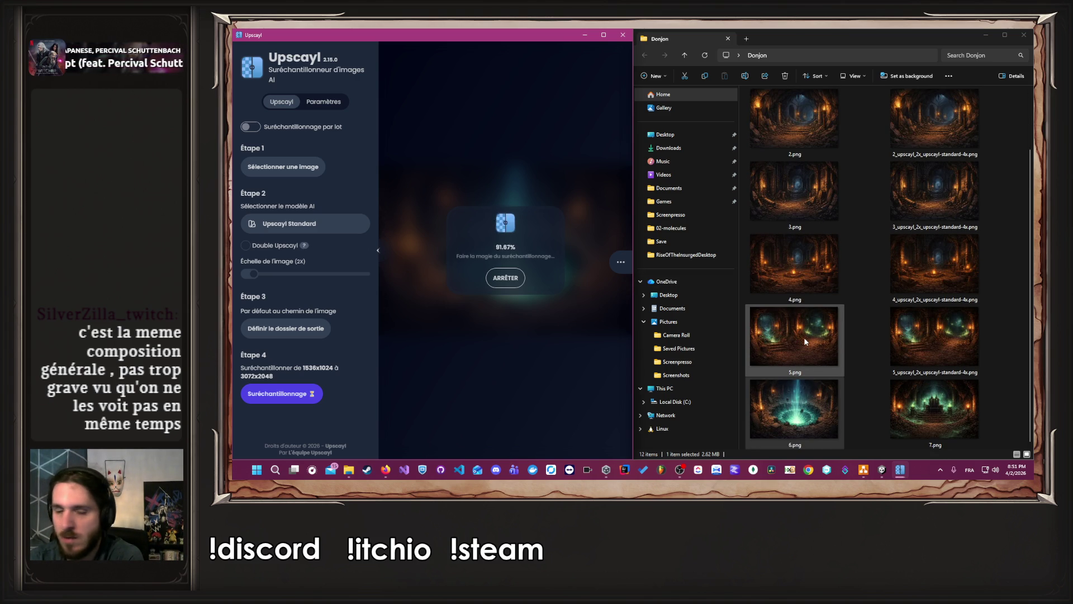
pyautogui.scroll(-1, 860, 372)
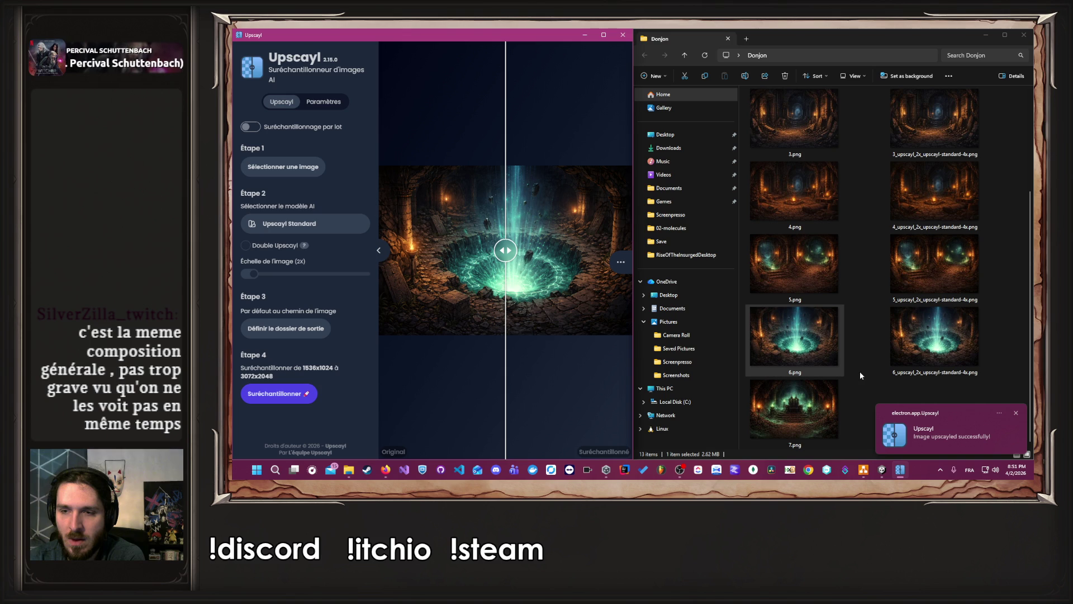
pyautogui.moveTo(794, 411)
pyautogui.mouseDown()
pyautogui.moveTo(615, 347)
pyautogui.moveTo(527, 378)
pyautogui.mouseUp()
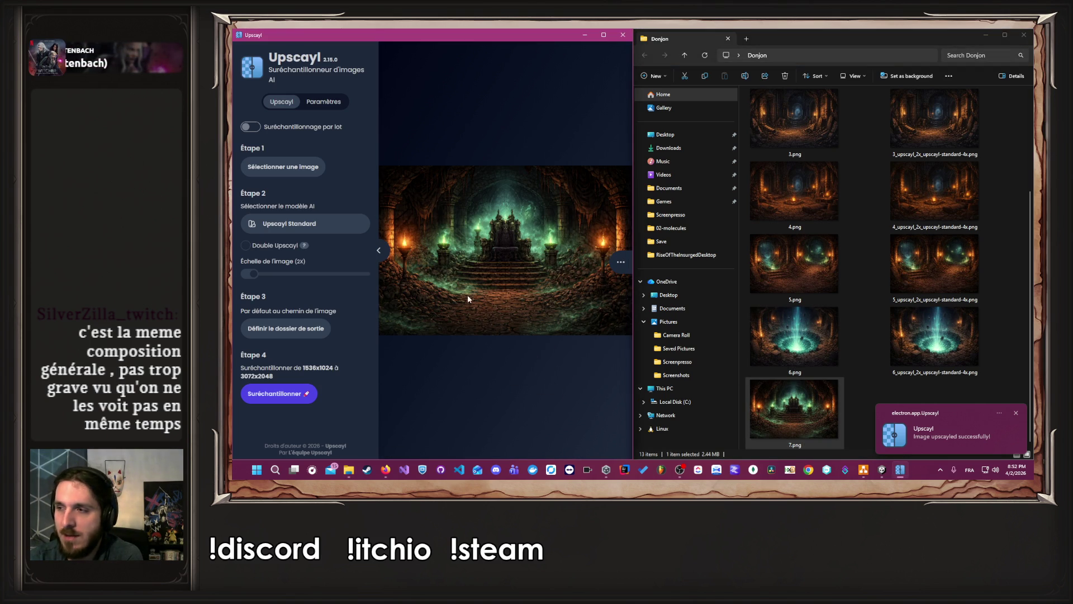
pyautogui.click(312, 395)
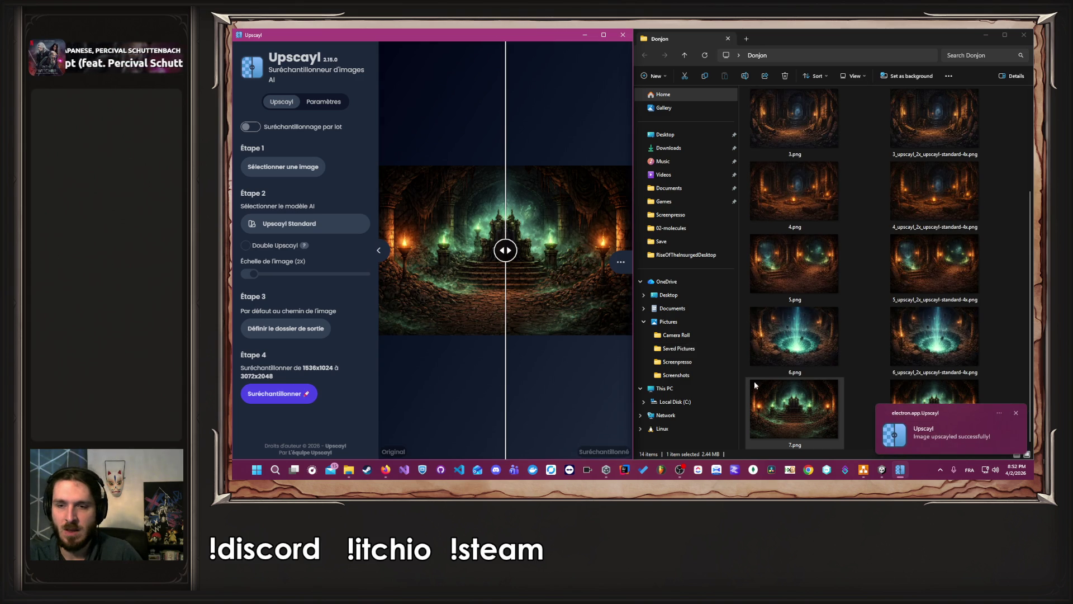
# Delete the seven original PNGs 1.png–7.png from Donjon
pyautogui.click(870, 389)
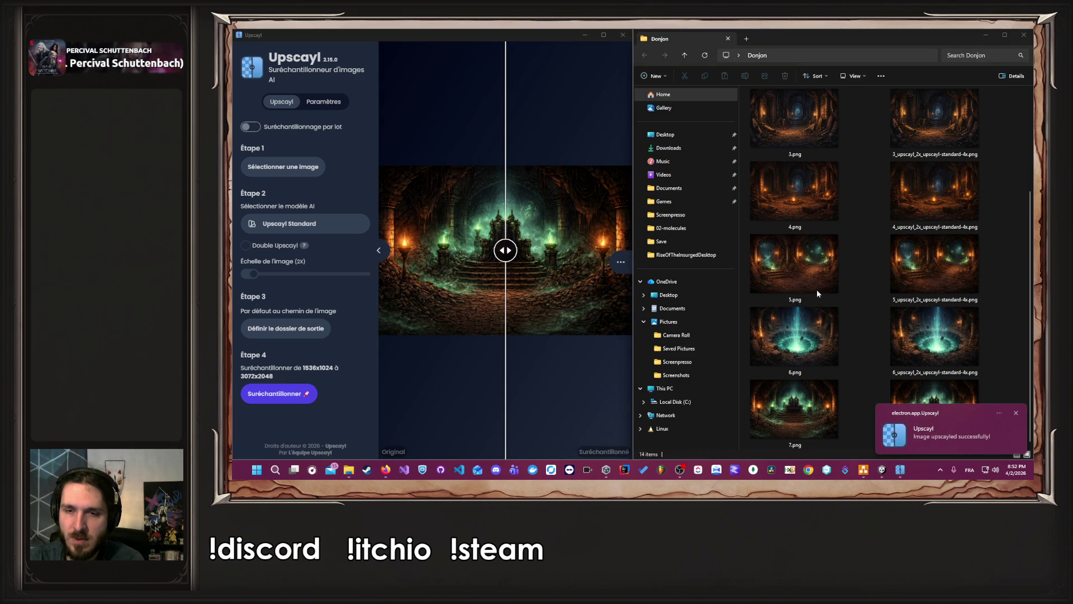
pyautogui.moveTo(848, 443)
pyautogui.mouseDown()
pyautogui.moveTo(790, 183)
pyautogui.moveTo(794, 95)
pyautogui.moveTo(805, 192)
pyautogui.mouseUp()
pyautogui.press('Delete')
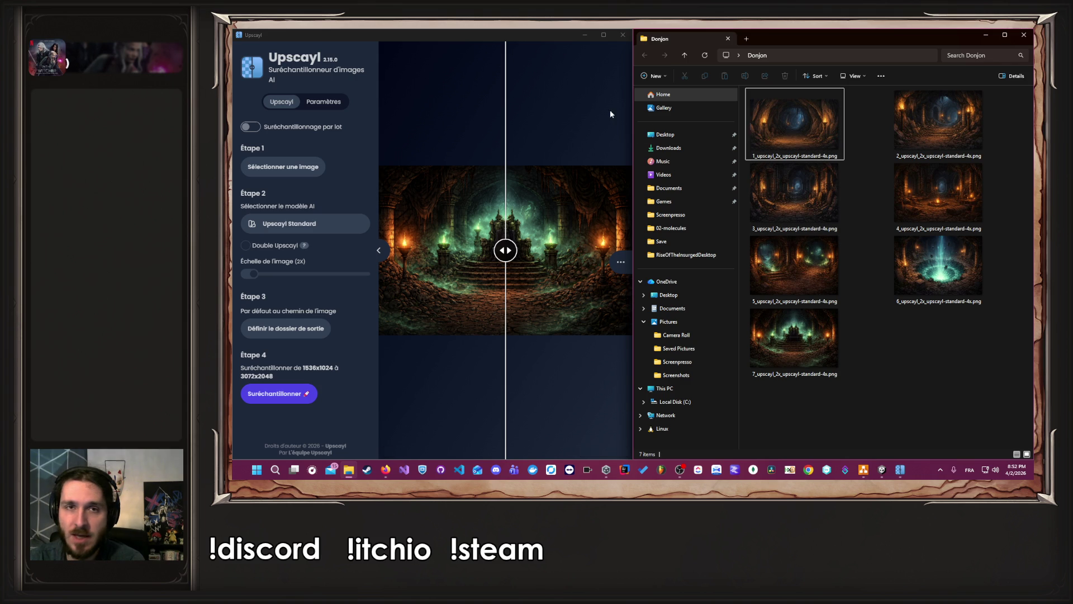
pyautogui.click(838, 136)
# Rename the first two upscaled images to 1.png and 2.png
pyautogui.rightClick(839, 136)
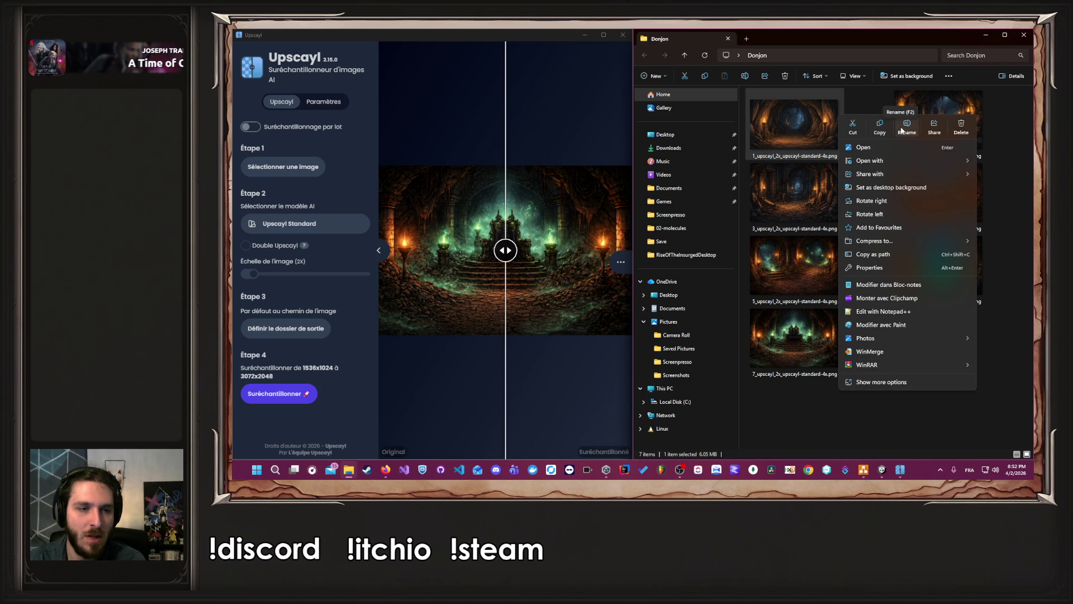
pyautogui.click(902, 131)
pyautogui.write('1')
pyautogui.press('Return')
pyautogui.click(969, 125)
pyautogui.rightClick(969, 124)
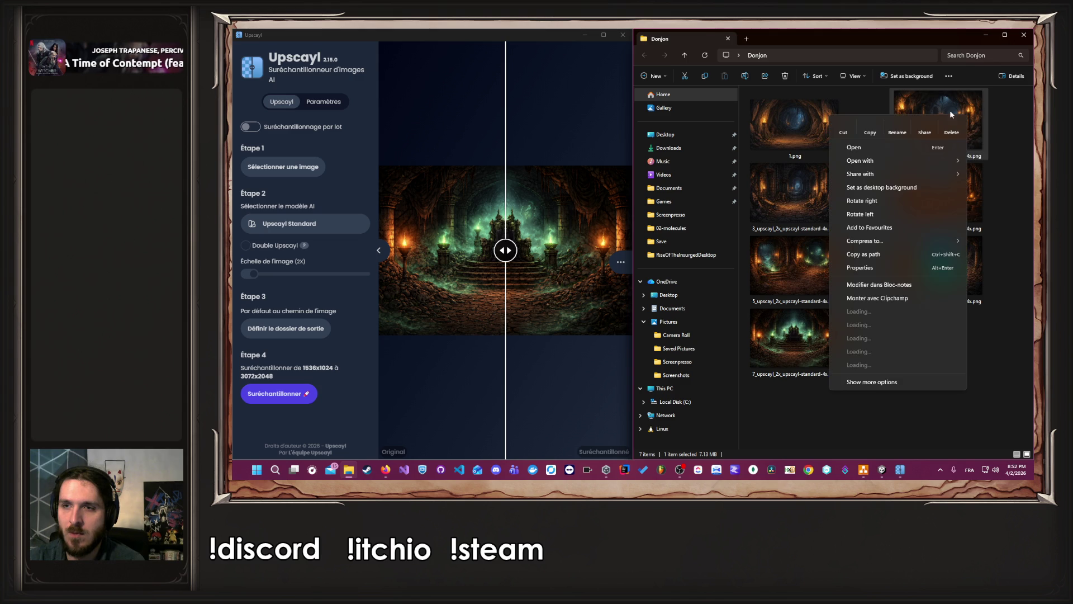
pyautogui.click(896, 127)
pyautogui.write('2.png')
pyautogui.click(796, 199)
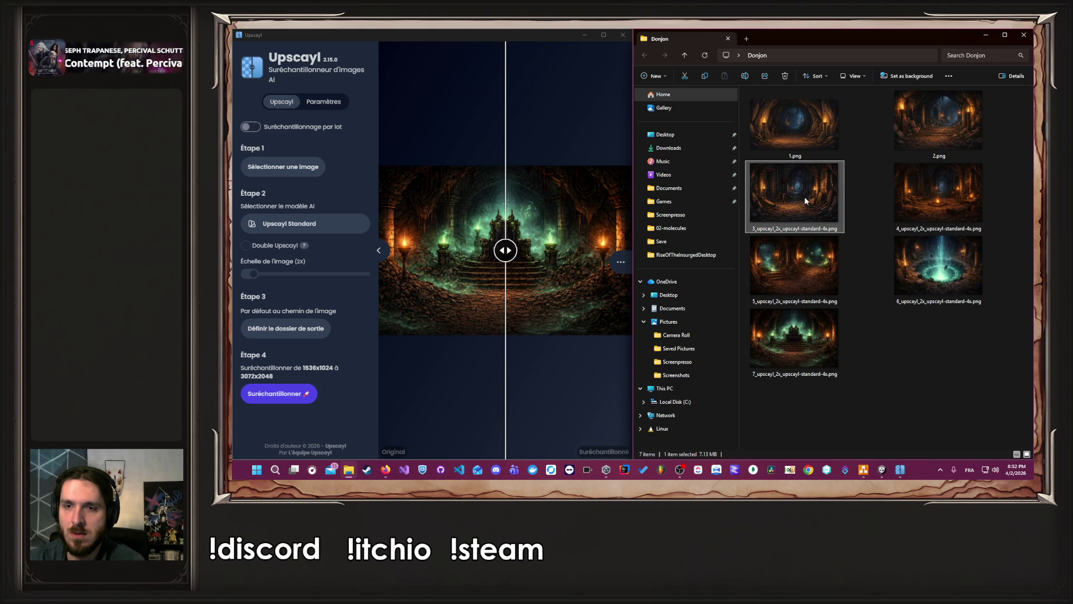
# Rename the third, fourth and fifth upscaled images to 3.png, 4.png and 5.png
pyautogui.rightClick(803, 197)
pyautogui.click(874, 140)
pyautogui.write('3')
pyautogui.press('Return')
pyautogui.click(929, 198)
pyautogui.rightClick(930, 202)
pyautogui.click(877, 146)
pyautogui.write('4')
pyautogui.click(788, 267)
pyautogui.rightClick(796, 255)
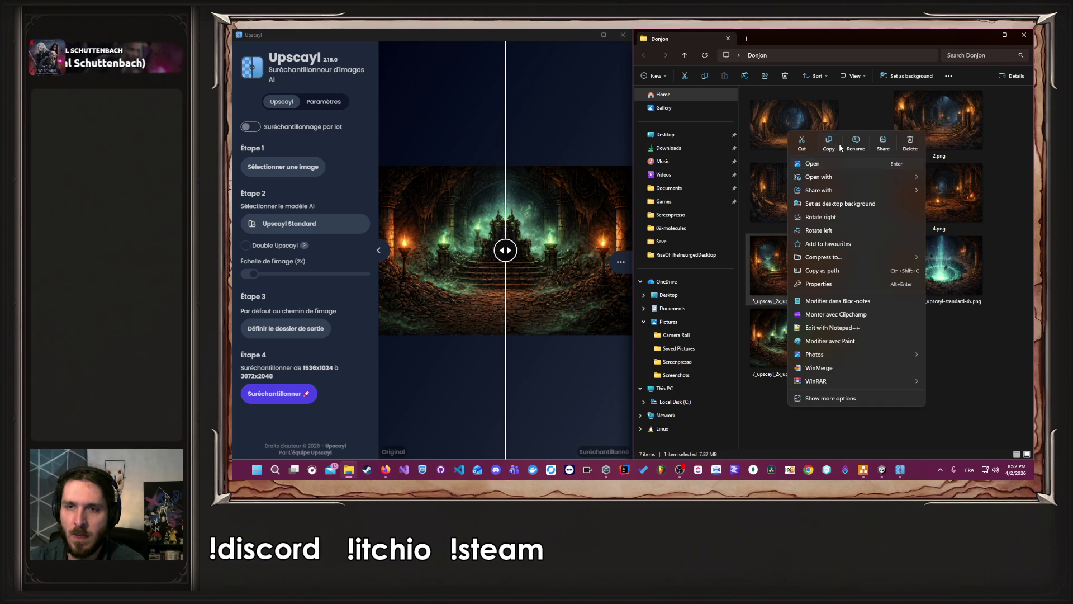
pyautogui.click(848, 143)
pyautogui.write('5')
pyautogui.press('Return')
# Rename the last two upscaled images to 6.png and 7.png and close Upscayl
pyautogui.click(914, 257)
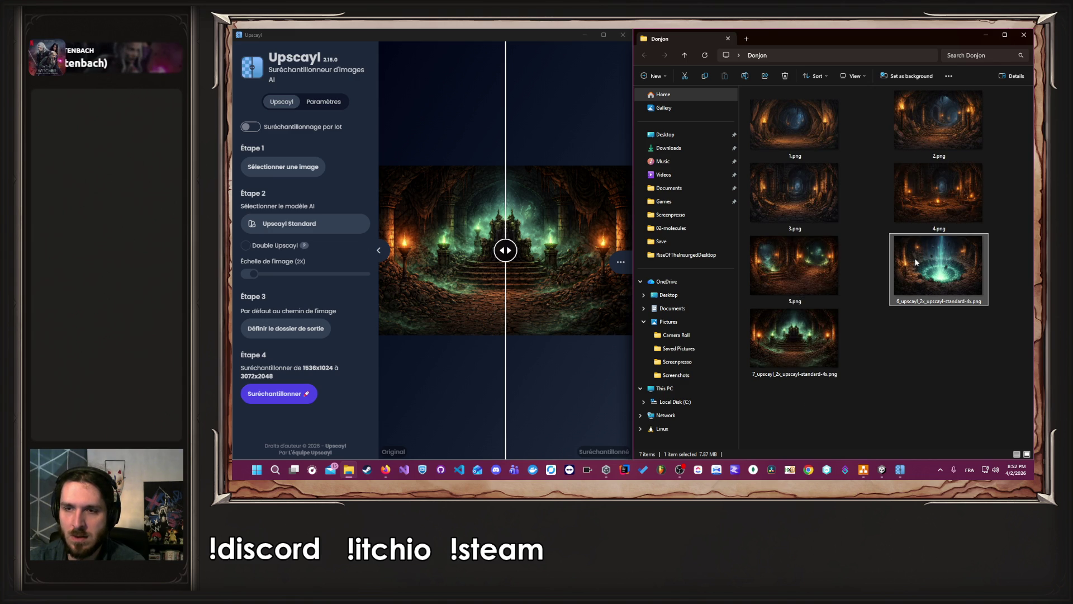
pyautogui.rightClick(915, 257)
pyautogui.click(845, 144)
pyautogui.write('6')
pyautogui.press('Return')
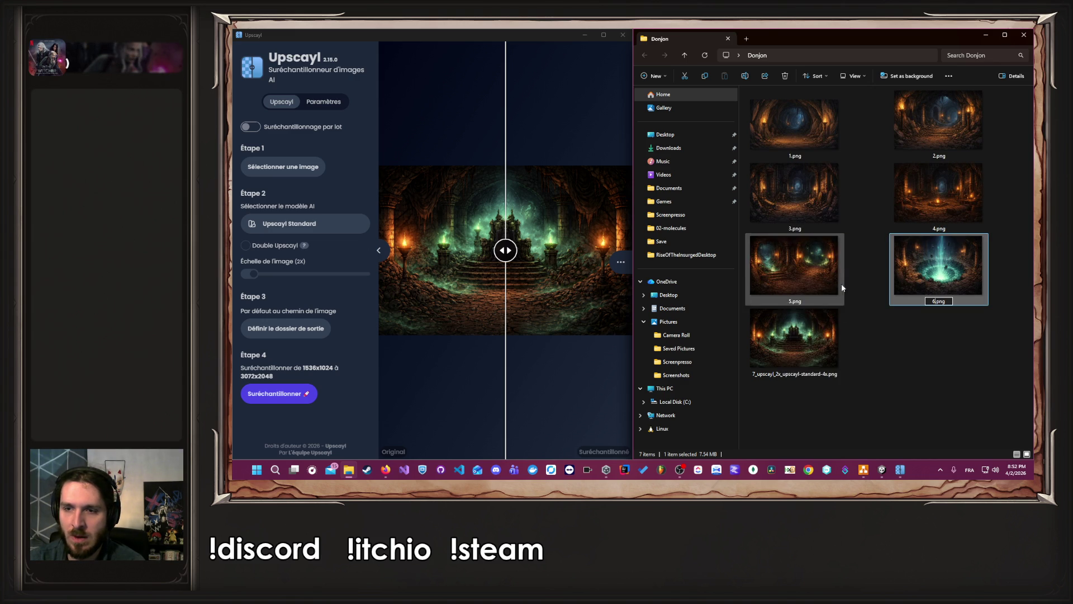
pyautogui.rightClick(789, 313)
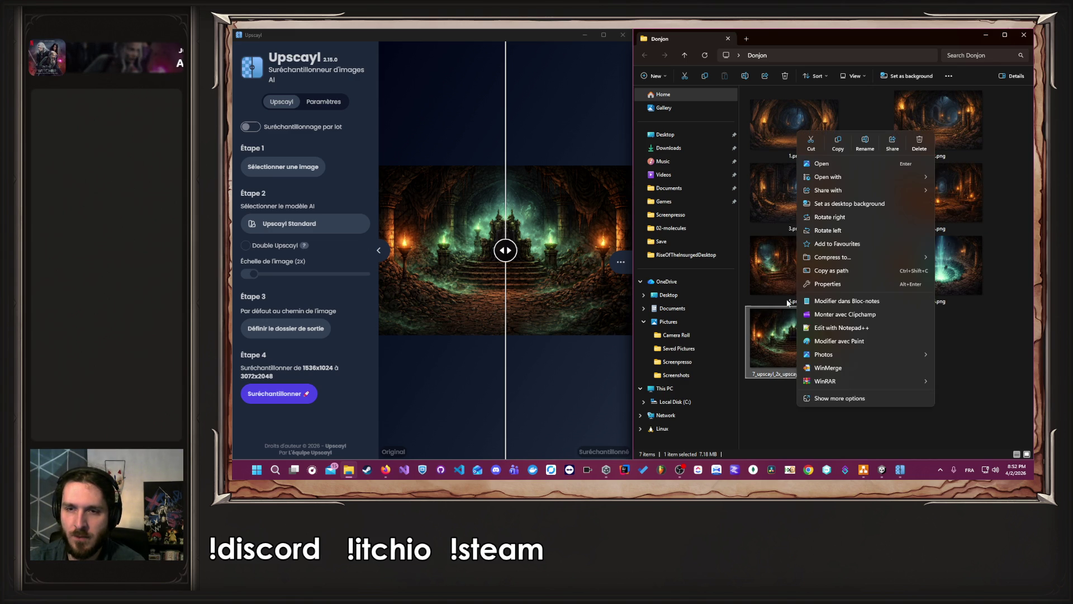
pyautogui.click(864, 145)
pyautogui.write('7.png')
pyautogui.press('Return')
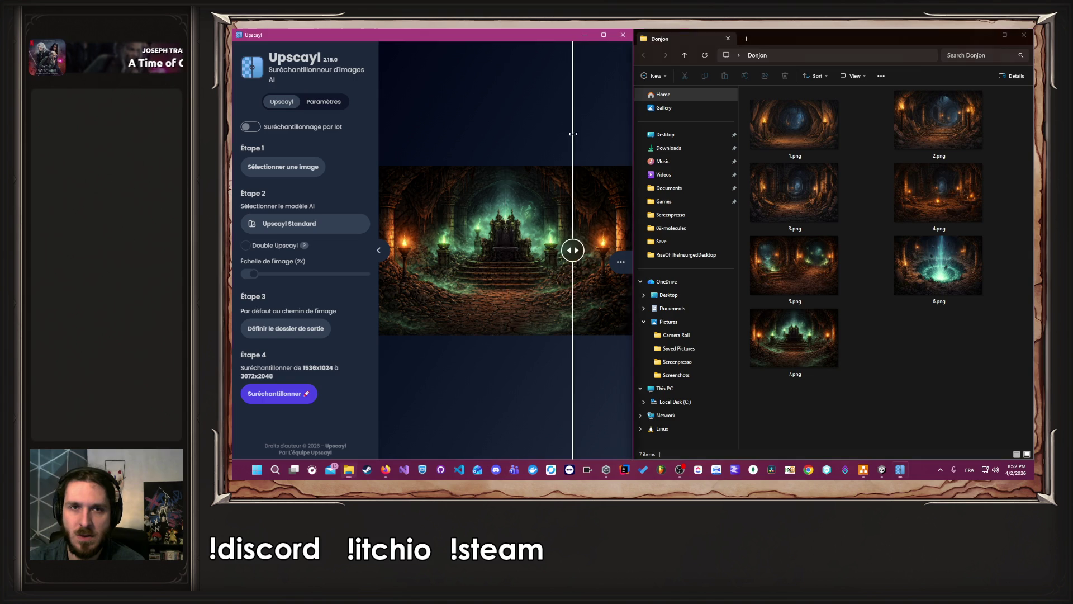
pyautogui.click(623, 34)
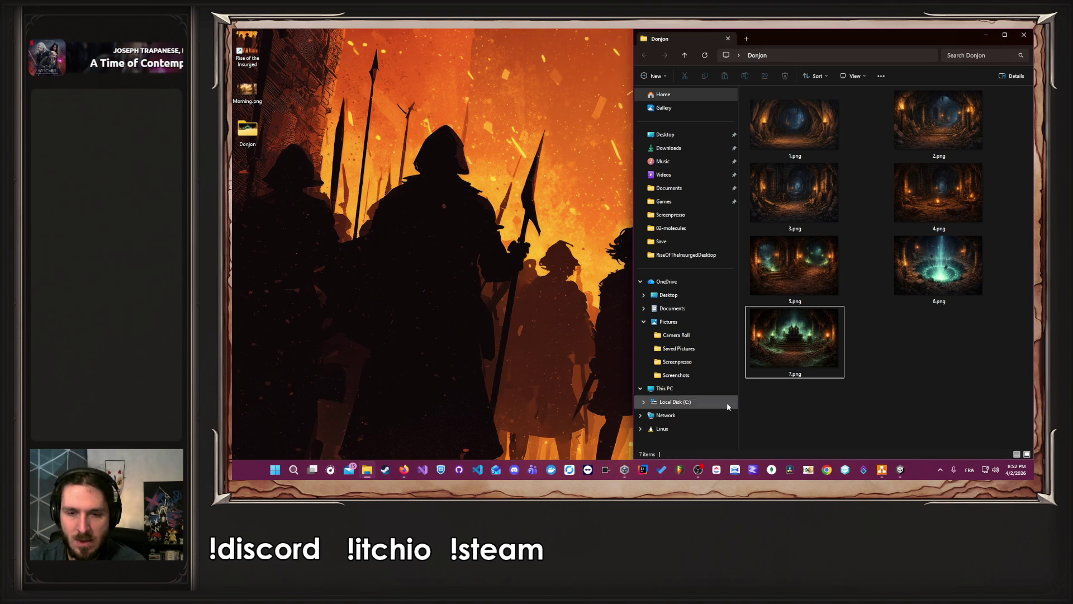
# Launch GIMP 2.10.34 and create a new blank 1920x1080 image
pyautogui.click(293, 470)
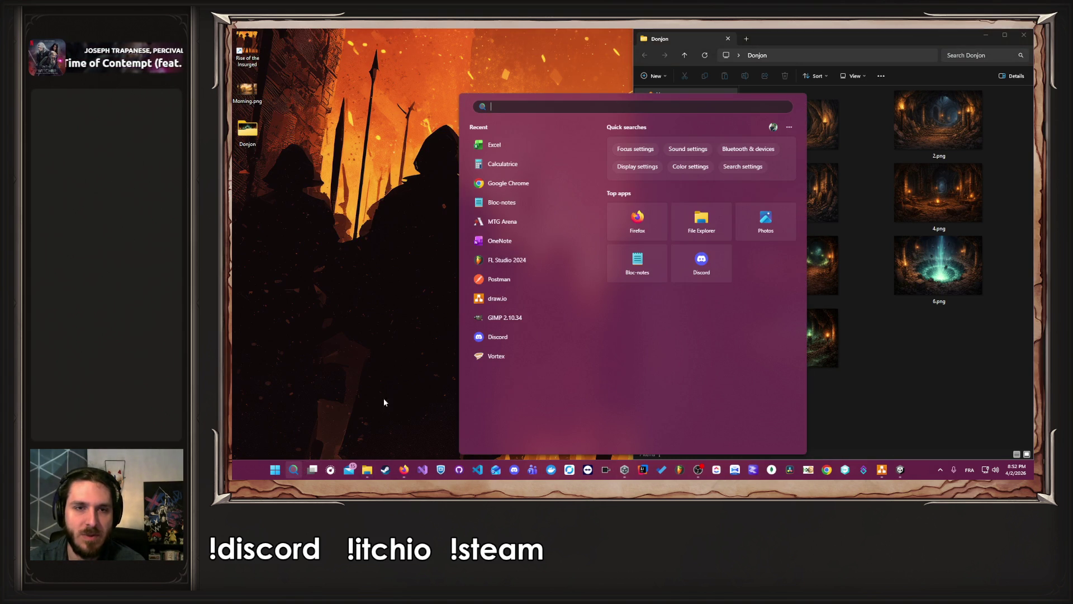
pyautogui.click(513, 317)
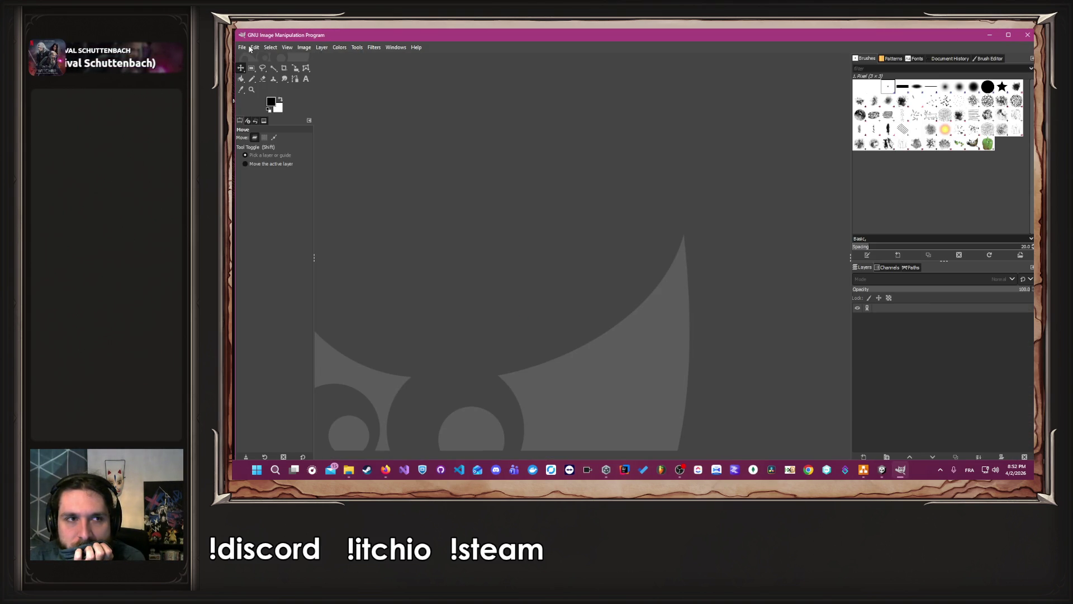
pyautogui.click(245, 48)
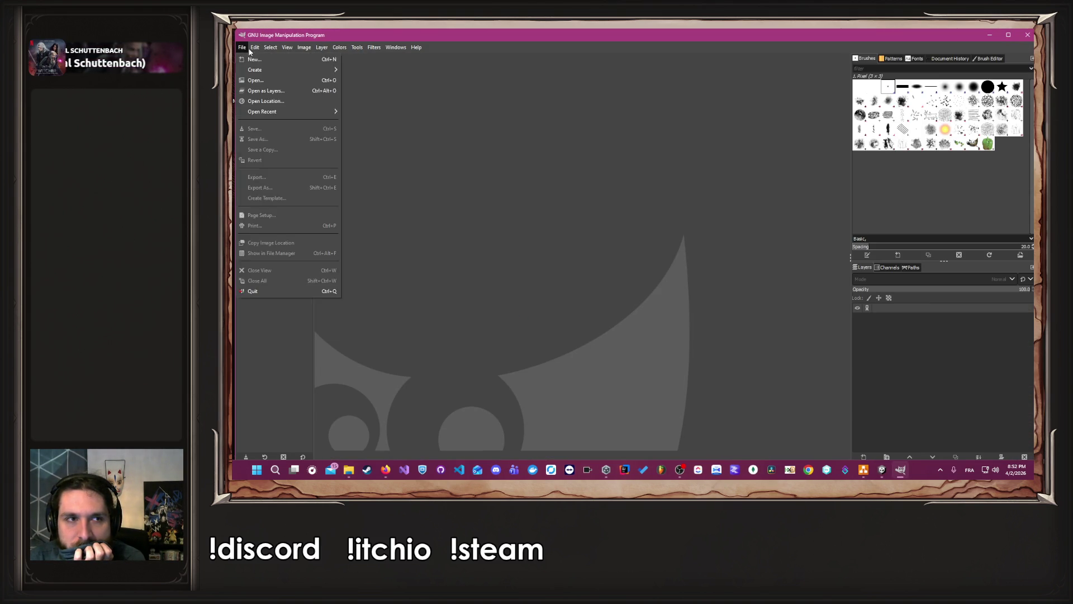
pyautogui.click(253, 58)
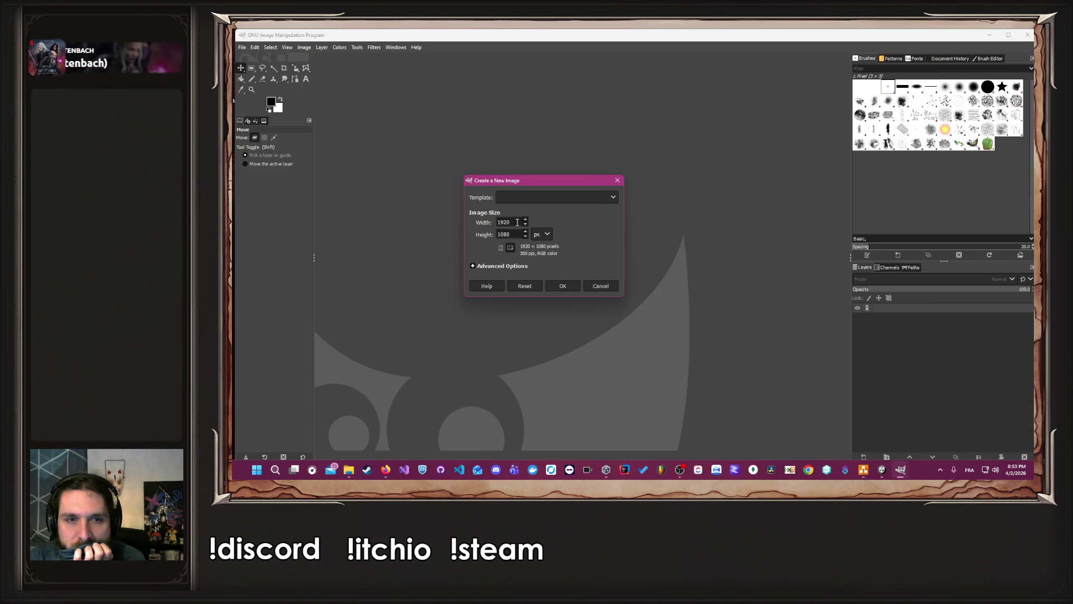
pyautogui.click(563, 286)
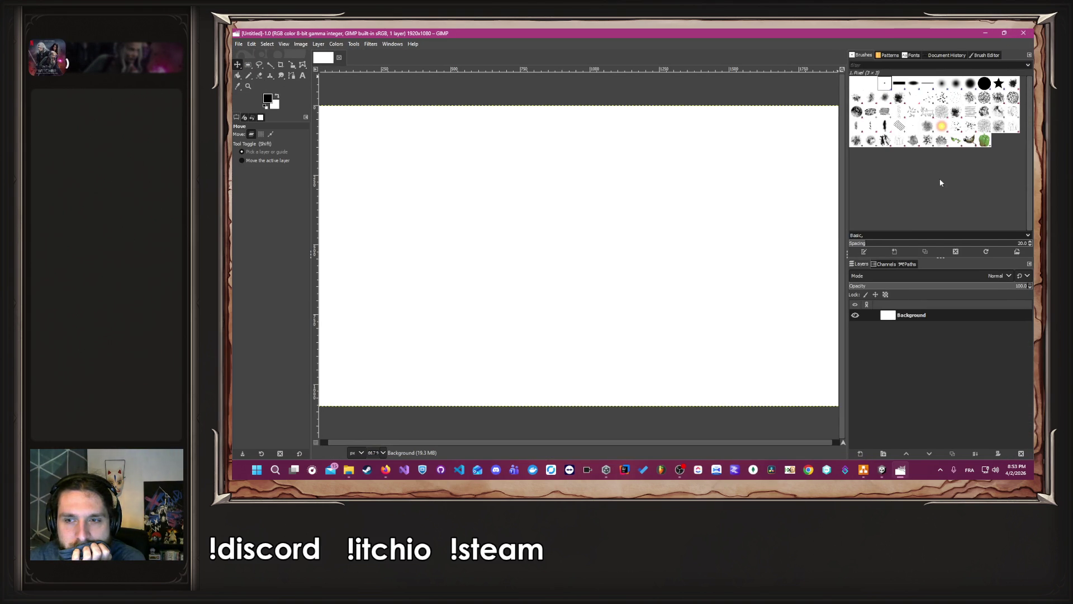
# Drop all seven Donjon PNGs onto the GIMP canvas as layers
pyautogui.moveTo(349, 469)
pyautogui.click(330, 391)
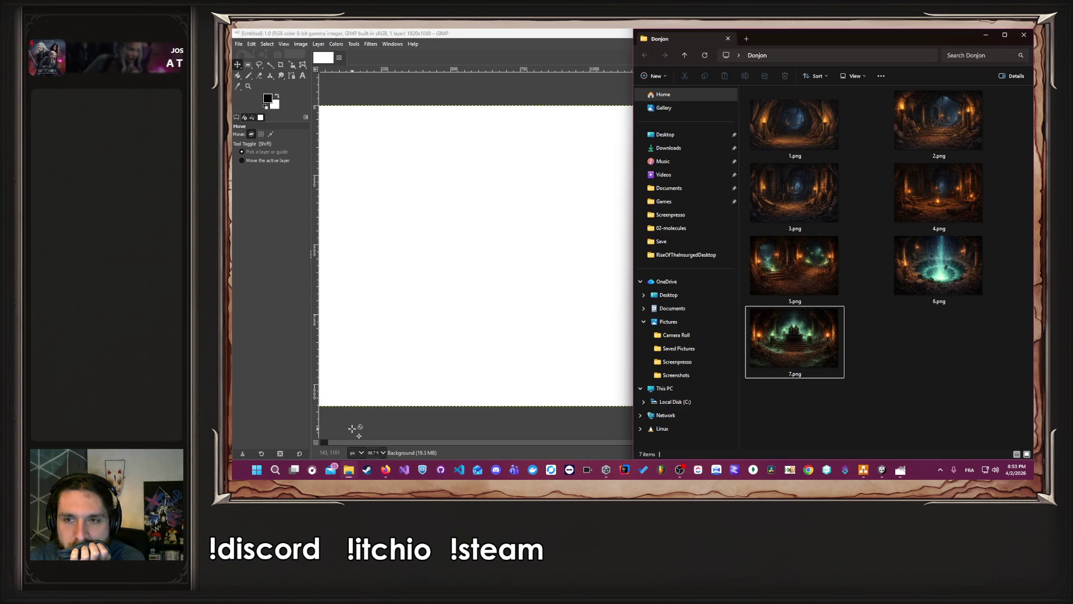
pyautogui.hotkey('ctrl', 'a')
pyautogui.moveTo(765, 92); pyautogui.dragTo(491, 218)
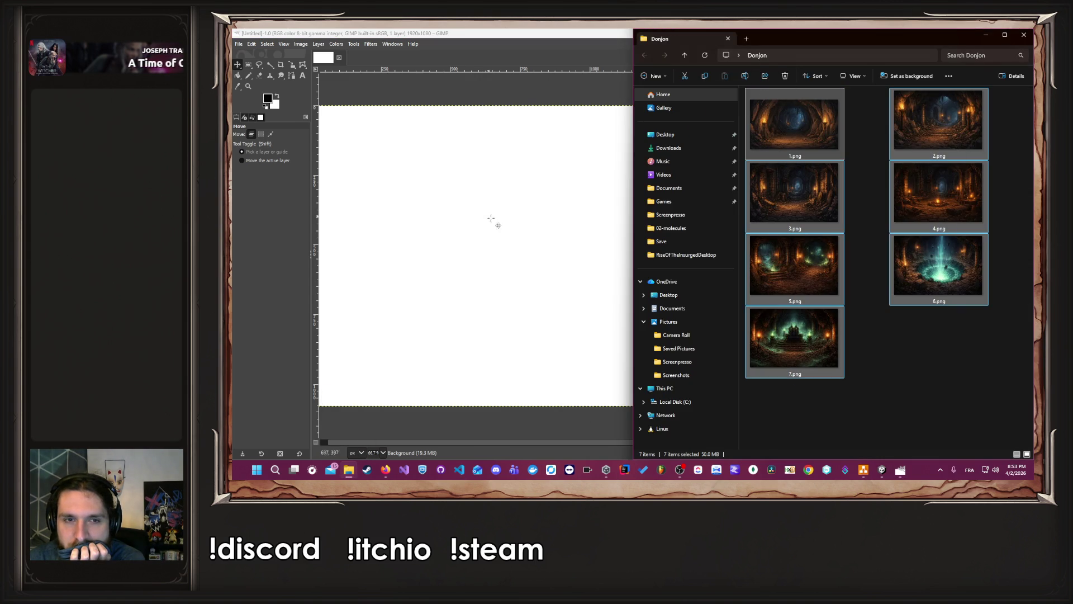
pyautogui.click(988, 33)
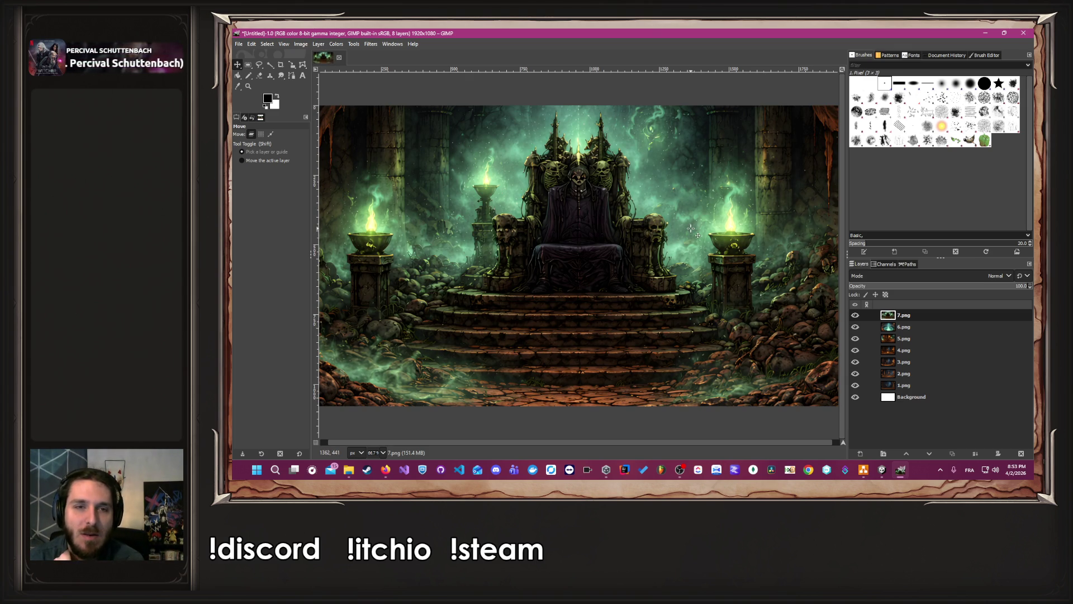
pyautogui.scroll(-1, 687, 225)
pyautogui.scroll(1, 679, 223)
pyautogui.scroll(-1, 675, 220)
pyautogui.scroll(1, 671, 222)
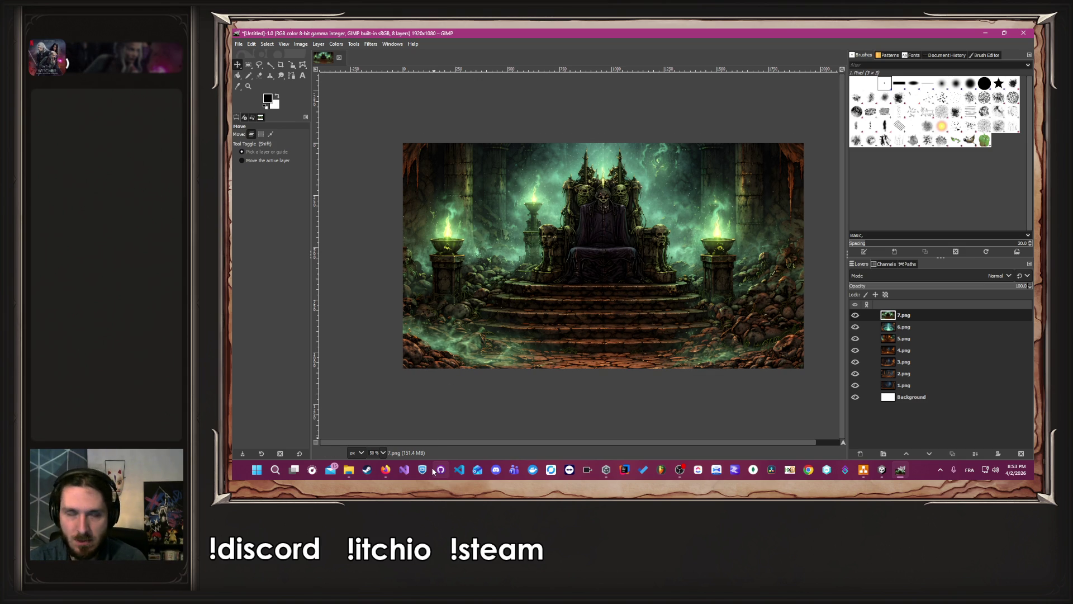
pyautogui.click(386, 471)
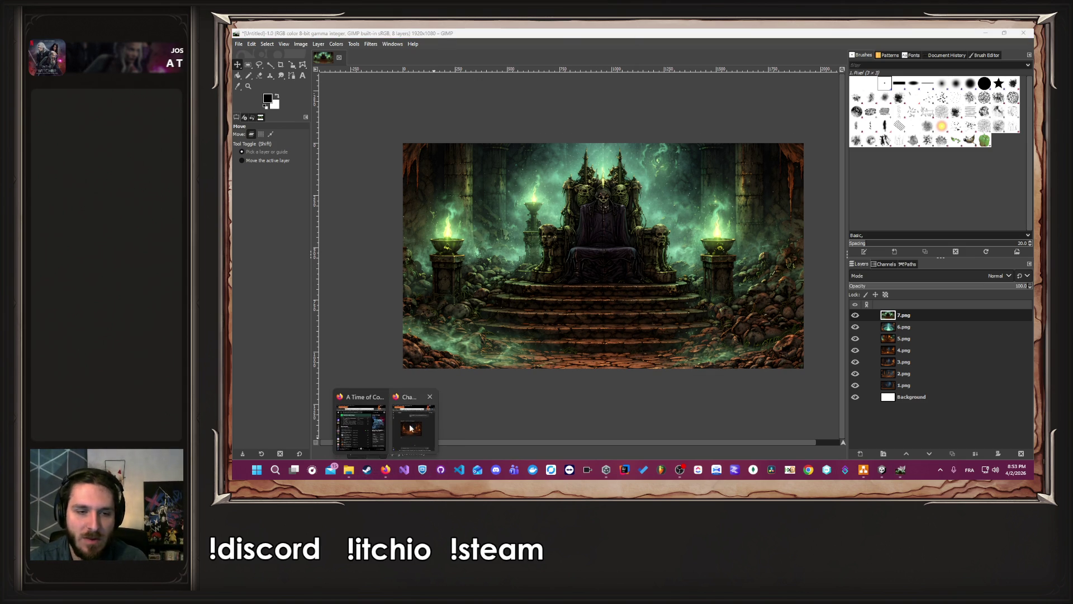
# Copy the earlier boss-room prompt and attach 6.png to a new ChatGPT message
pyautogui.click(414, 430)
pyautogui.scroll(8, 503, 379)
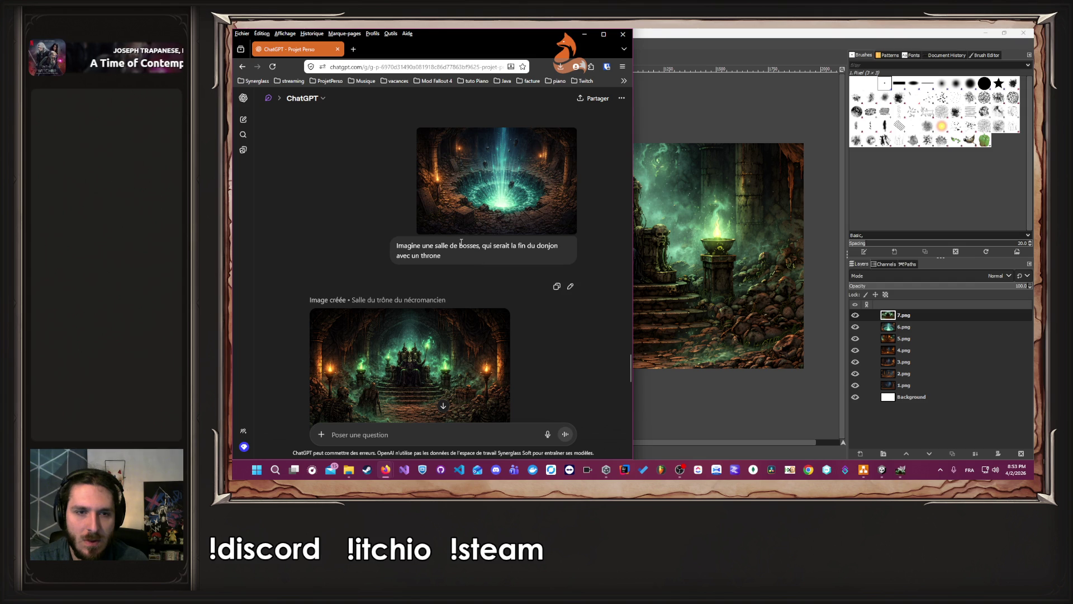
pyautogui.tripleClick(461, 242)
pyautogui.hotkey('ctrl', 'c')
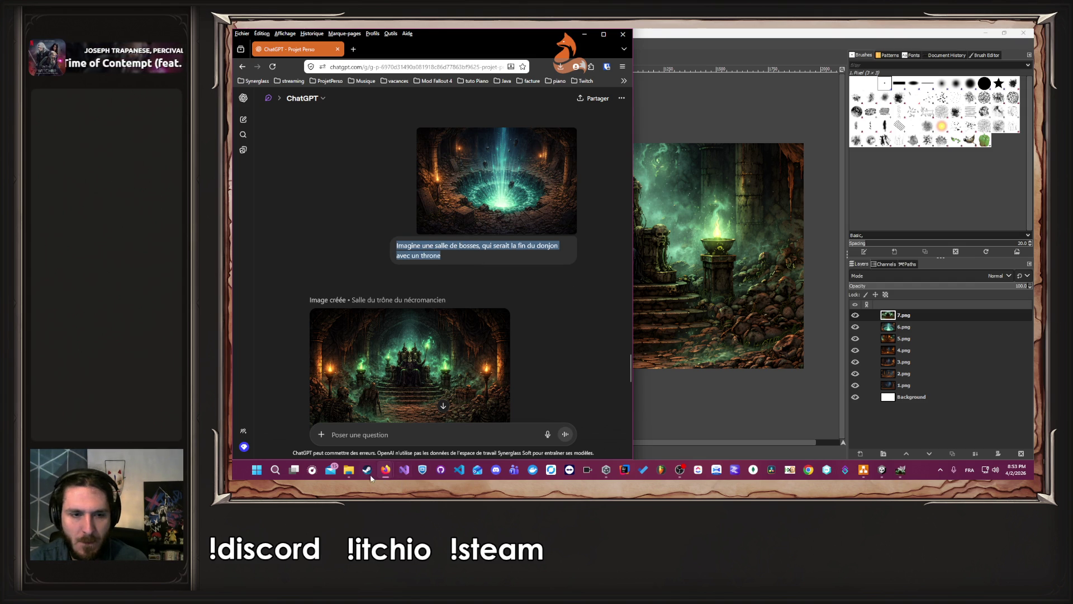
pyautogui.click(346, 472)
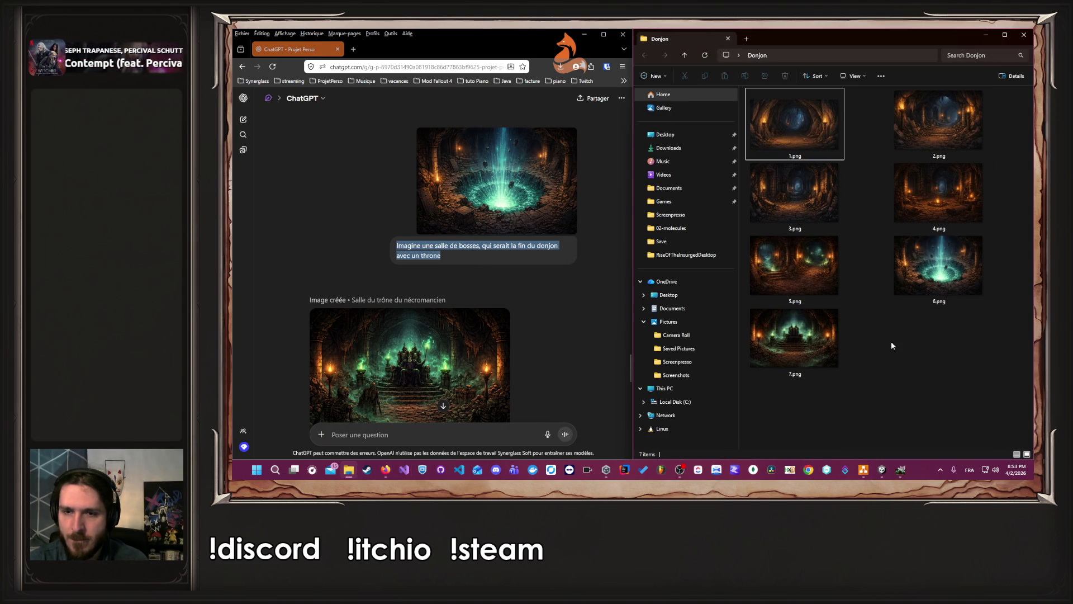
pyautogui.moveTo(928, 282); pyautogui.dragTo(493, 283)
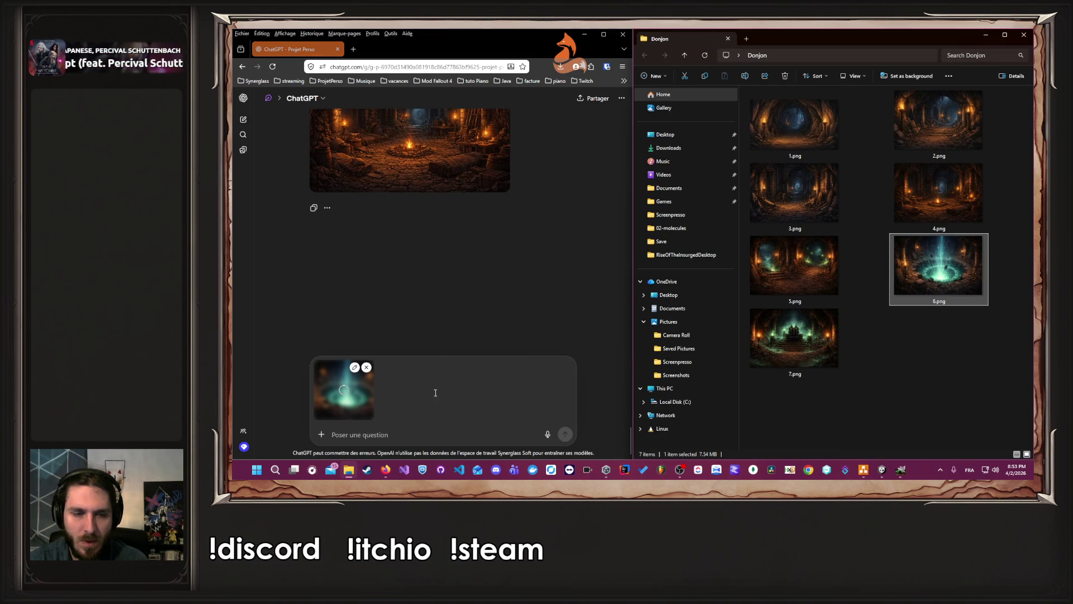
# Paste the prompt, add 'sans personne, le trône est vide', and send it
pyautogui.hotkey('ctrl', 'v')
pyautogui.scroll(5, 525, 288)
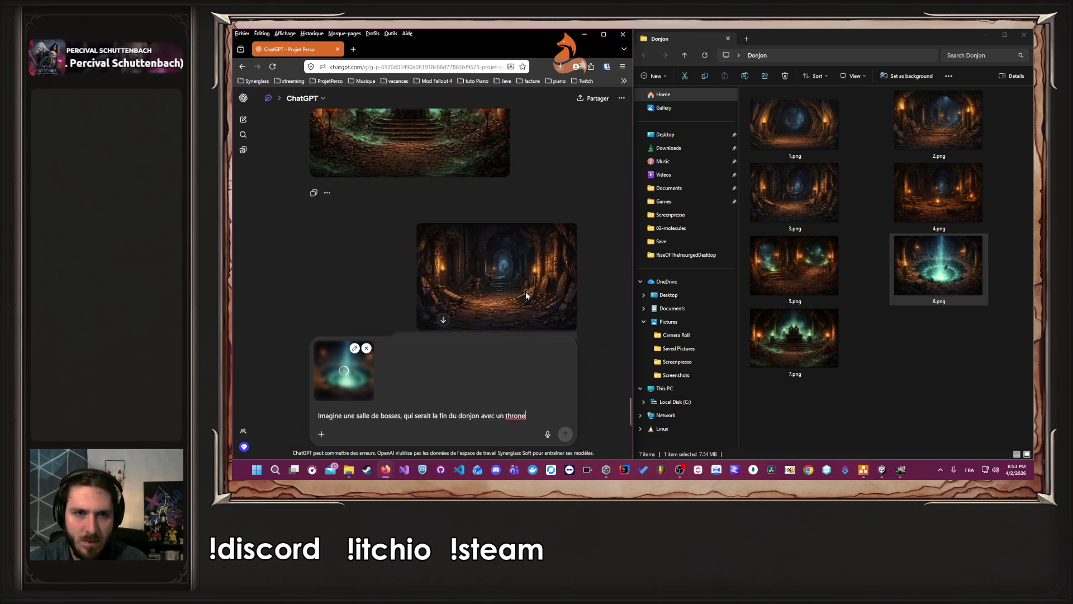
pyautogui.scroll(3, 521, 272)
pyautogui.write('sans perso')
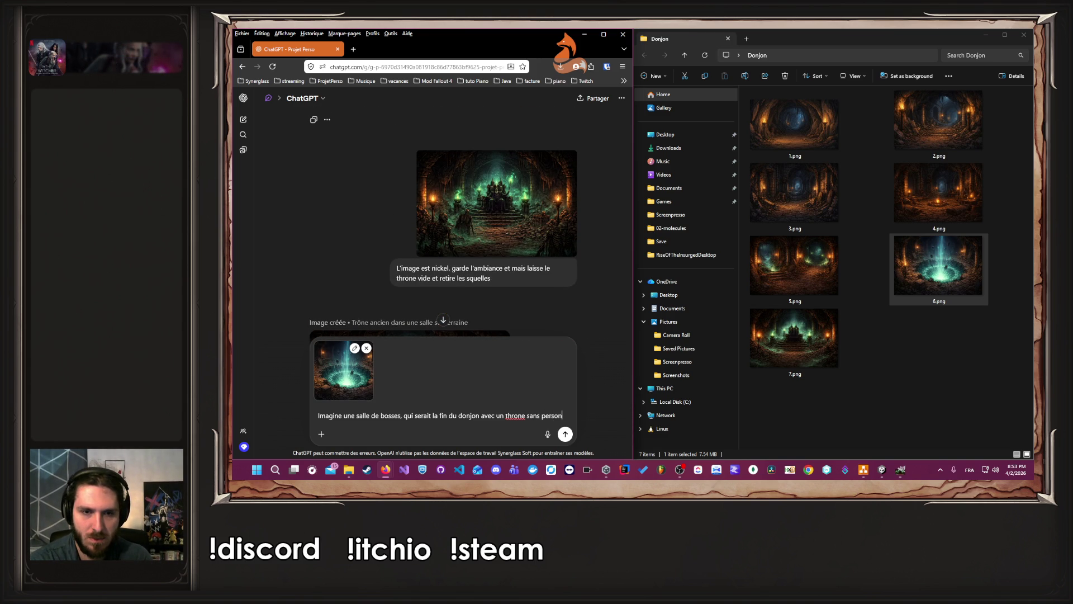
pyautogui.write('ne,')
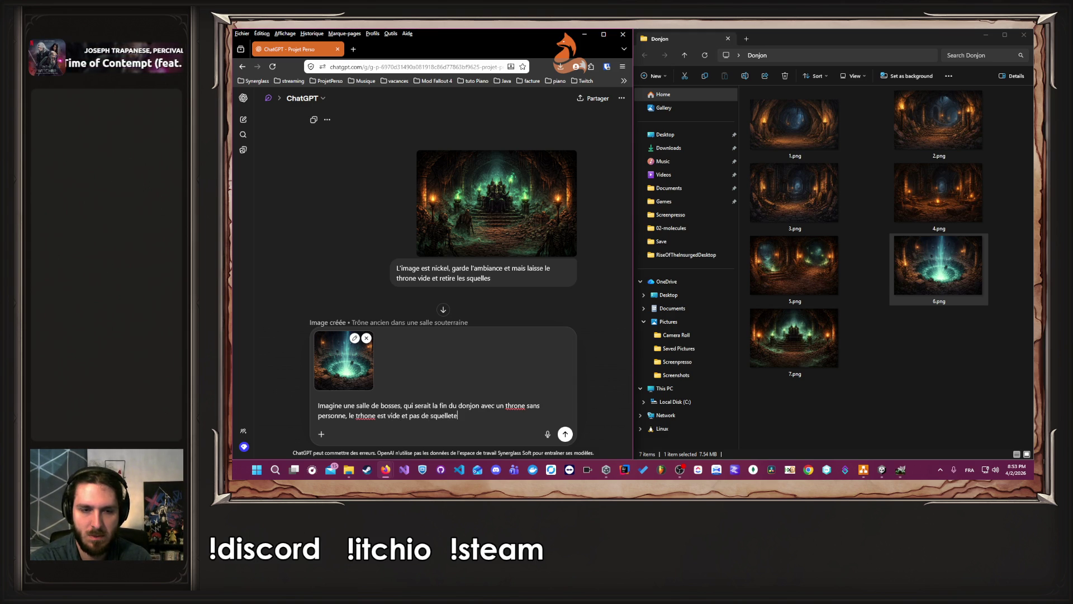
pyautogui.press('Return')
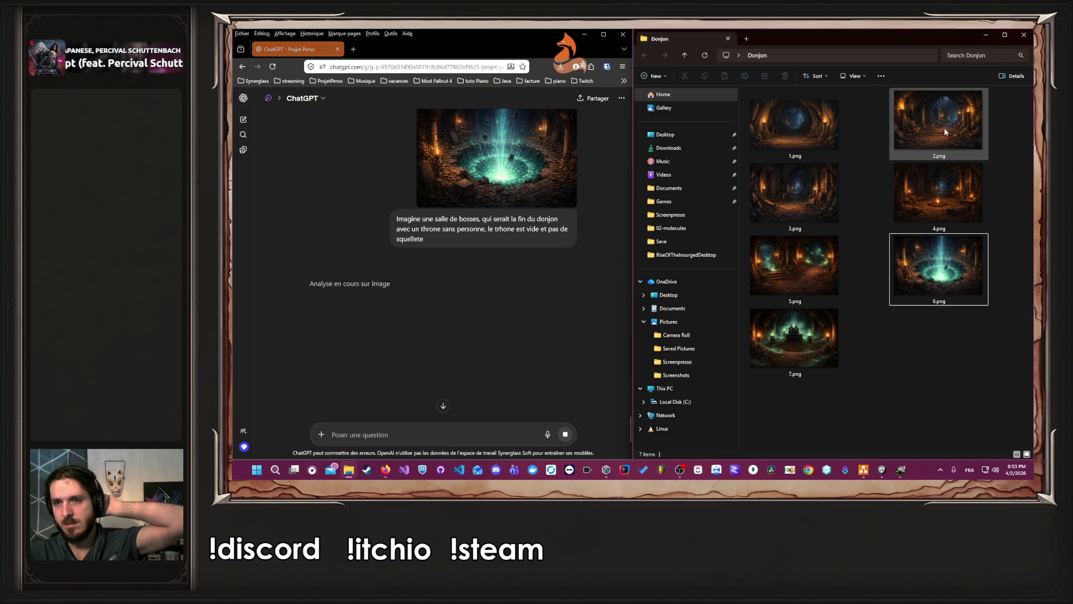
pyautogui.click(836, 369)
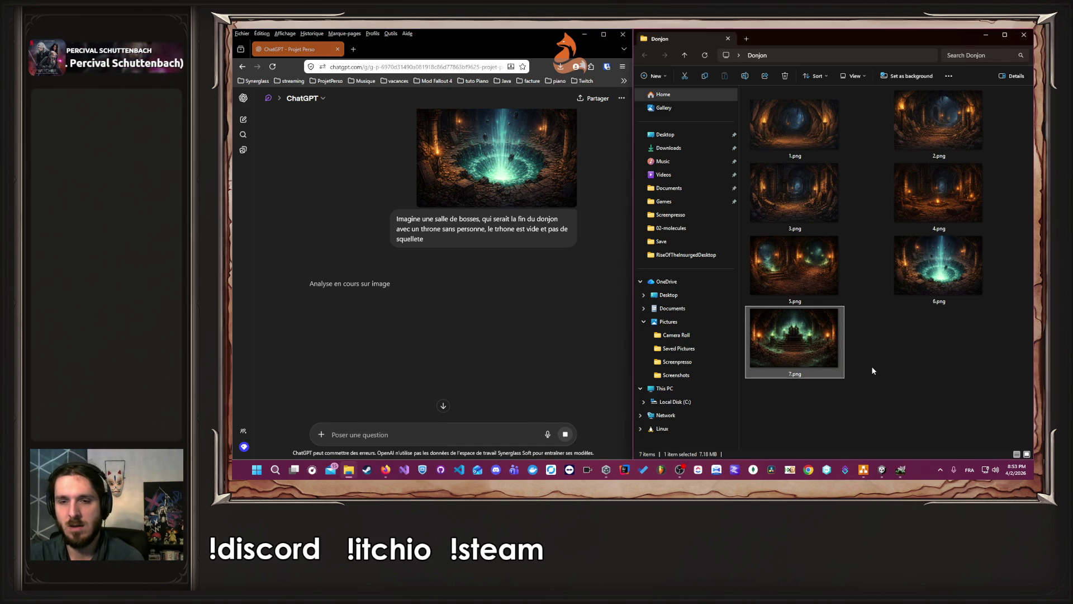
pyautogui.click(900, 469)
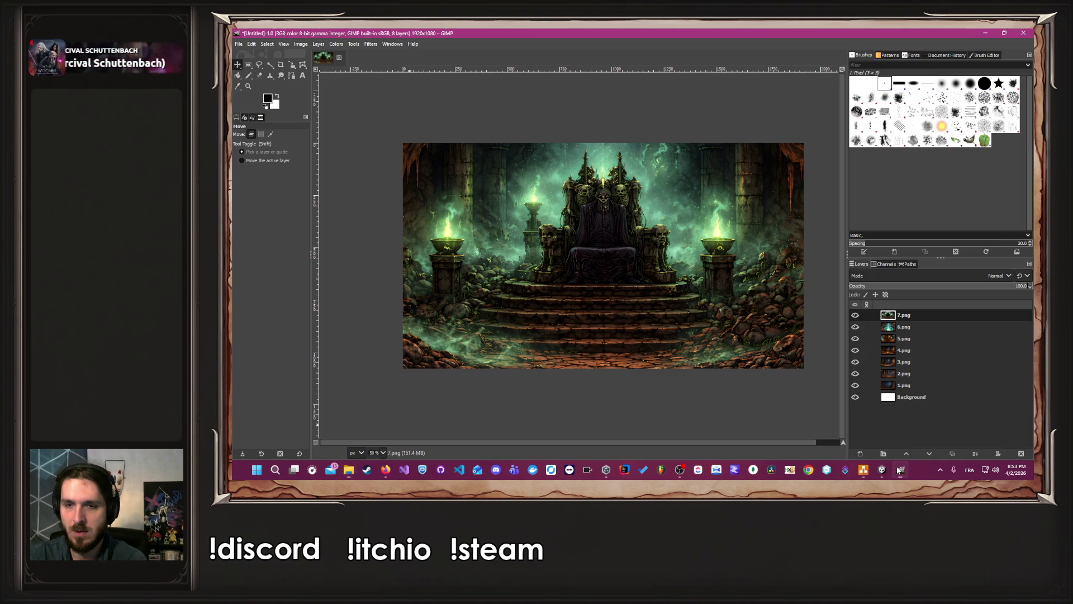
# Hide and delete the 7.png throne layer, leaving 6.png as the top layer
pyautogui.click(912, 326)
pyautogui.click(856, 315)
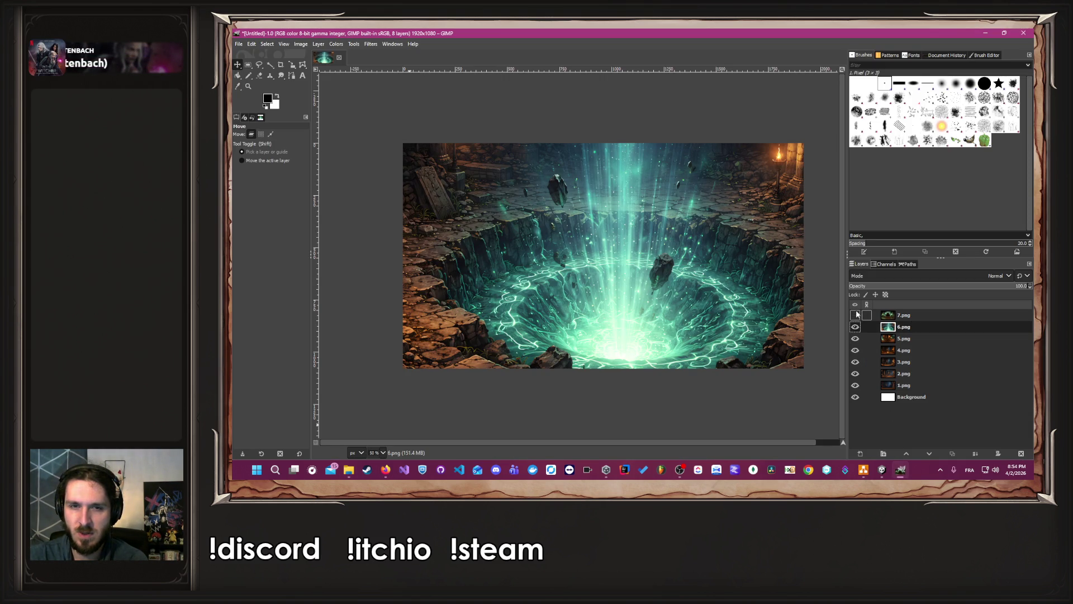
pyautogui.rightClick(912, 315)
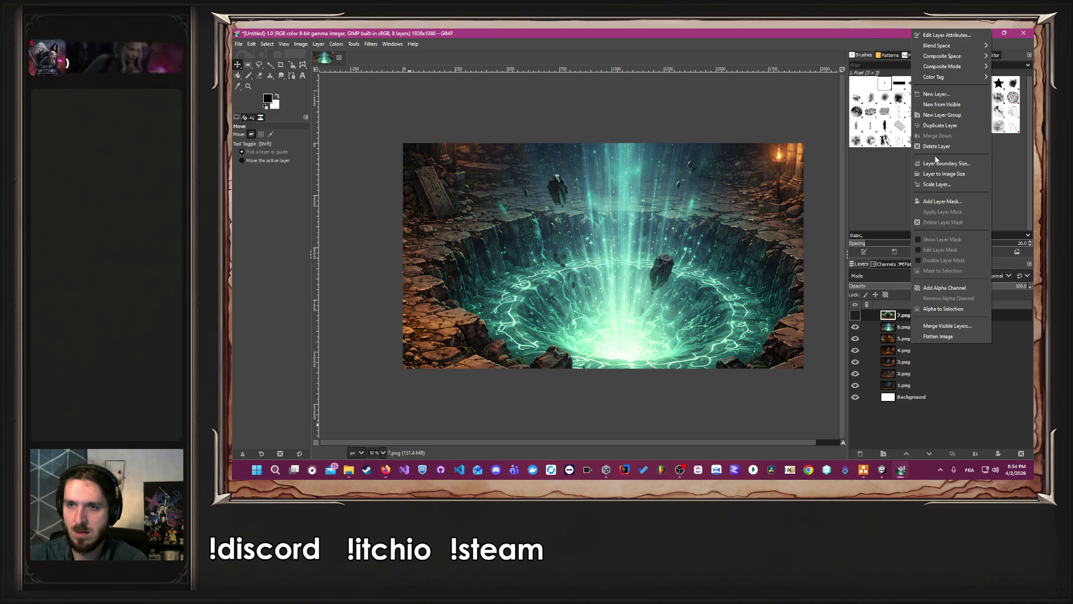
pyautogui.click(934, 148)
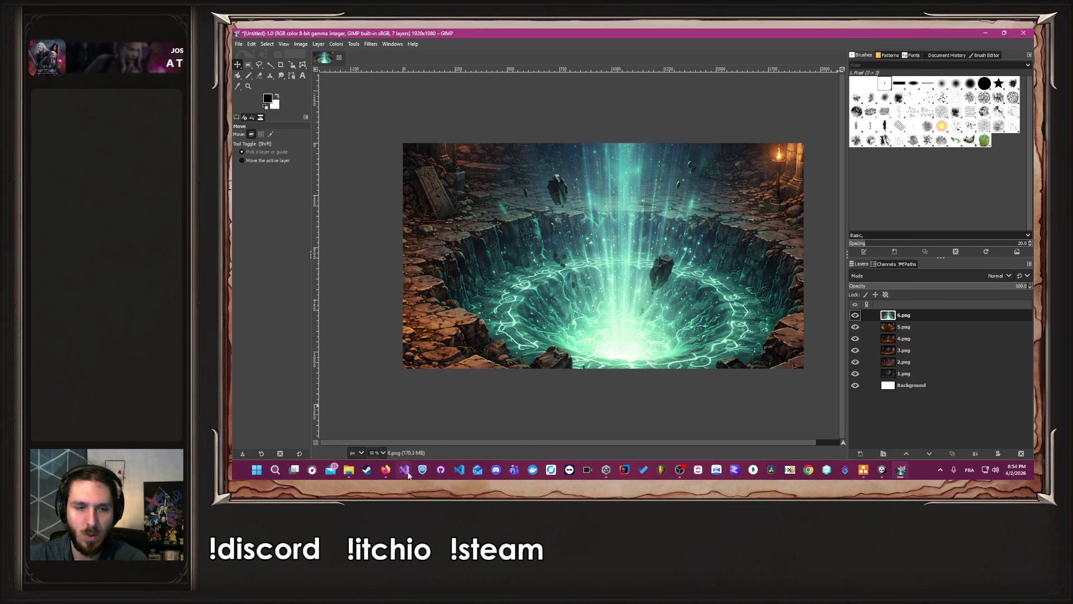
pyautogui.click(385, 470)
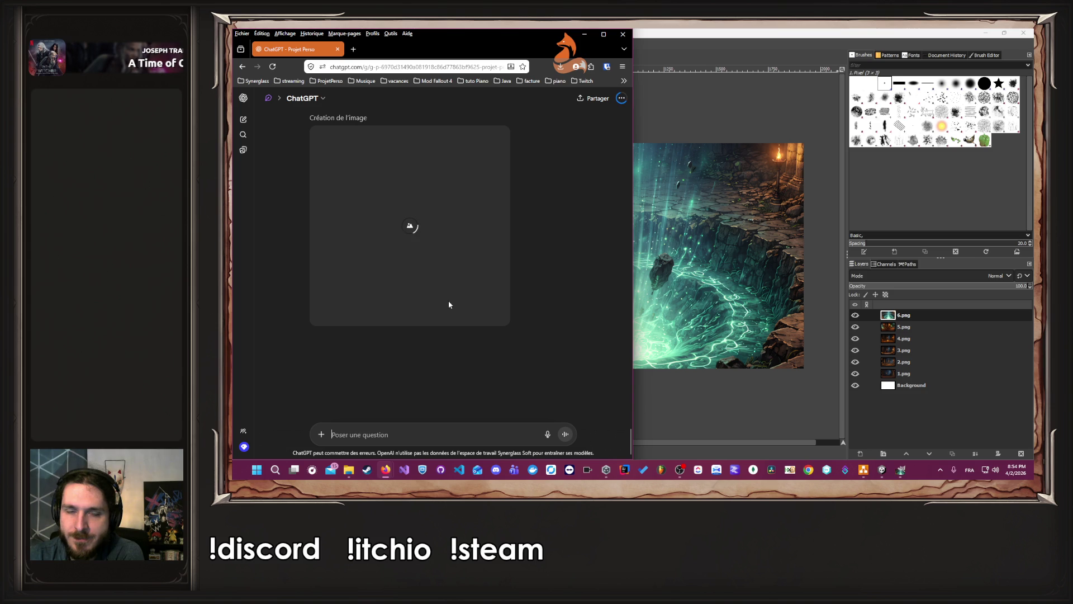
pyautogui.click(721, 395)
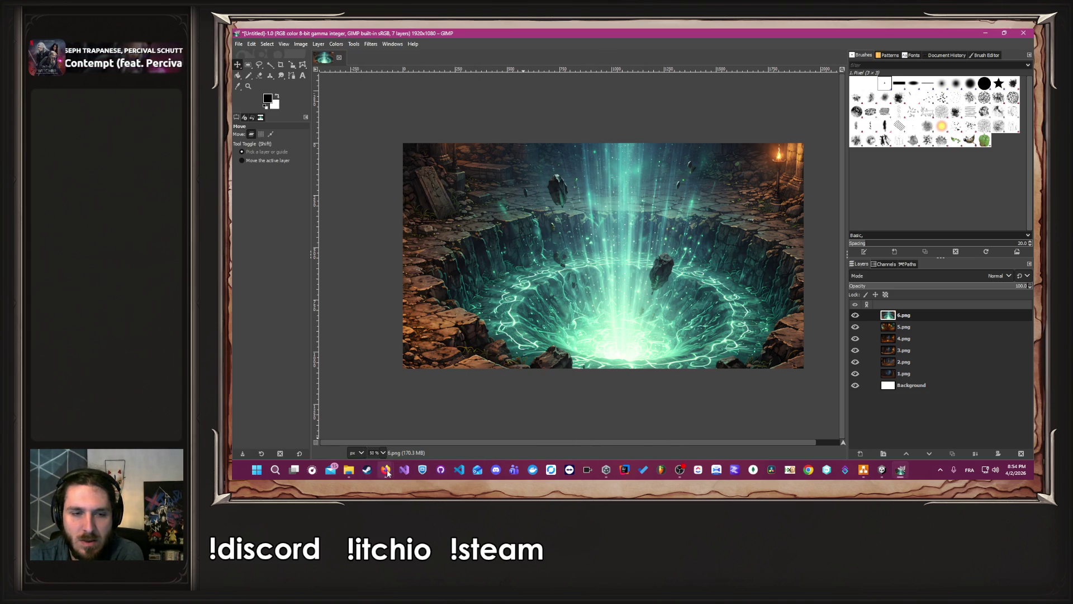
pyautogui.moveTo(386, 469)
pyautogui.click(408, 432)
pyautogui.click(409, 434)
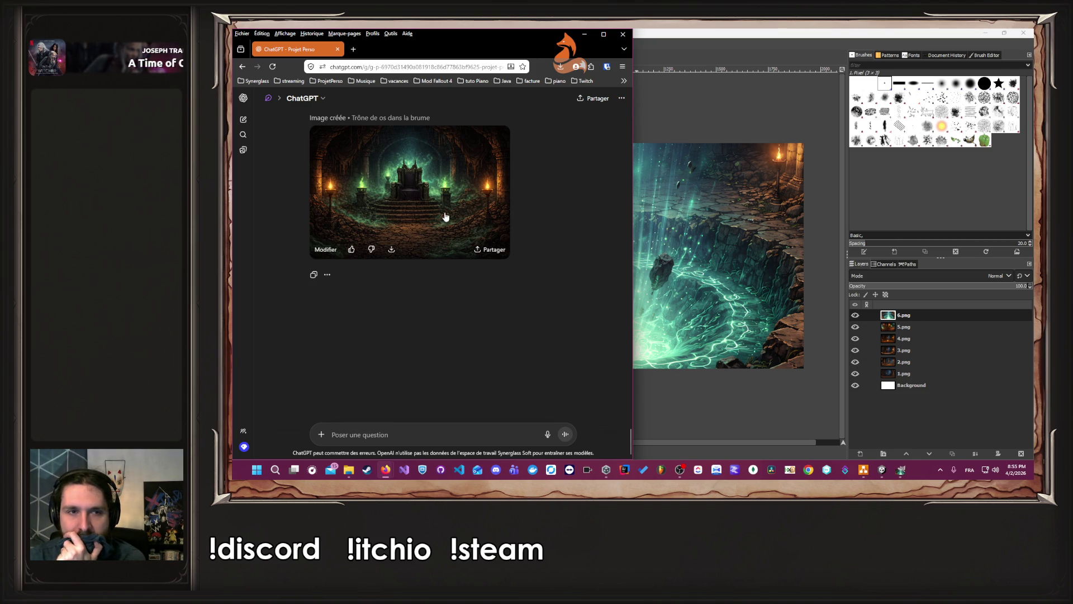
# Download ChatGPT's empty-throne room image as a 2.4 MB PNG
pyautogui.click(446, 217)
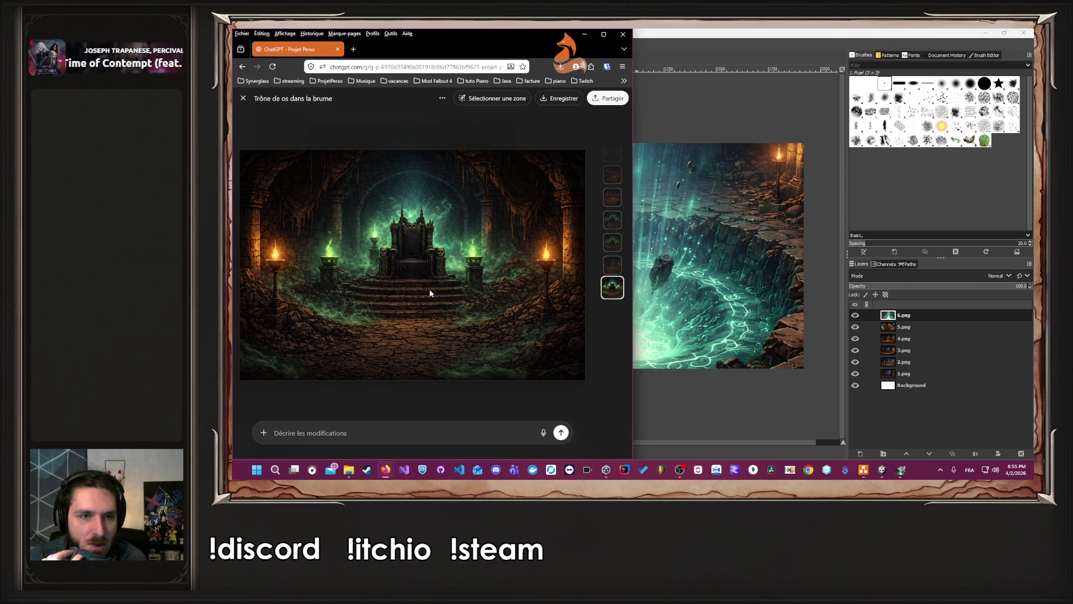
pyautogui.click(565, 99)
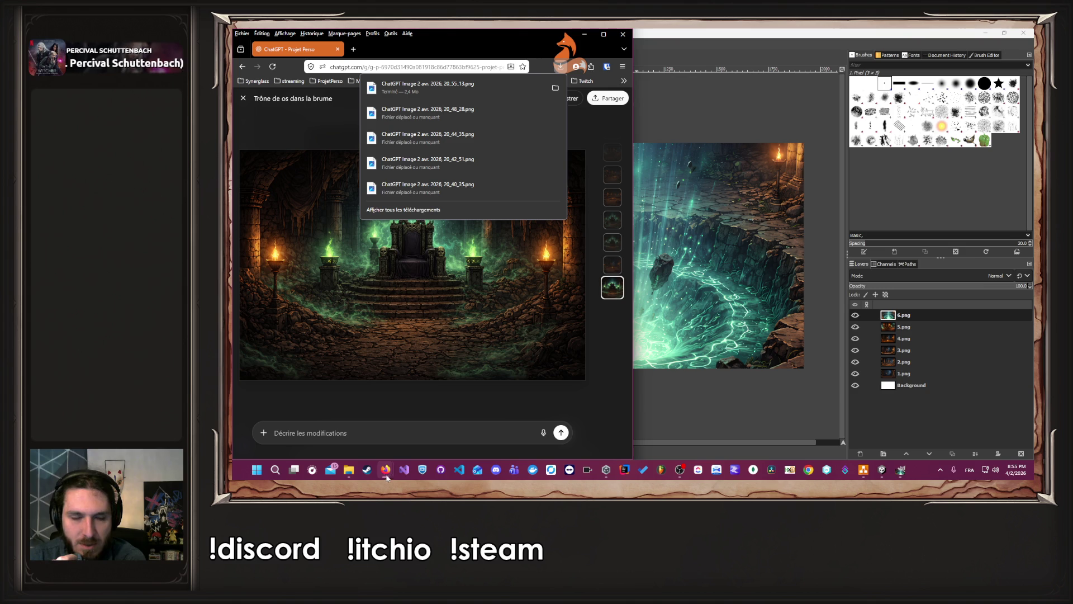
pyautogui.click(385, 425)
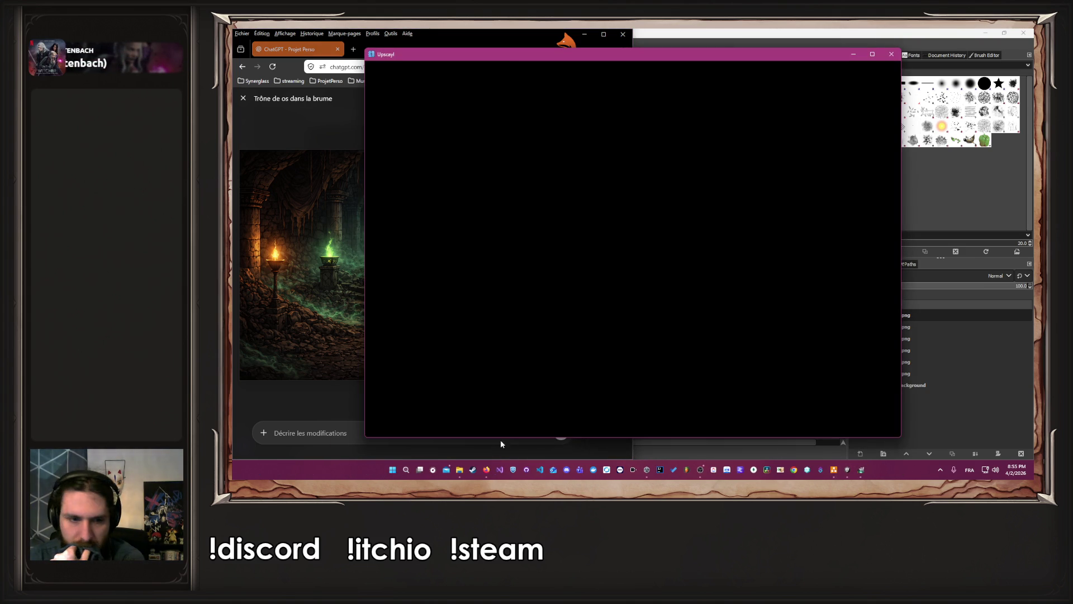
# Load the downloaded throne image from the Downloads folder into Upscayl
pyautogui.moveTo(458, 473)
pyautogui.click(459, 428)
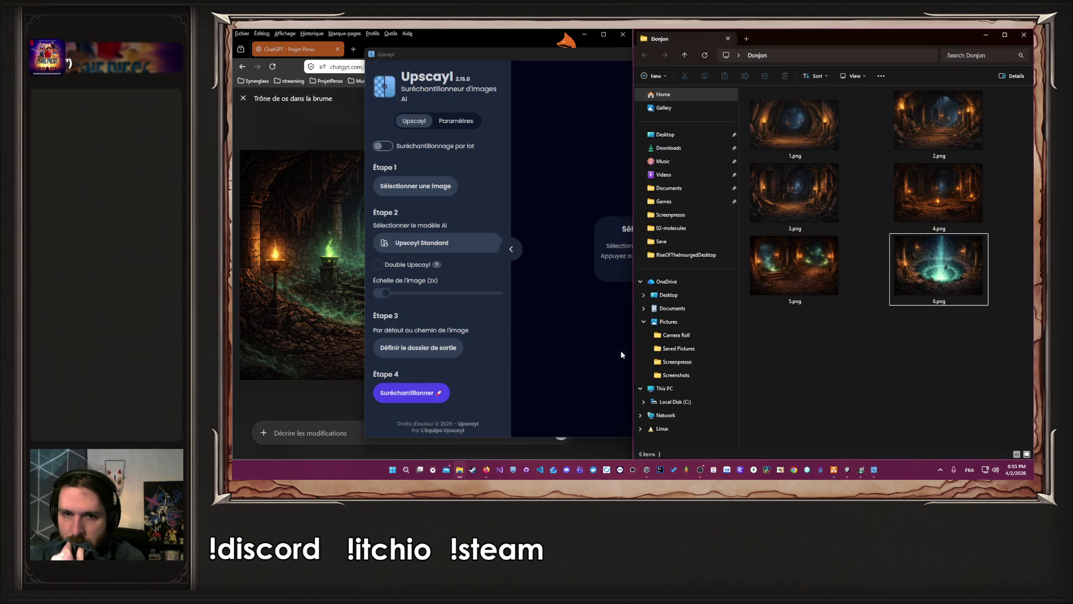
pyautogui.click(688, 148)
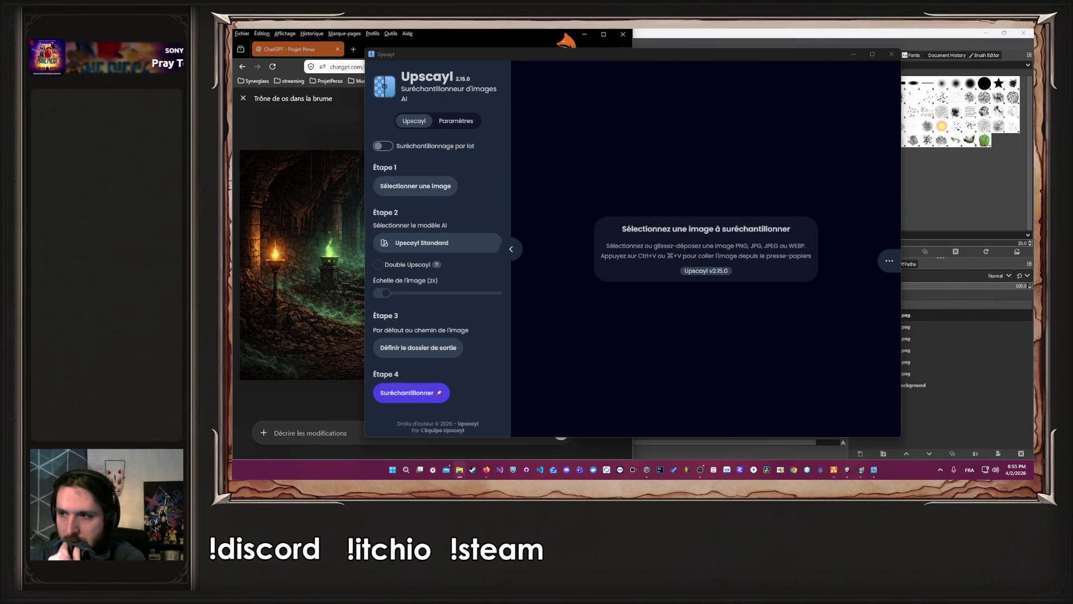
pyautogui.moveTo(741, 187); pyautogui.dragTo(741, 190)
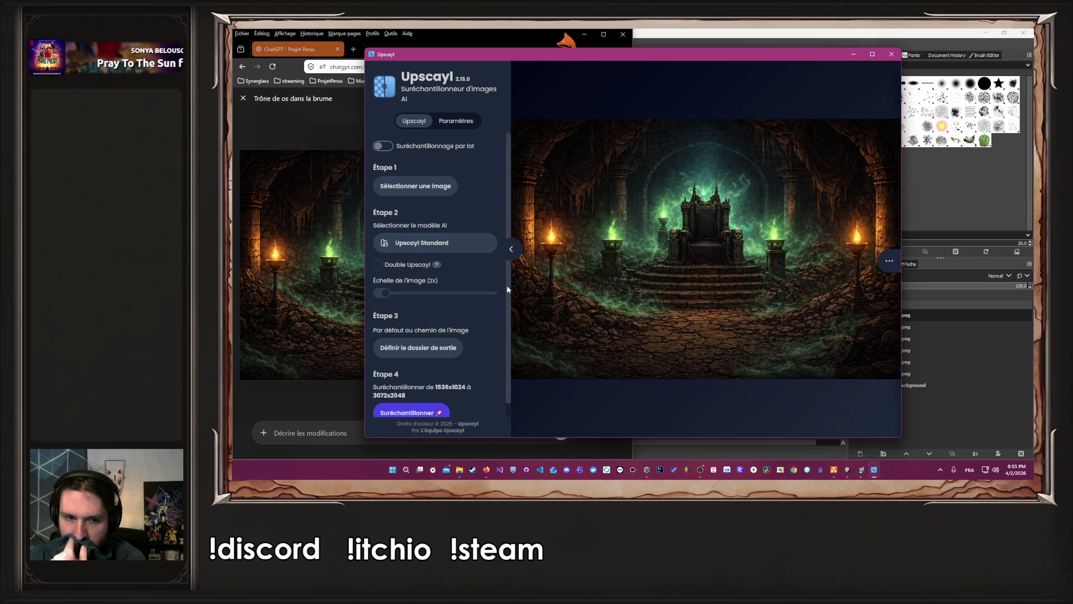
pyautogui.scroll(-1, 442, 414)
# Upscale the throne image to 3072x2048, then close Upscayl and return to GIMP
pyautogui.click(414, 399)
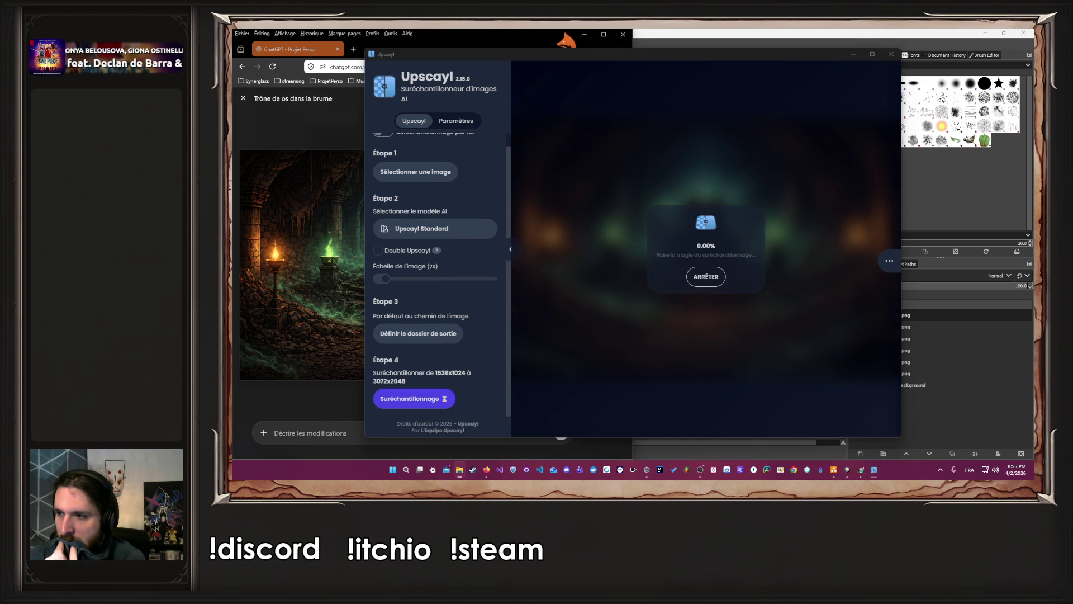
pyautogui.moveTo(486, 472)
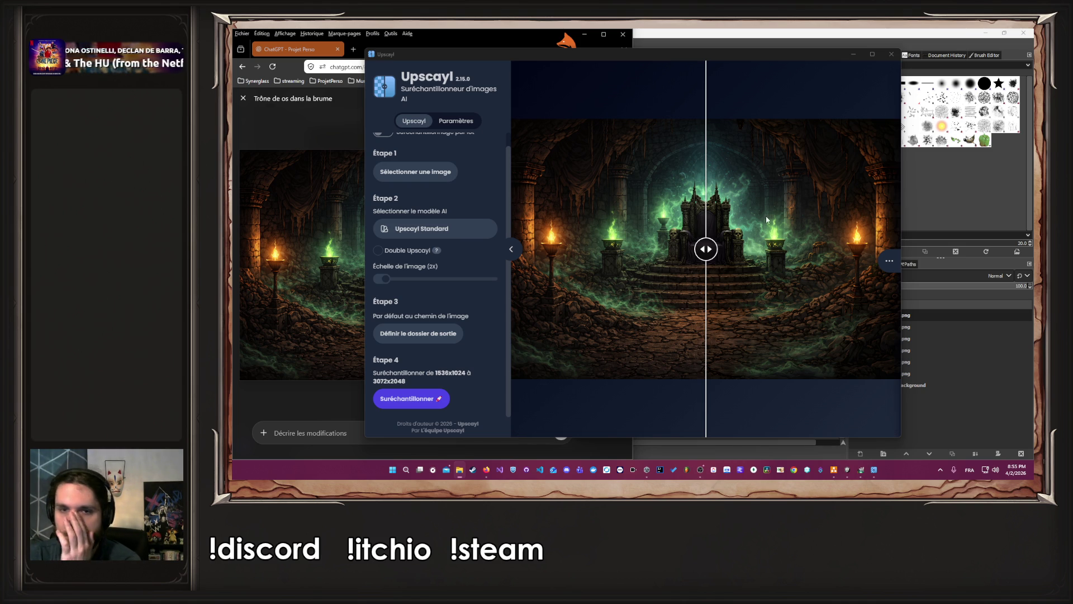
pyautogui.click(892, 54)
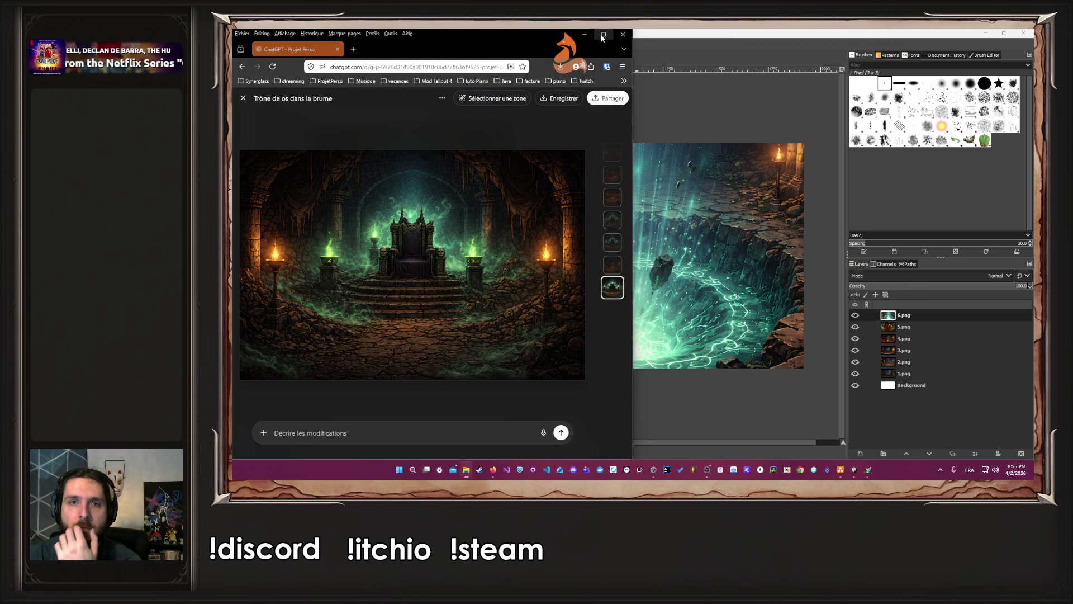
pyautogui.moveTo(582, 35); pyautogui.dragTo(588, 37)
pyautogui.click(587, 37)
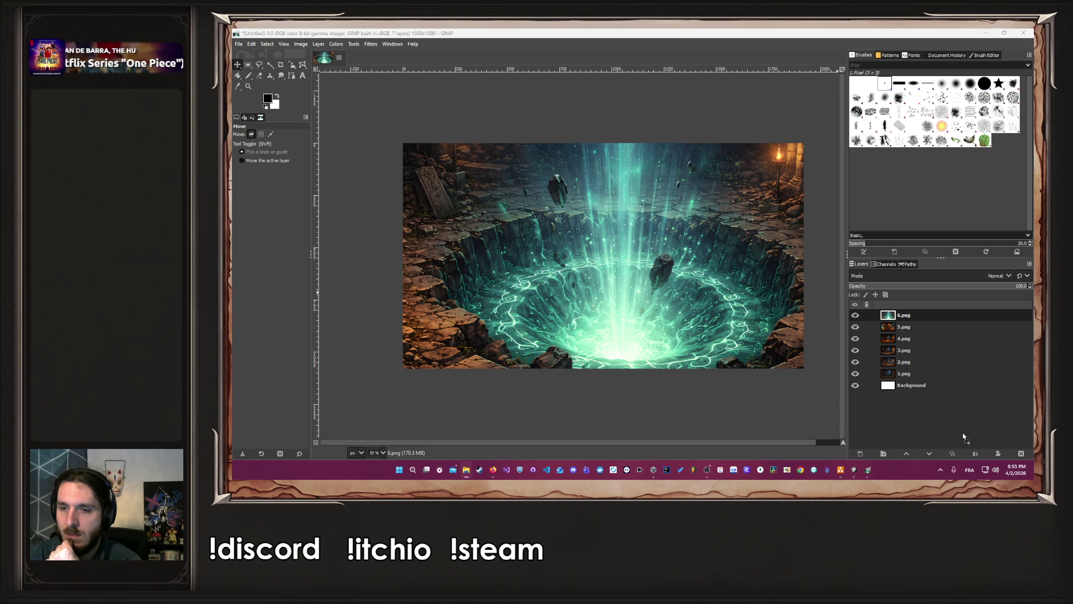
# Move 7.png to the top of the stack, hide layers 7–3, and delete the Background layer
pyautogui.moveTo(924, 400); pyautogui.dragTo(929, 308)
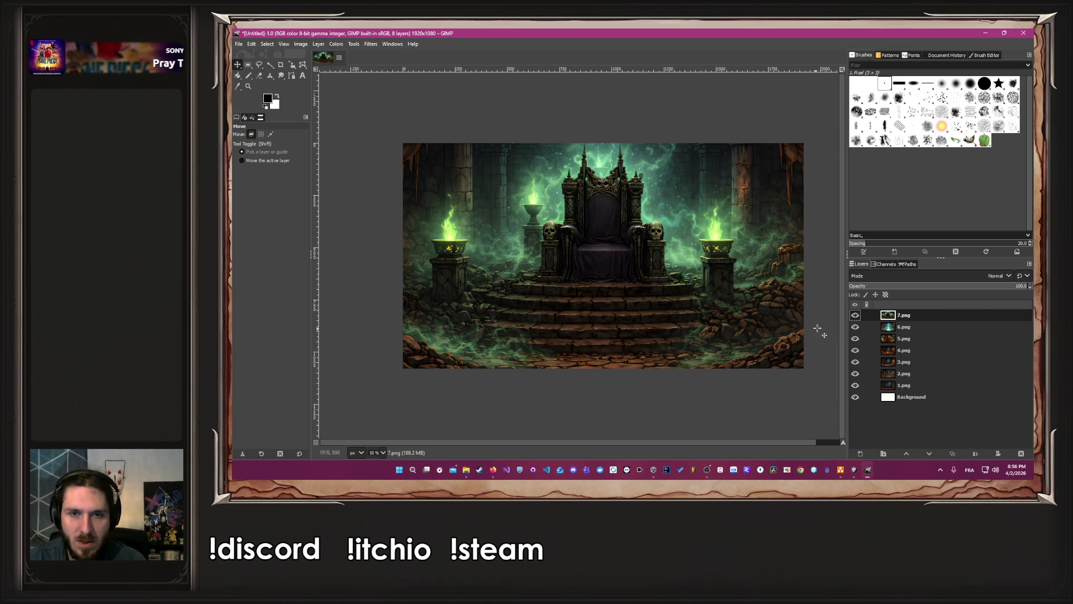
pyautogui.moveTo(856, 316); pyautogui.dragTo(855, 385)
pyautogui.rightClick(927, 398)
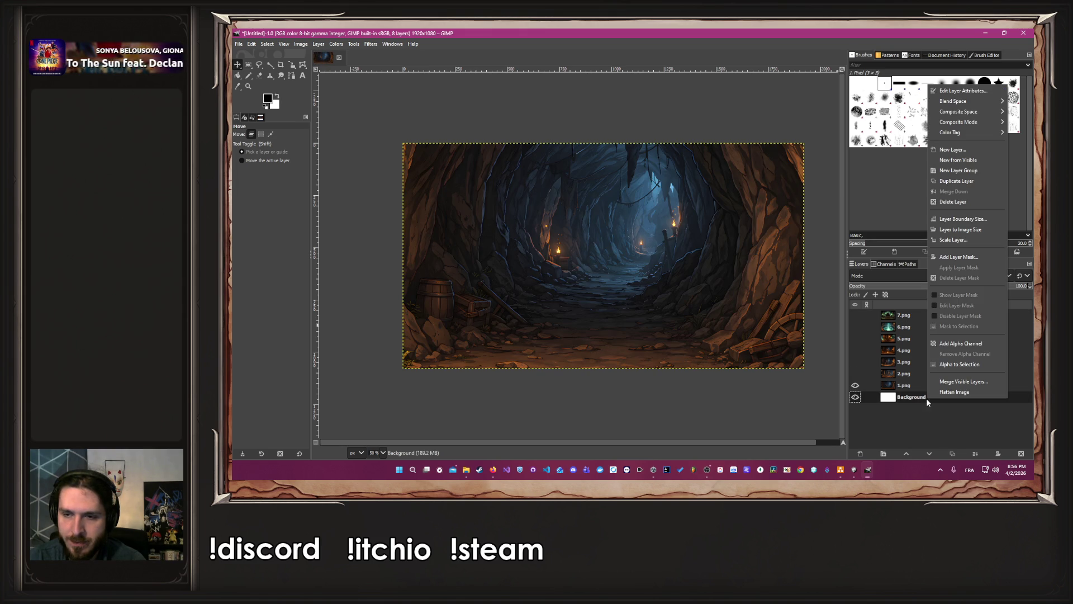
pyautogui.click(971, 203)
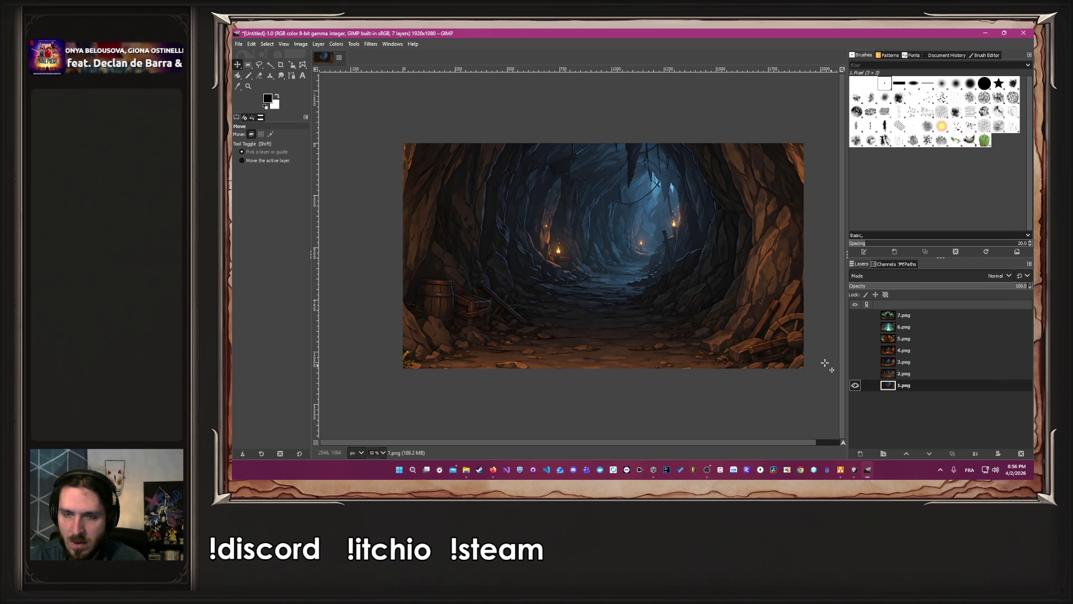
pyautogui.scroll(-3, 777, 334)
# Center the view and nudge the 1.png cave image into line with the canvas edge
pyautogui.rightClick(660, 408)
pyautogui.press('Escape')
pyautogui.moveTo(639, 442); pyautogui.dragTo(689, 445)
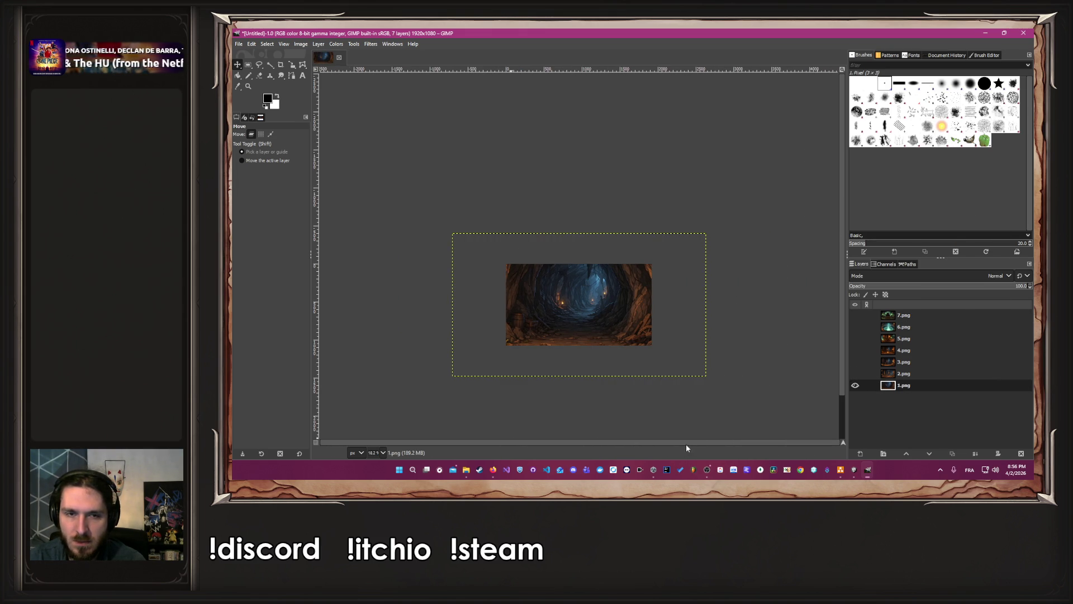
pyautogui.click(271, 134)
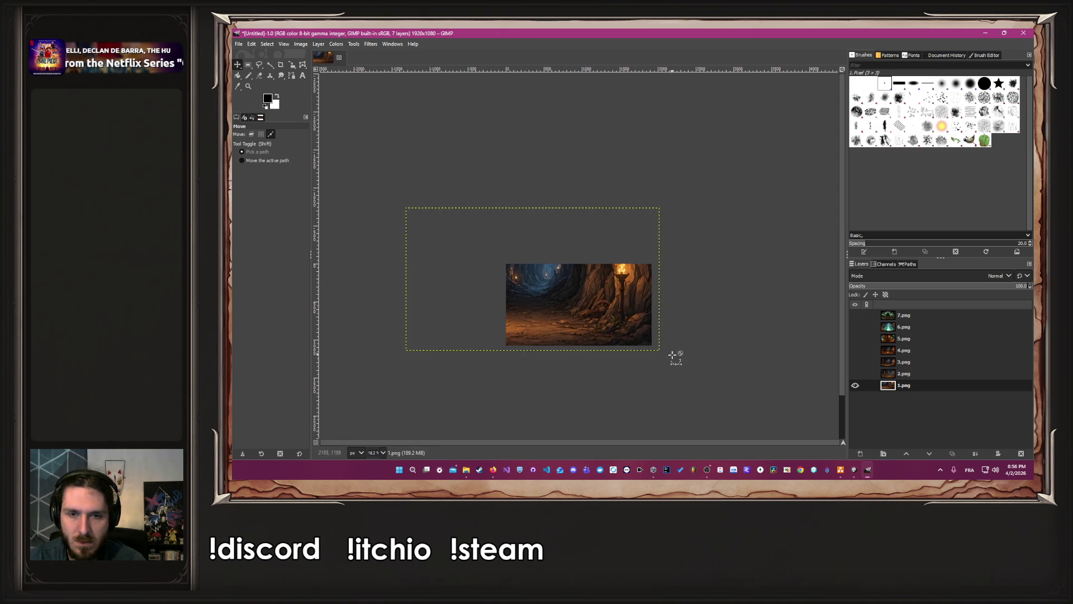
pyautogui.scroll(8, 651, 352)
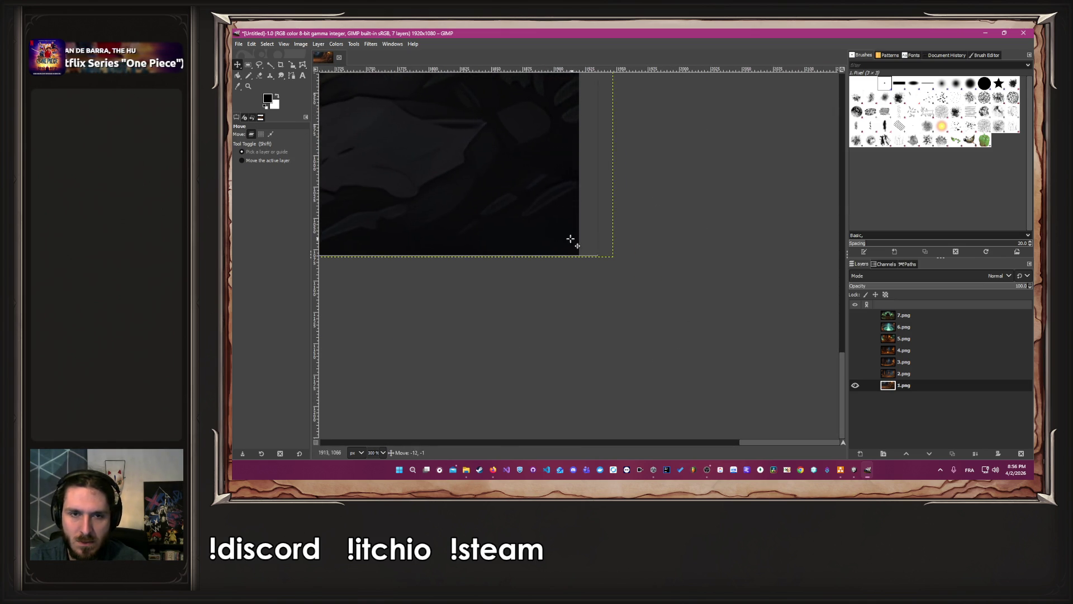
pyautogui.scroll(7, 559, 243)
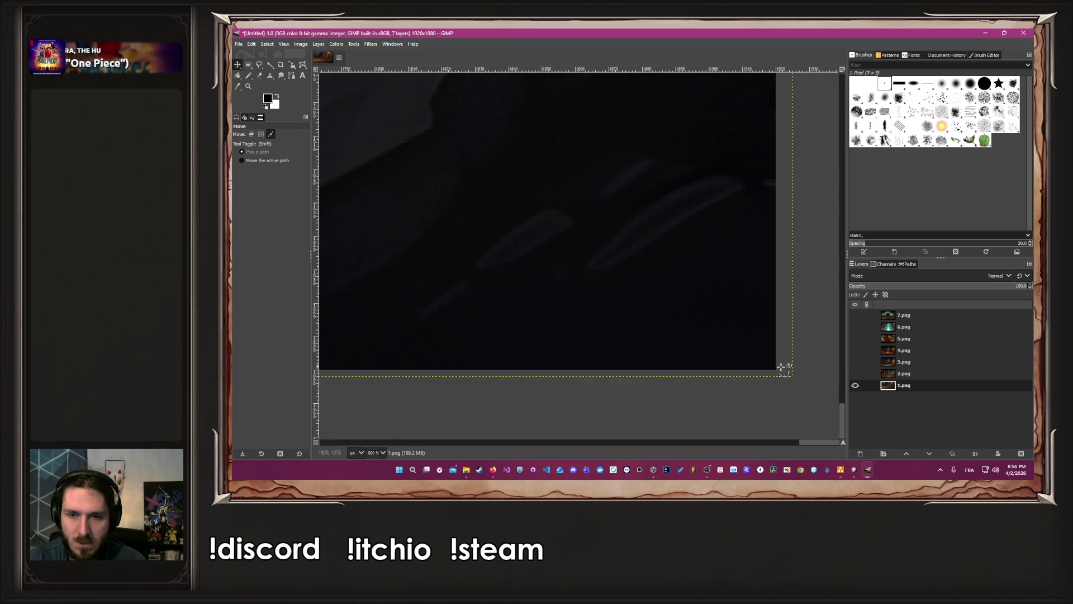
pyautogui.moveTo(697, 360)
pyautogui.mouseDown()
pyautogui.moveTo(719, 359)
pyautogui.moveTo(693, 370)
pyautogui.mouseUp()
pyautogui.scroll(-8, 694, 370)
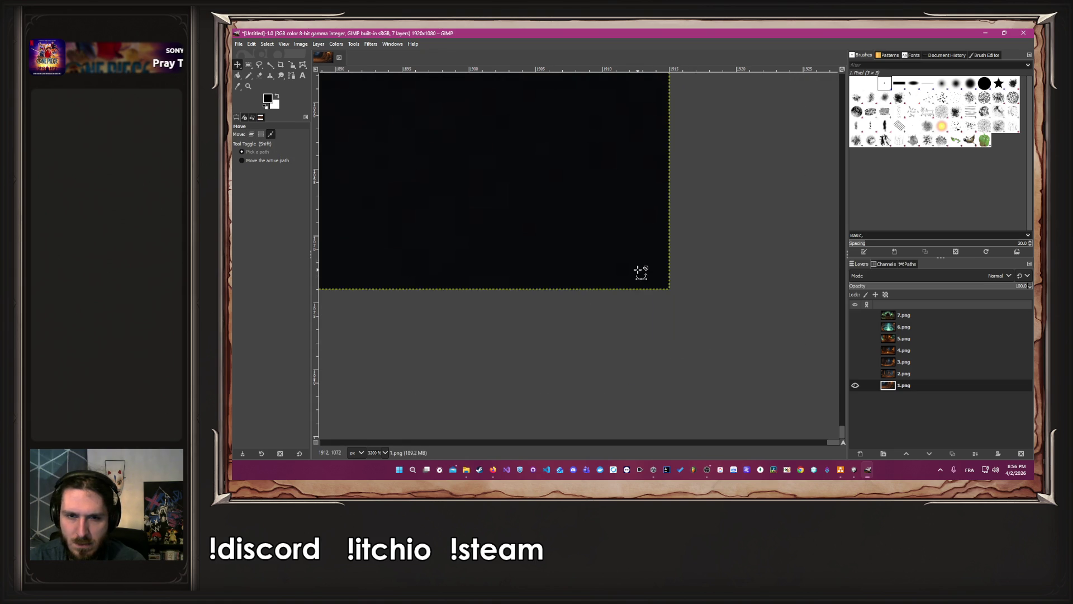
pyautogui.scroll(4, 642, 271)
pyautogui.moveTo(629, 261); pyautogui.dragTo(647, 287)
pyautogui.scroll(-10, 648, 286)
pyautogui.hscroll(-5, 615, 274)
pyautogui.scroll(-3, 774, 287)
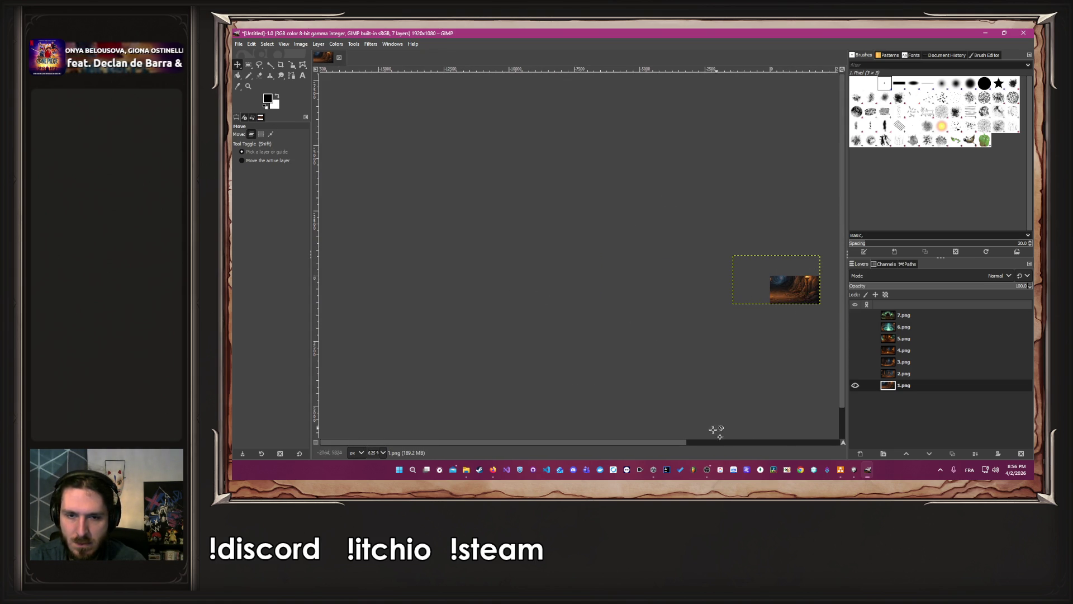
pyautogui.hscroll(3, 682, 442)
pyautogui.scroll(4, 559, 252)
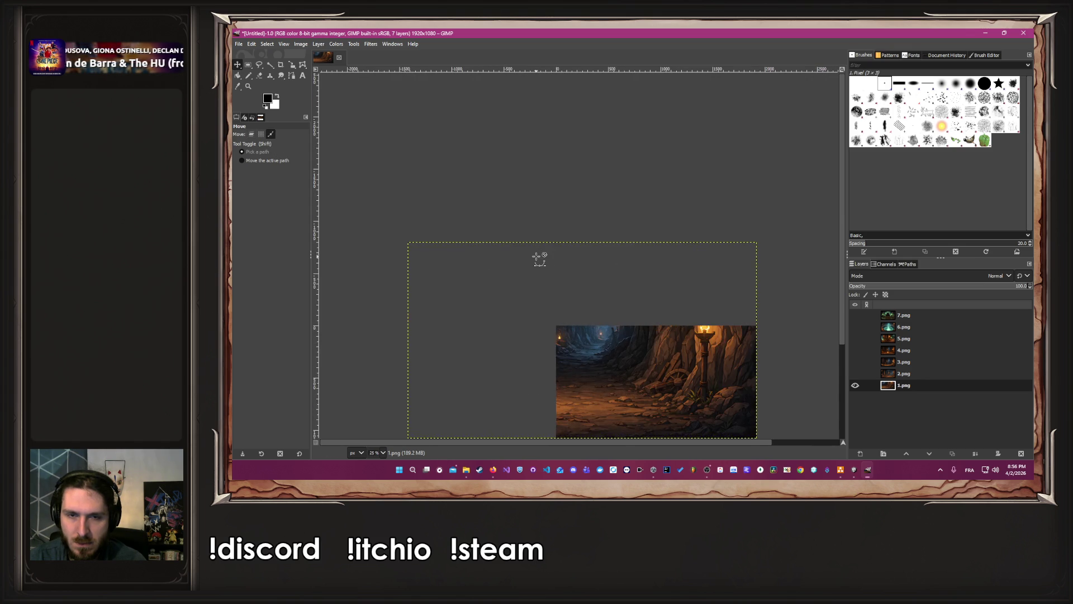
pyautogui.scroll(-2, 544, 268)
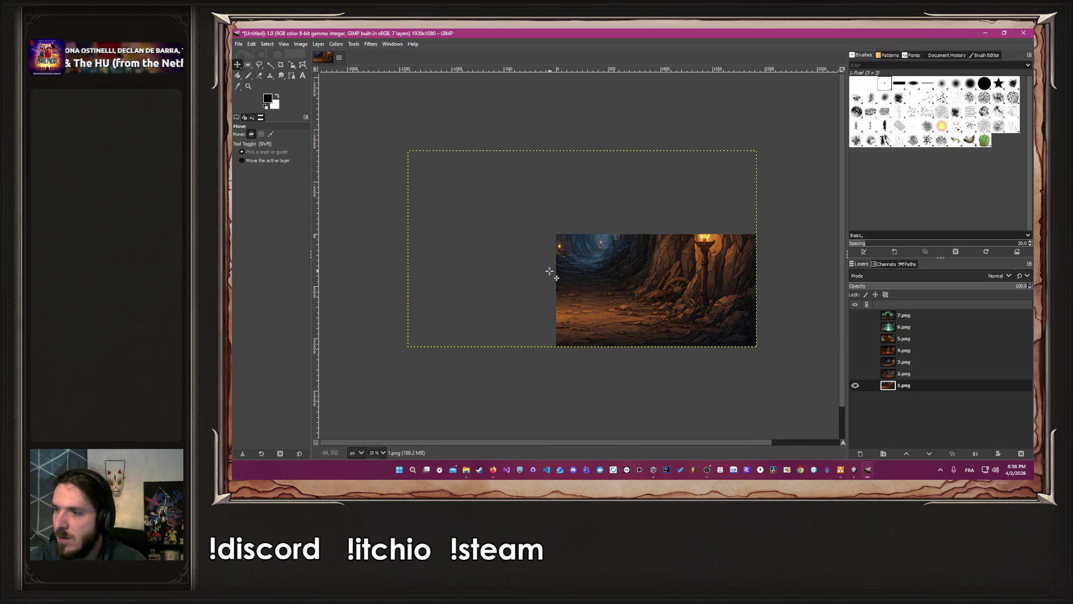
# Scale 1.png down to about 1922x1081 so it fills the canvas, then hide it
pyautogui.click(292, 65)
pyautogui.click(438, 187)
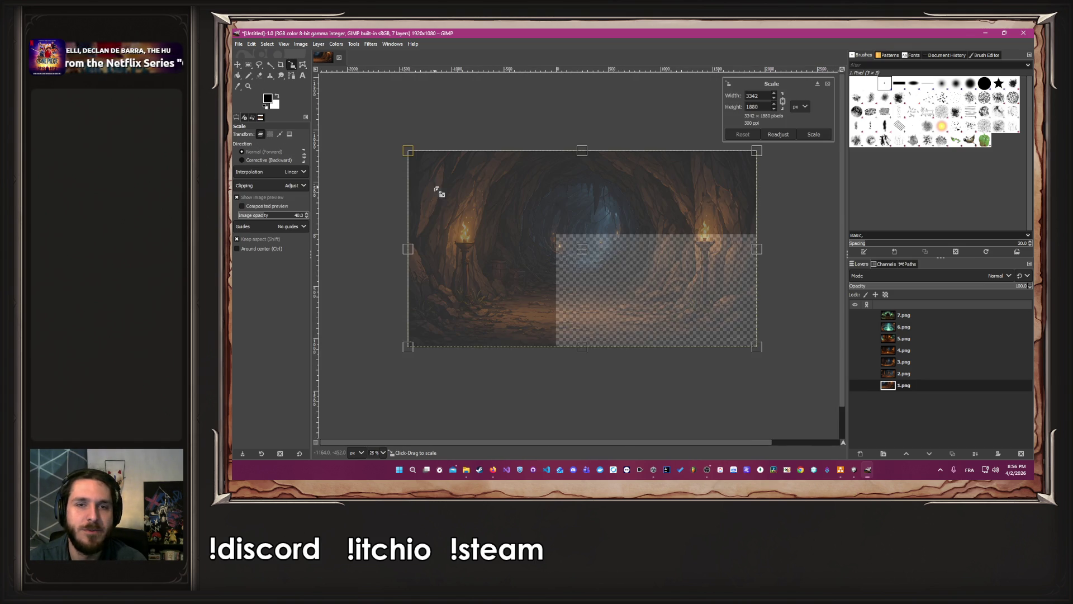
pyautogui.moveTo(407, 148); pyautogui.dragTo(562, 211)
pyautogui.scroll(2, 549, 240)
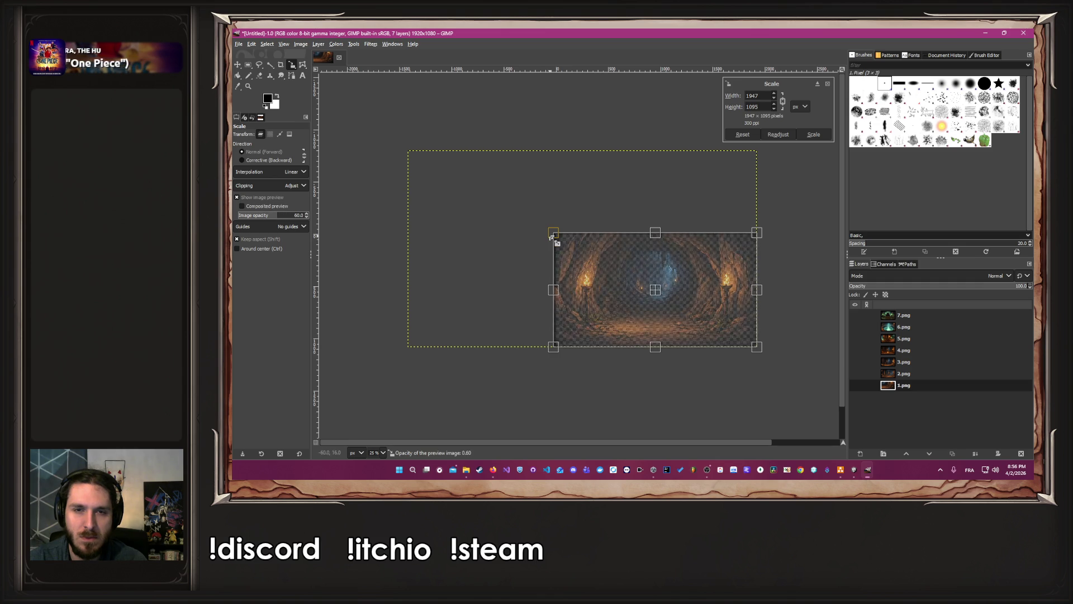
pyautogui.scroll(2, 554, 240)
pyautogui.keyDown('ctrl'); pyautogui.scroll(8, 552, 234); pyautogui.keyUp('ctrl')
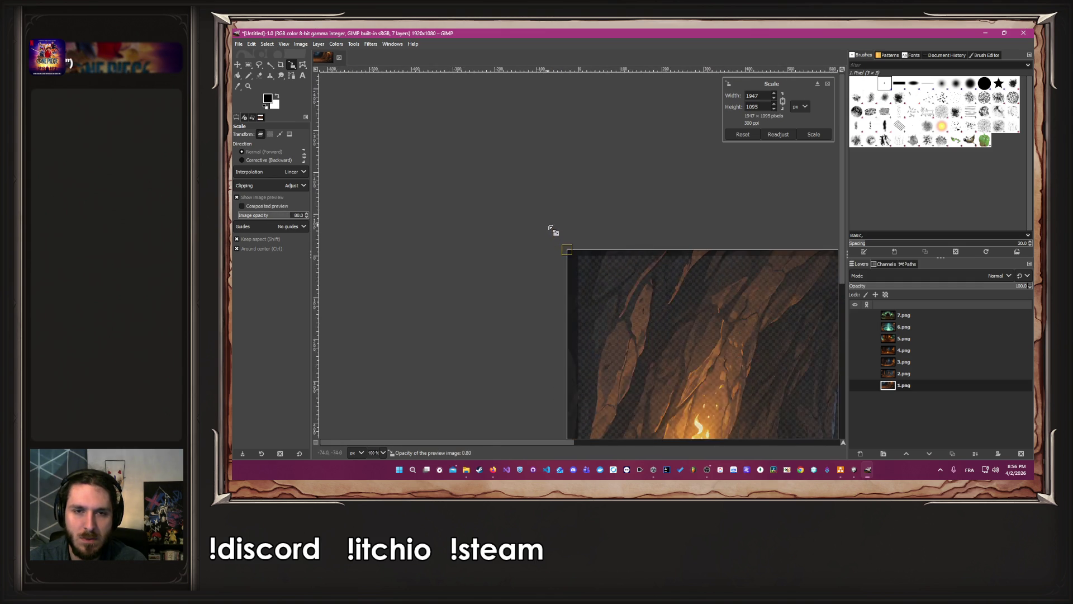
pyautogui.moveTo(528, 232); pyautogui.dragTo(572, 263)
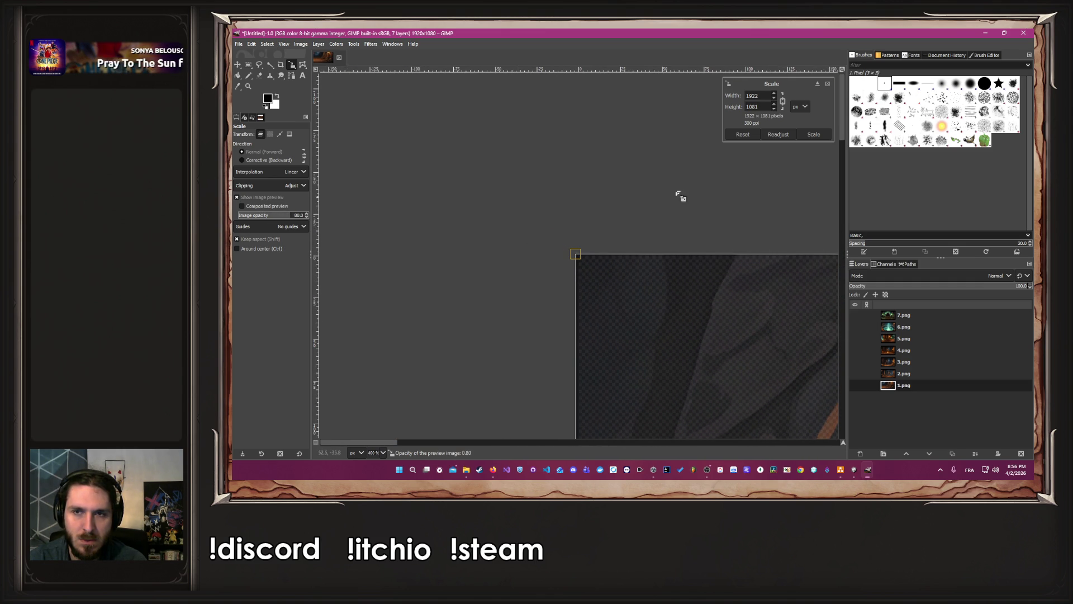
pyautogui.click(804, 134)
pyautogui.scroll(-7, 772, 223)
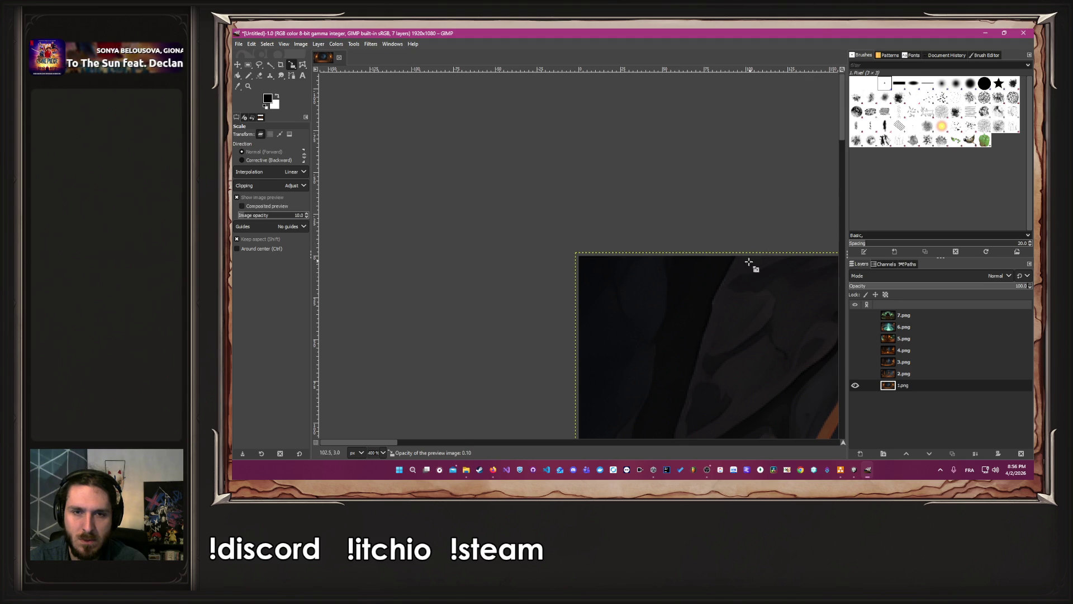
pyautogui.keyDown('ctrl'); pyautogui.scroll(-5, 700, 273); pyautogui.keyUp('ctrl')
pyautogui.keyDown('ctrl'); pyautogui.scroll(-2, 738, 281); pyautogui.keyUp('ctrl')
pyautogui.click(697, 443)
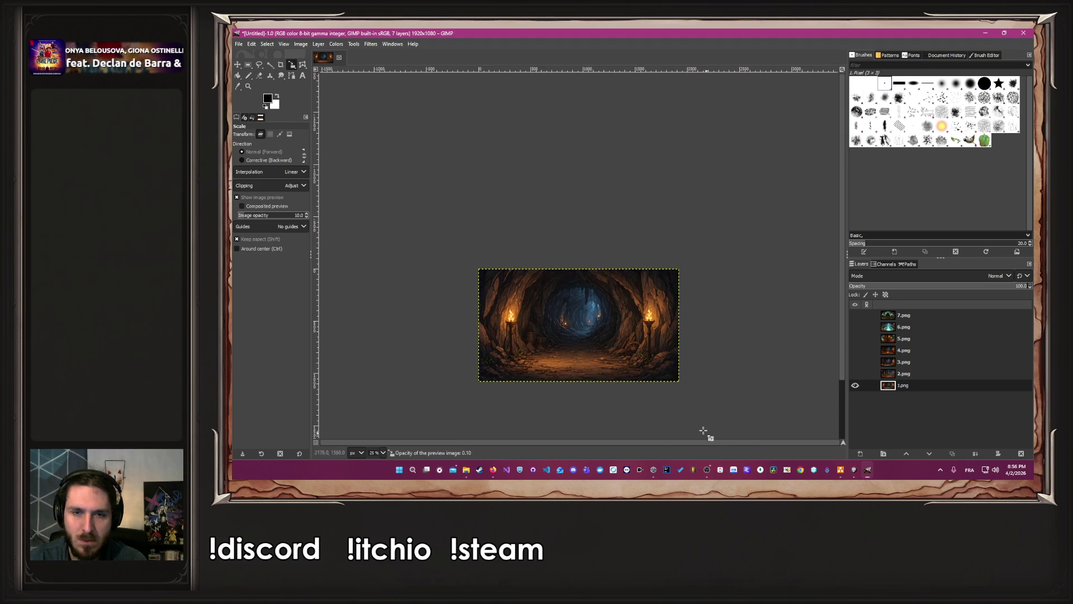
pyautogui.keyDown('ctrl'); pyautogui.scroll(2, 525, 353); pyautogui.keyUp('ctrl')
pyautogui.keyDown('ctrl'); pyautogui.scroll(-1, 815, 383); pyautogui.keyUp('ctrl')
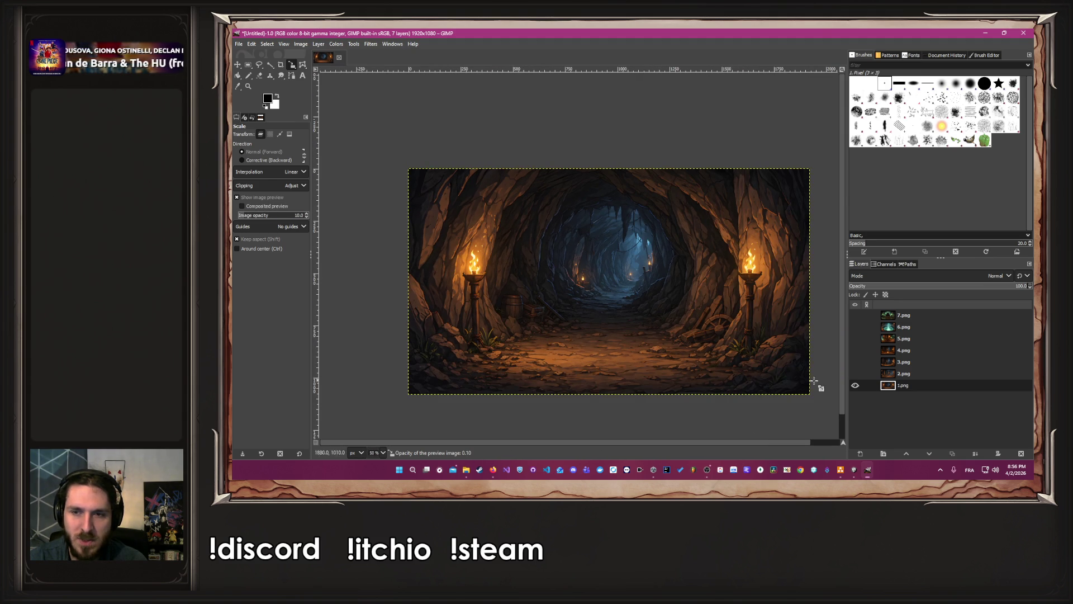
pyautogui.click(856, 385)
# Show 2.png and shift the corridor image up and left, checking its edge zoomed in
pyautogui.click(855, 374)
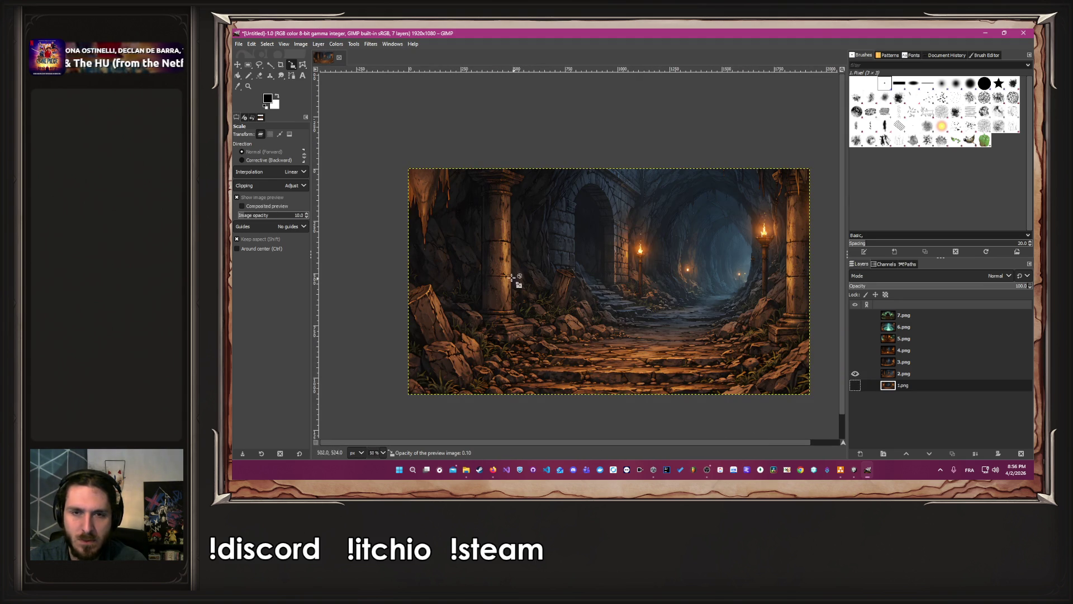
pyautogui.press('m')
pyautogui.moveTo(672, 318); pyautogui.dragTo(576, 251)
pyautogui.moveTo(764, 353)
pyautogui.mouseDown()
pyautogui.moveTo(702, 318)
pyautogui.moveTo(749, 318)
pyautogui.moveTo(755, 347)
pyautogui.moveTo(764, 319)
pyautogui.mouseUp()
pyautogui.press('1')
pyautogui.click(872, 373)
pyautogui.keyDown('ctrl'); pyautogui.scroll(5, 754, 347); pyautogui.keyUp('ctrl')
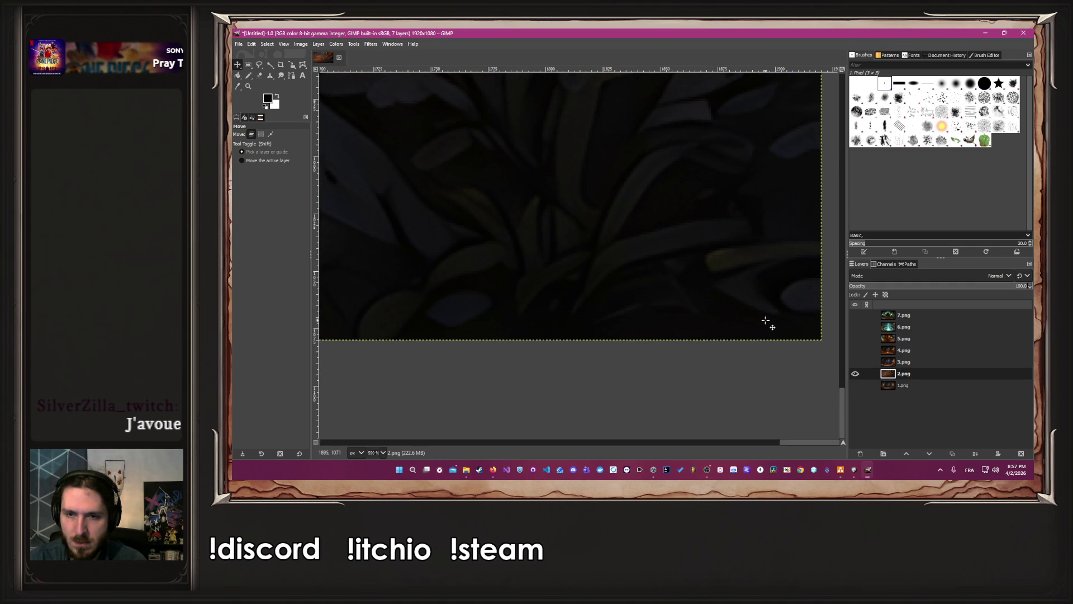
pyautogui.keyDown('ctrl'); pyautogui.scroll(-12, 760, 319); pyautogui.keyUp('ctrl')
pyautogui.keyDown('ctrl'); pyautogui.scroll(3, 634, 276); pyautogui.keyUp('ctrl')
pyautogui.keyDown('ctrl'); pyautogui.scroll(-4, 720, 263); pyautogui.keyUp('ctrl')
pyautogui.keyDown('ctrl'); pyautogui.scroll(3, 771, 237); pyautogui.keyUp('ctrl')
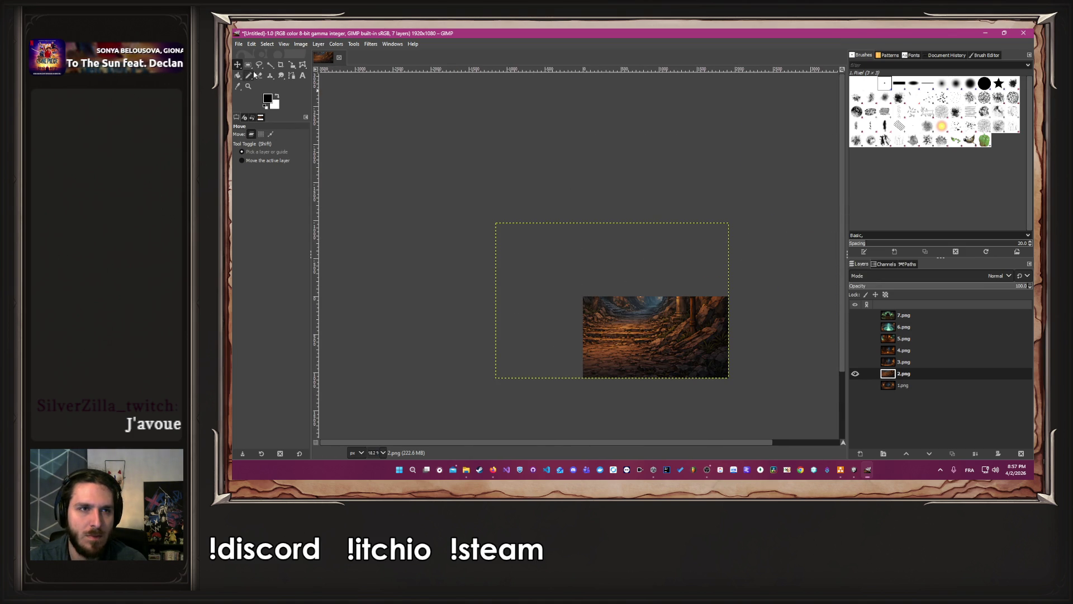
# Scale the 2.png layer down to 1933x1289
pyautogui.click(291, 65)
pyautogui.click(545, 271)
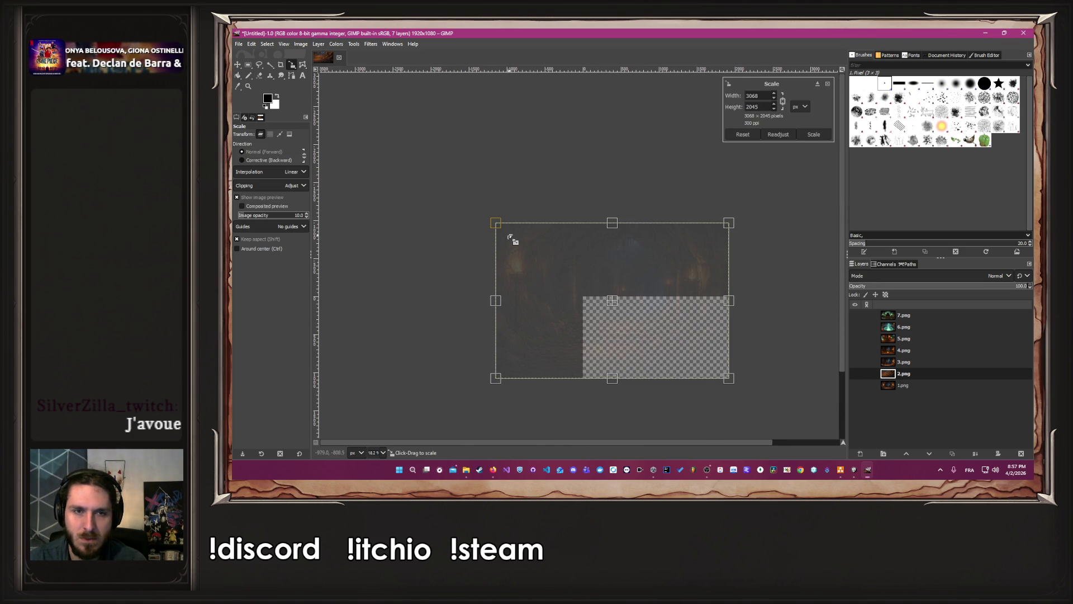
pyautogui.moveTo(500, 227); pyautogui.dragTo(578, 302)
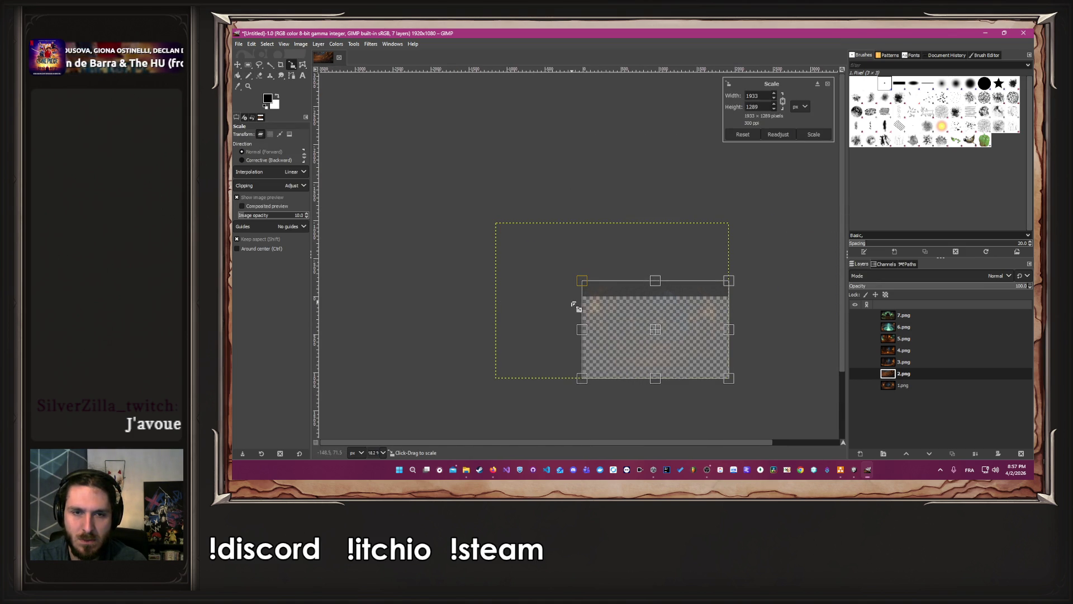
pyautogui.keyDown('ctrl'); pyautogui.scroll(2, 581, 314); pyautogui.keyUp('ctrl')
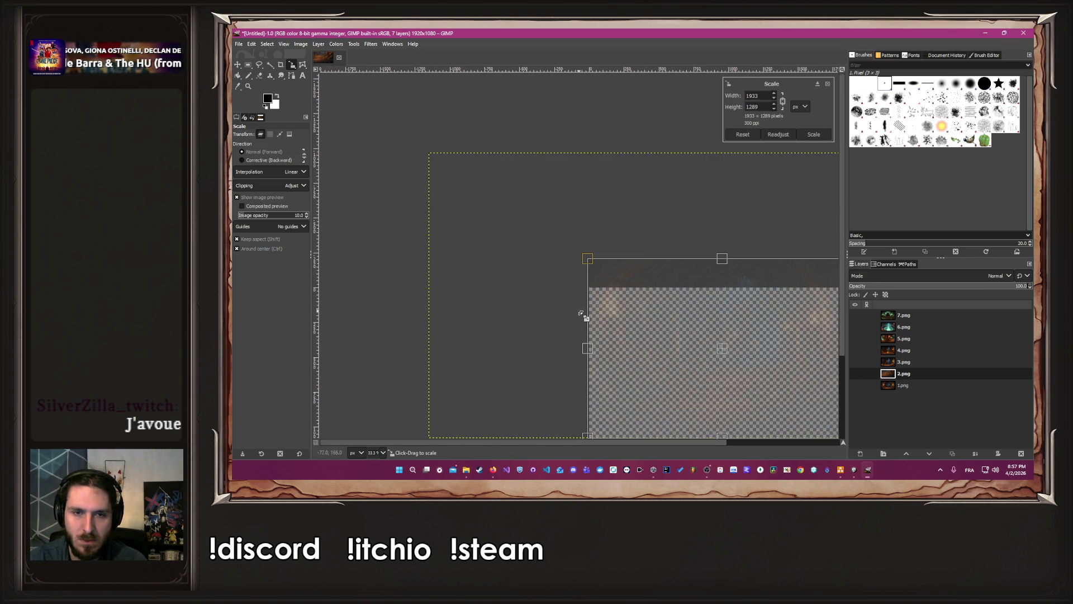
pyautogui.click(814, 134)
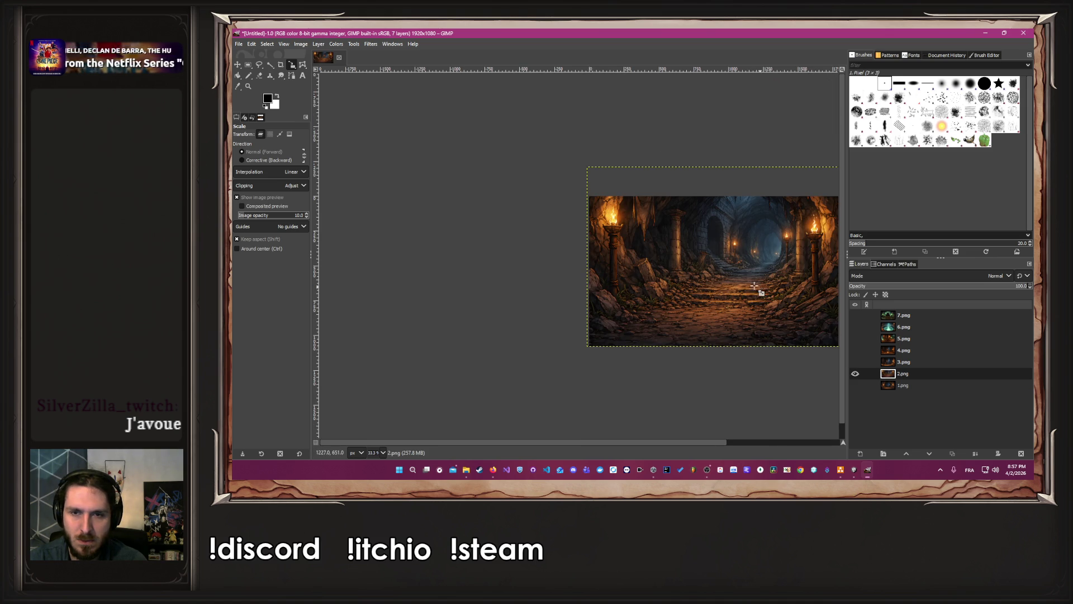
# Move 2.png so it covers and aligns with the 1920x1080 canvas
pyautogui.click(238, 65)
pyautogui.moveTo(632, 221); pyautogui.dragTo(632, 262)
pyautogui.moveTo(662, 442); pyautogui.dragTo(676, 444)
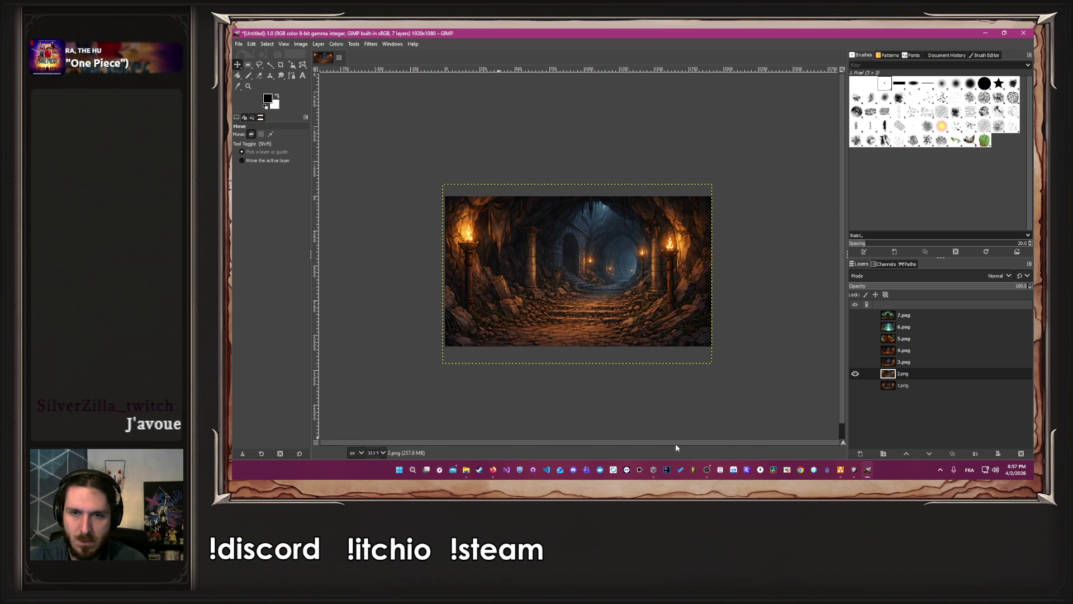
pyautogui.moveTo(580, 308); pyautogui.dragTo(582, 311)
pyautogui.moveTo(580, 312); pyautogui.dragTo(581, 314)
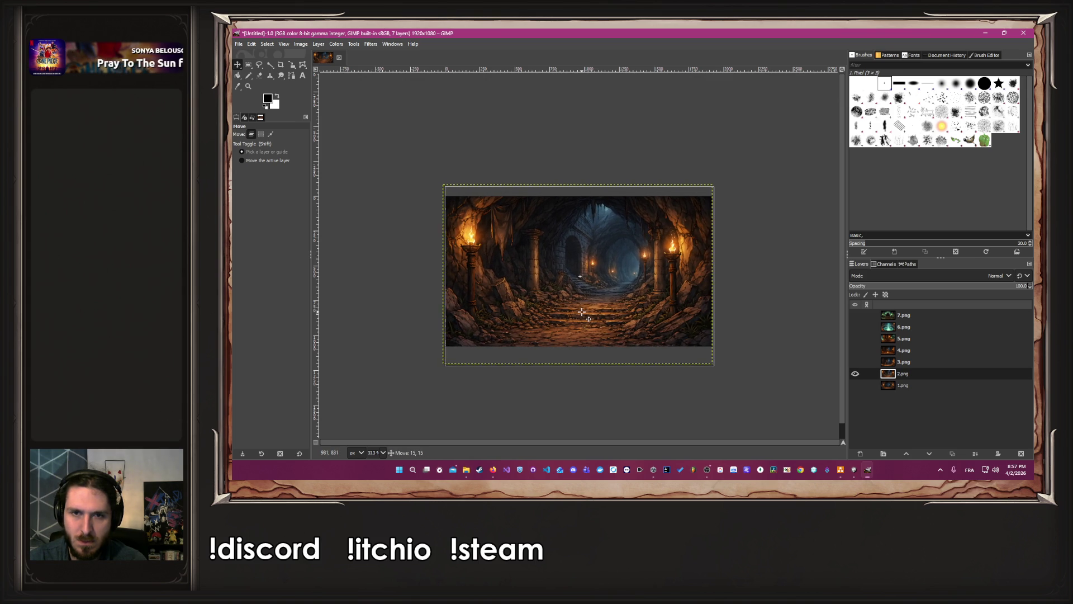
pyautogui.click(907, 386)
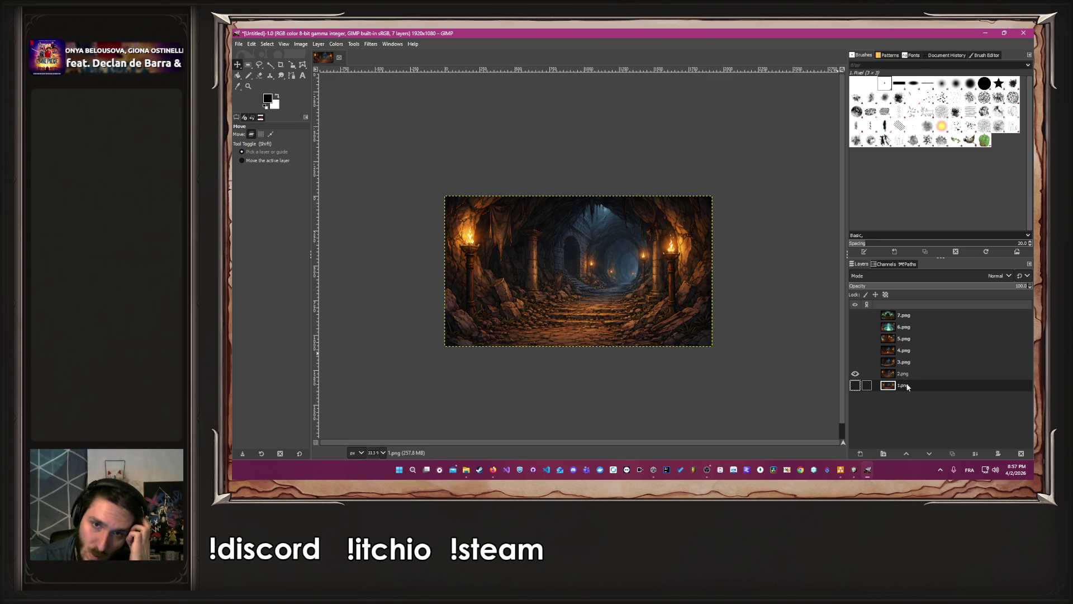
pyautogui.press('pageup')
pyautogui.press('pageup')
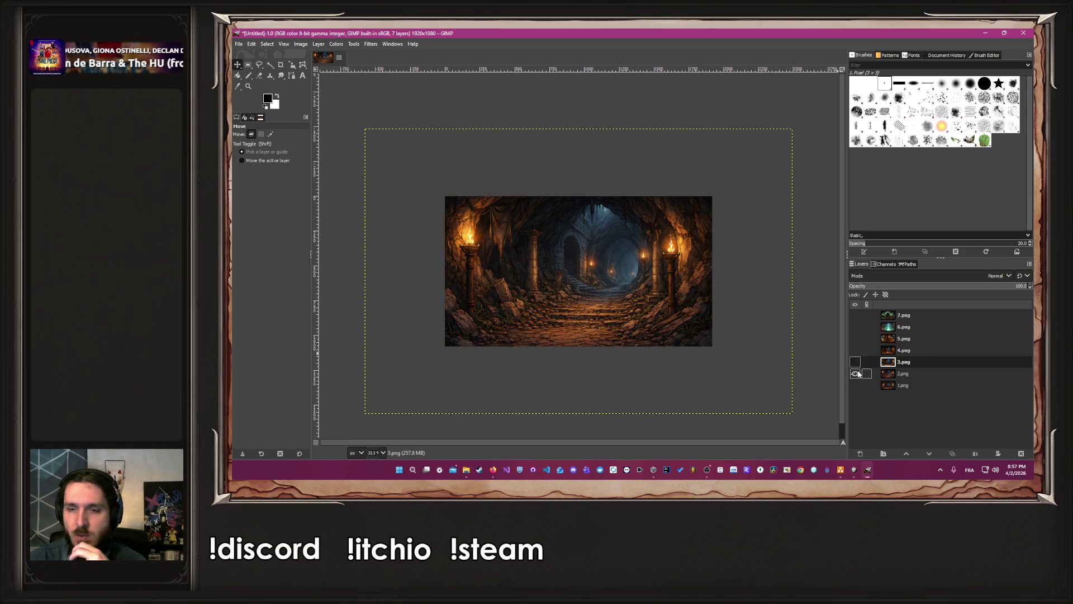
# Hide 2.png, show the 3.png dungeon layer and nudge it on the canvas
pyautogui.click(859, 373)
pyautogui.click(855, 363)
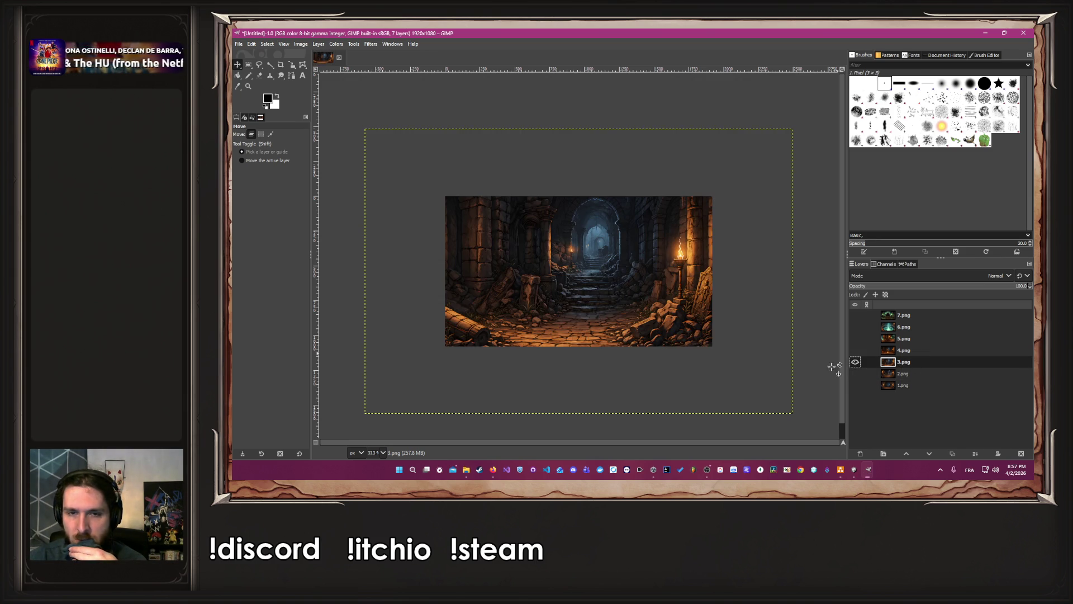
pyautogui.scroll(4, 678, 337)
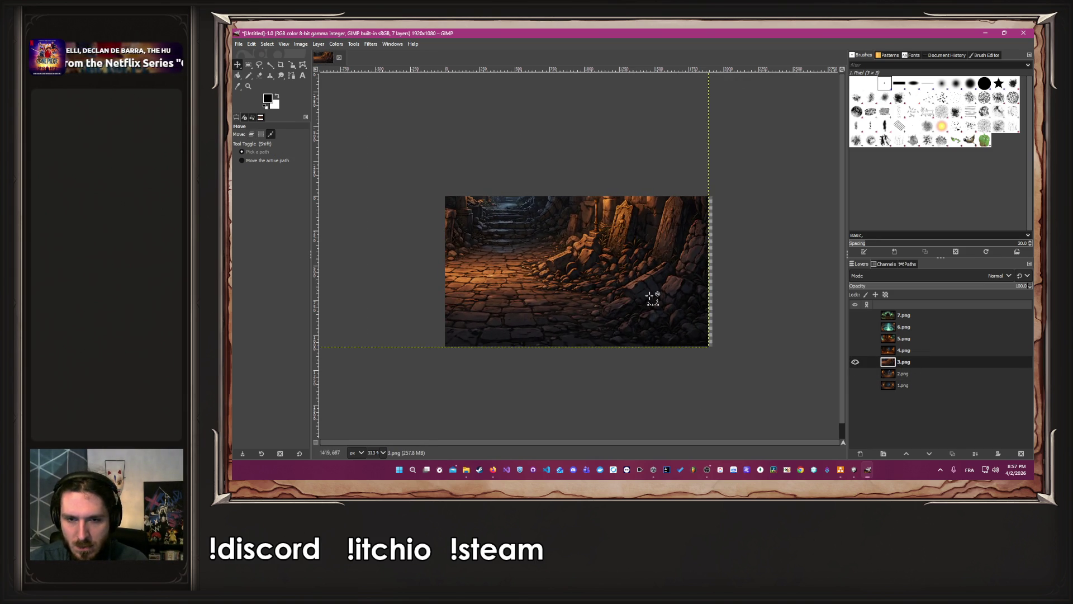
pyautogui.scroll(1, 734, 363)
pyautogui.moveTo(507, 280); pyautogui.dragTo(530, 276)
pyautogui.scroll(3, 559, 291)
pyautogui.scroll(-4, 678, 353)
pyautogui.scroll(5, 745, 388)
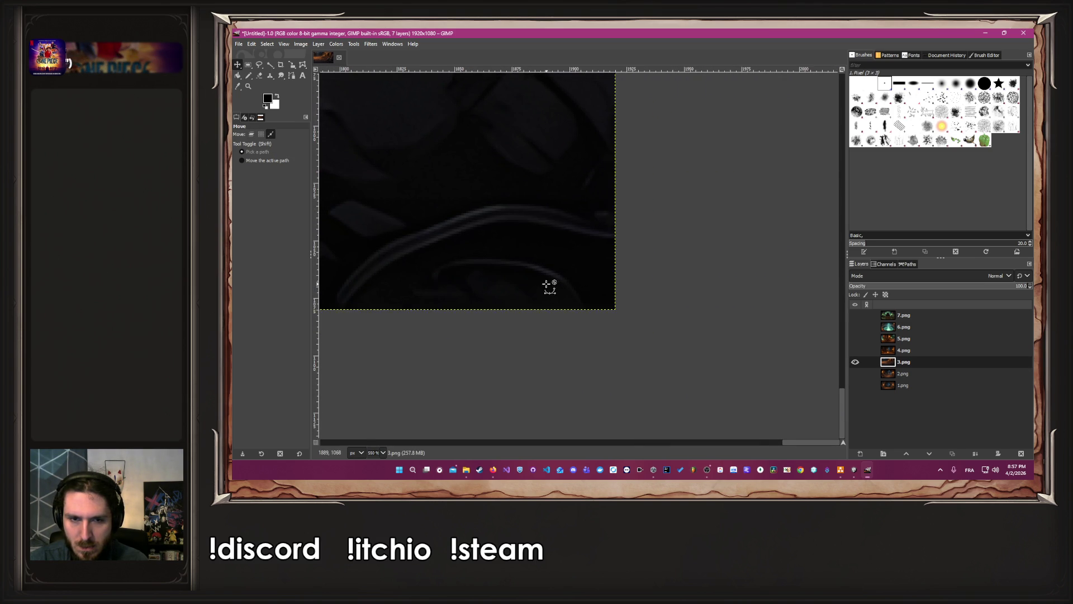
pyautogui.scroll(-9, 526, 285)
pyautogui.scroll(-2, 419, 203)
pyautogui.scroll(3, 419, 218)
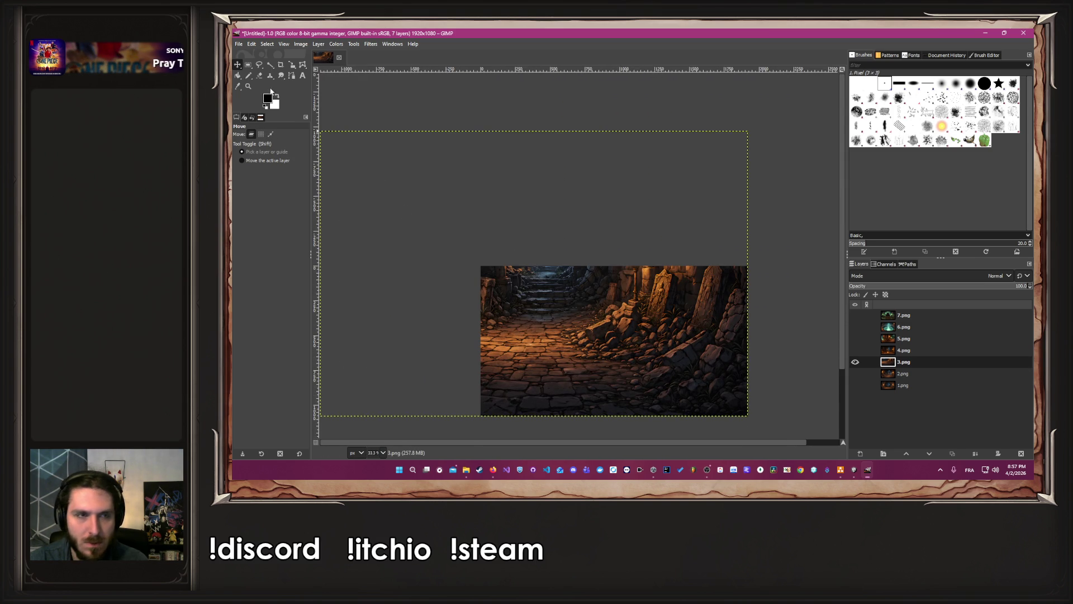
# Scale 3.png to about 1926×1284, move it down over the canvas, then hide it and show 4.png
pyautogui.click(292, 65)
pyautogui.scroll(-1, 369, 156)
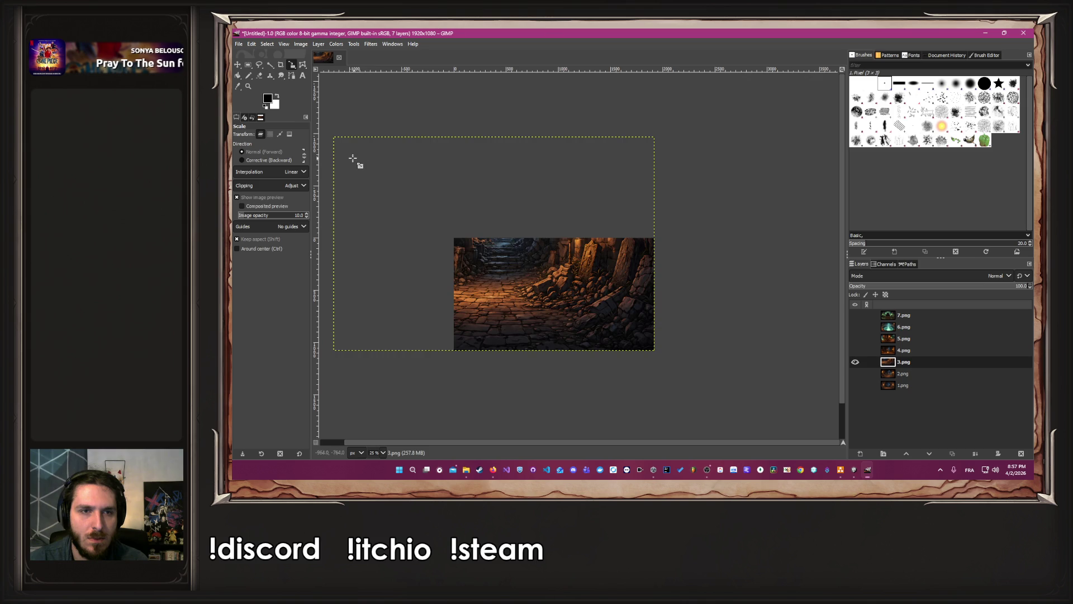
pyautogui.click(344, 149)
pyautogui.moveTo(347, 141); pyautogui.dragTo(444, 231)
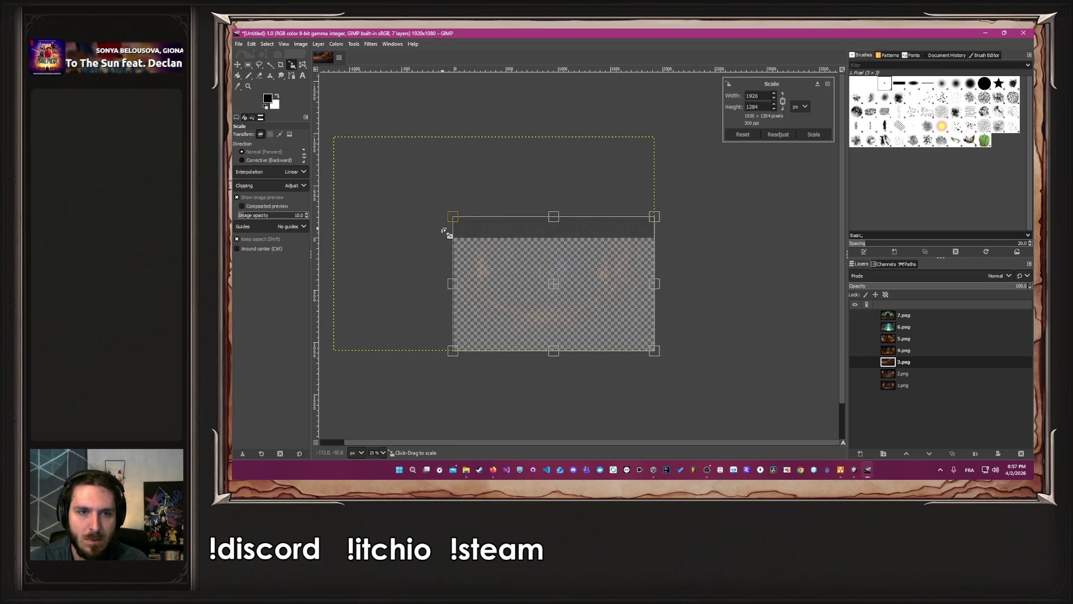
pyautogui.click(814, 134)
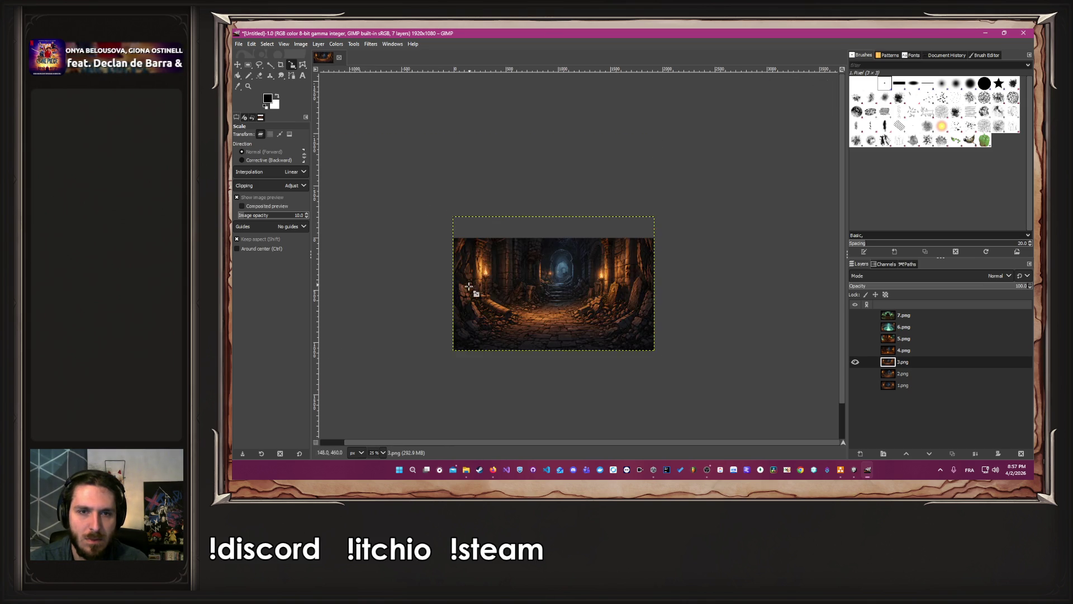
pyautogui.scroll(2, 412, 217)
pyautogui.click(237, 65)
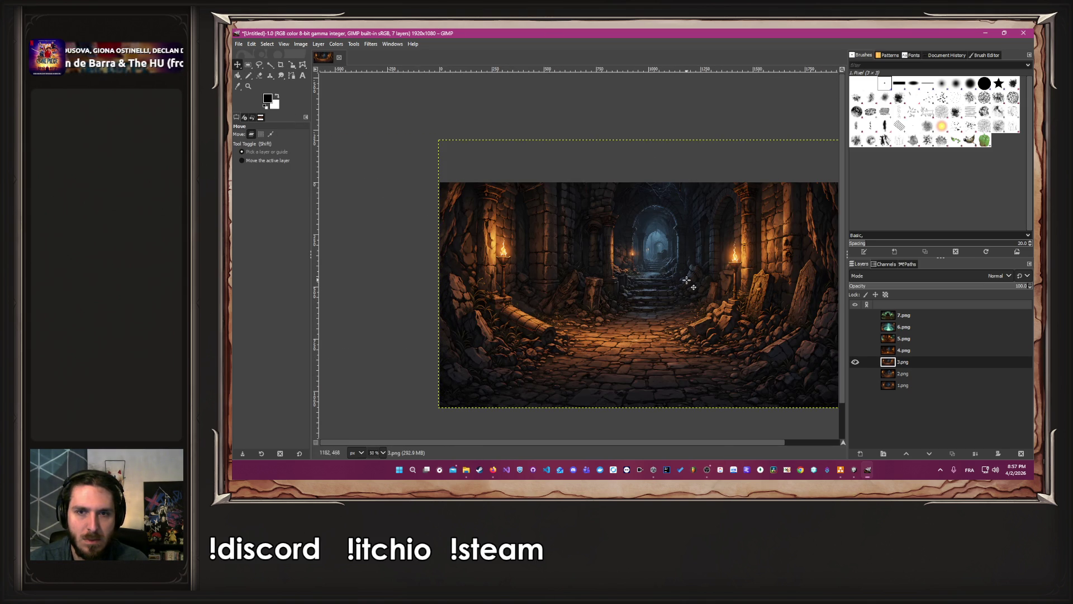
pyautogui.scroll(-1, 481, 257)
pyautogui.hscroll(2, 724, 448)
pyautogui.moveTo(637, 266); pyautogui.dragTo(636, 307)
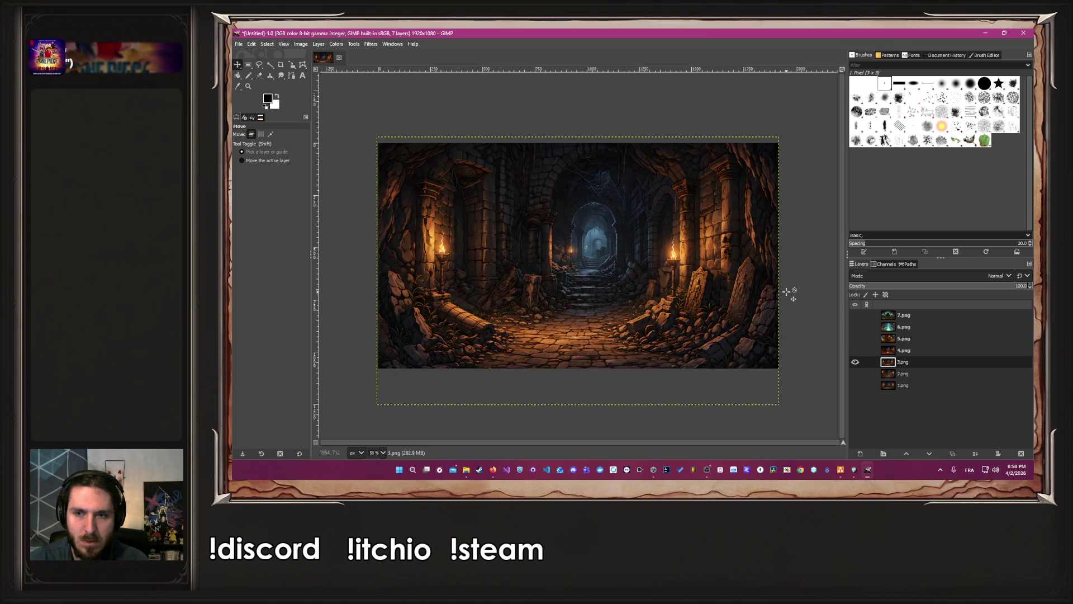
pyautogui.click(855, 363)
pyautogui.click(855, 350)
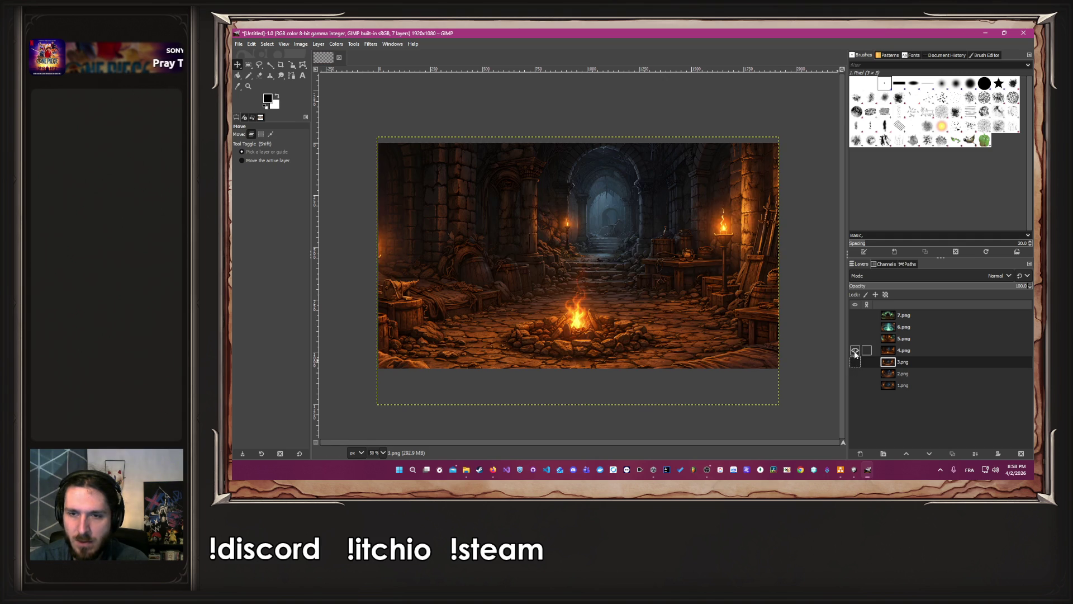
# Select the campfire layer 4.png and move it up on the canvas
pyautogui.click(930, 351)
pyautogui.moveTo(707, 300)
pyautogui.mouseDown()
pyautogui.moveTo(709, 269)
pyautogui.moveTo(669, 253)
pyautogui.moveTo(598, 294)
pyautogui.mouseUp()
pyautogui.scroll(-2, 709, 267)
pyautogui.scroll(5, 761, 307)
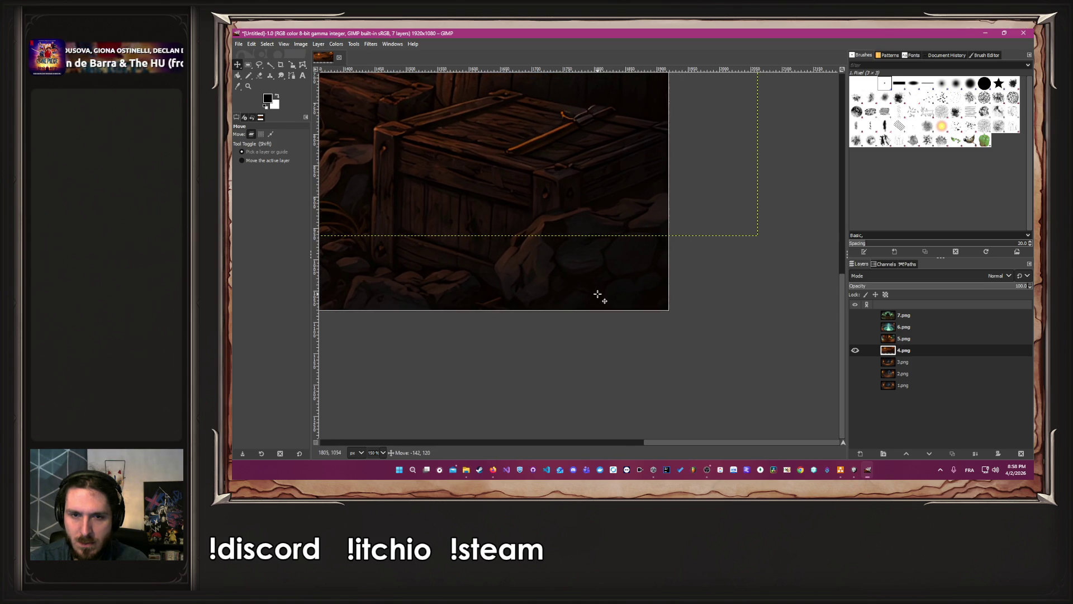
pyautogui.scroll(-7, 599, 295)
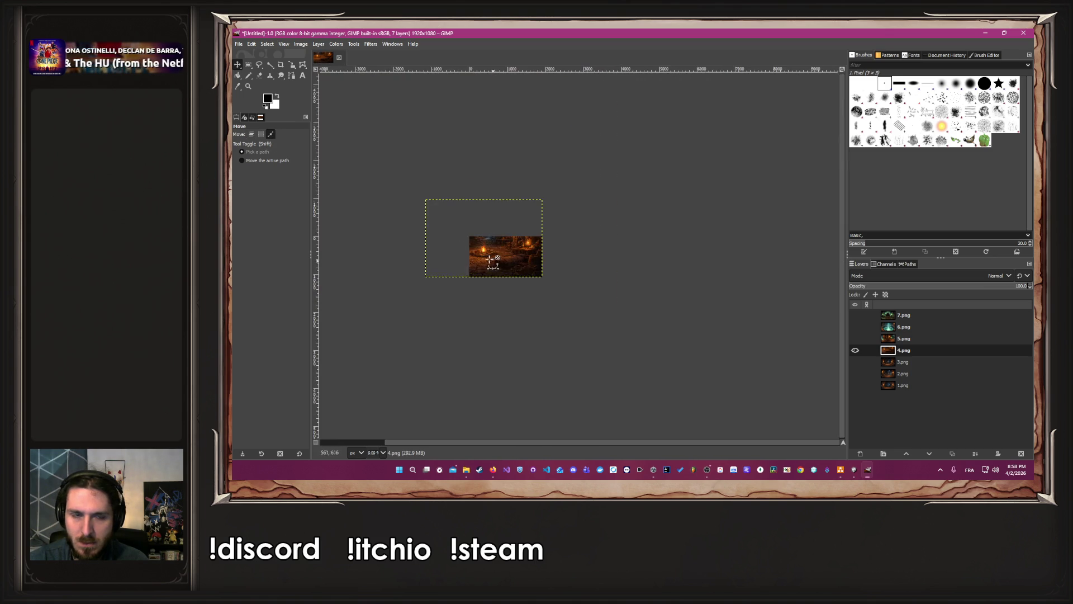
pyautogui.scroll(2, 439, 234)
pyautogui.scroll(1, 439, 235)
# Scale 4.png down to about 1928×1285 so it covers the 1920x1080 canvas
pyautogui.click(292, 65)
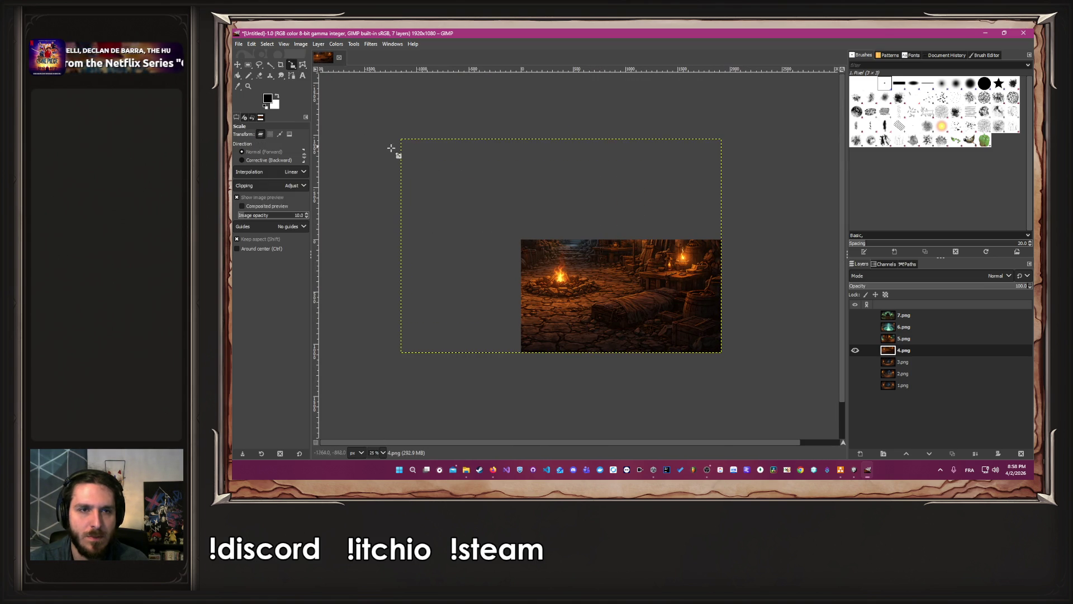
pyautogui.click(389, 144)
pyautogui.moveTo(408, 144); pyautogui.dragTo(490, 269)
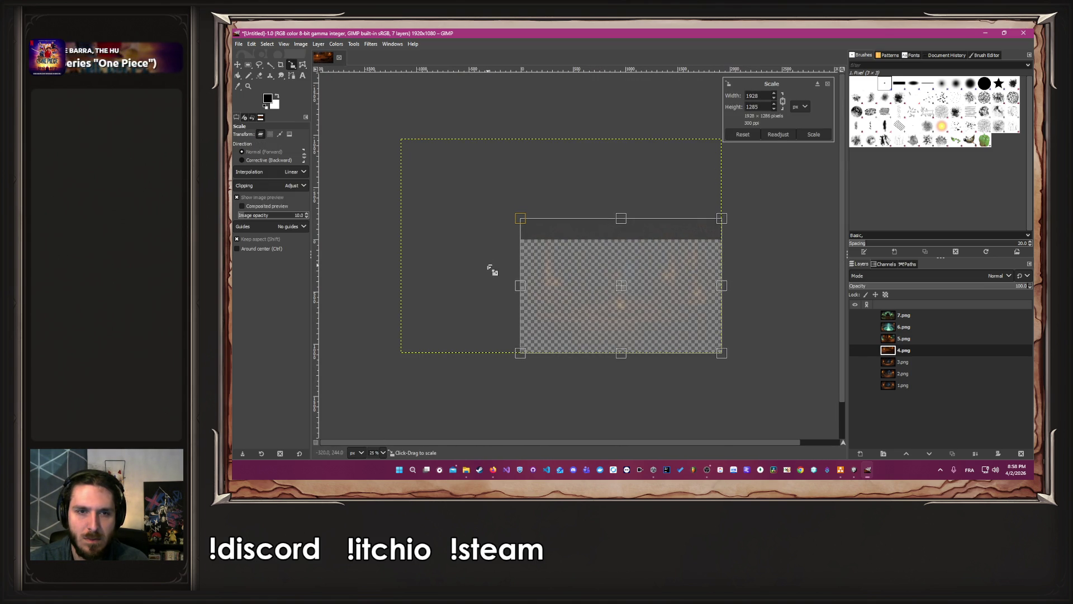
pyautogui.click(814, 135)
pyautogui.scroll(2, 658, 352)
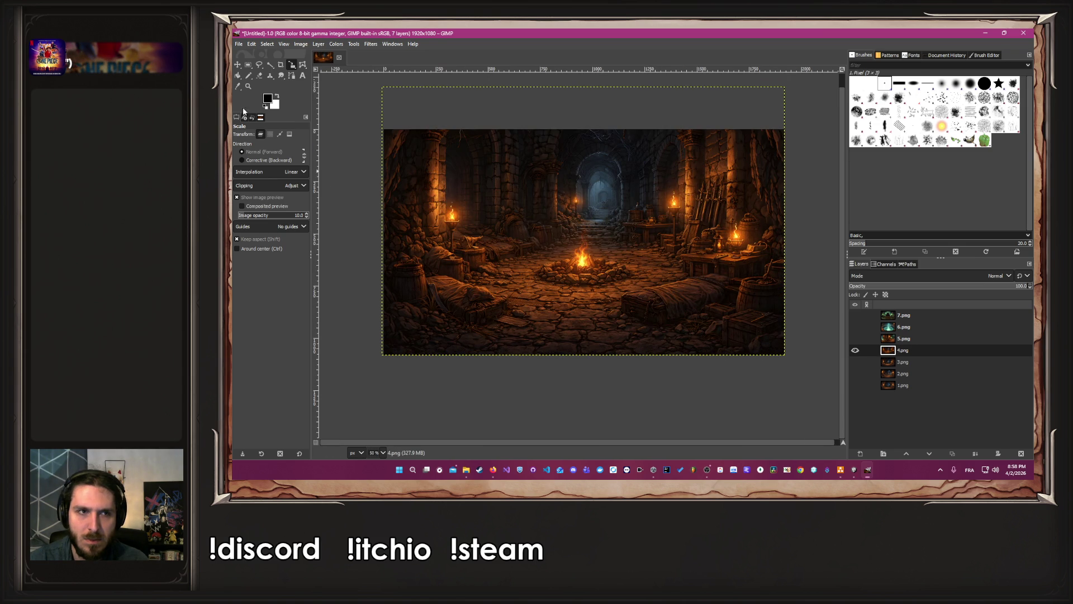
pyautogui.click(238, 65)
pyautogui.moveTo(535, 195); pyautogui.dragTo(538, 225)
pyautogui.press('Escape')
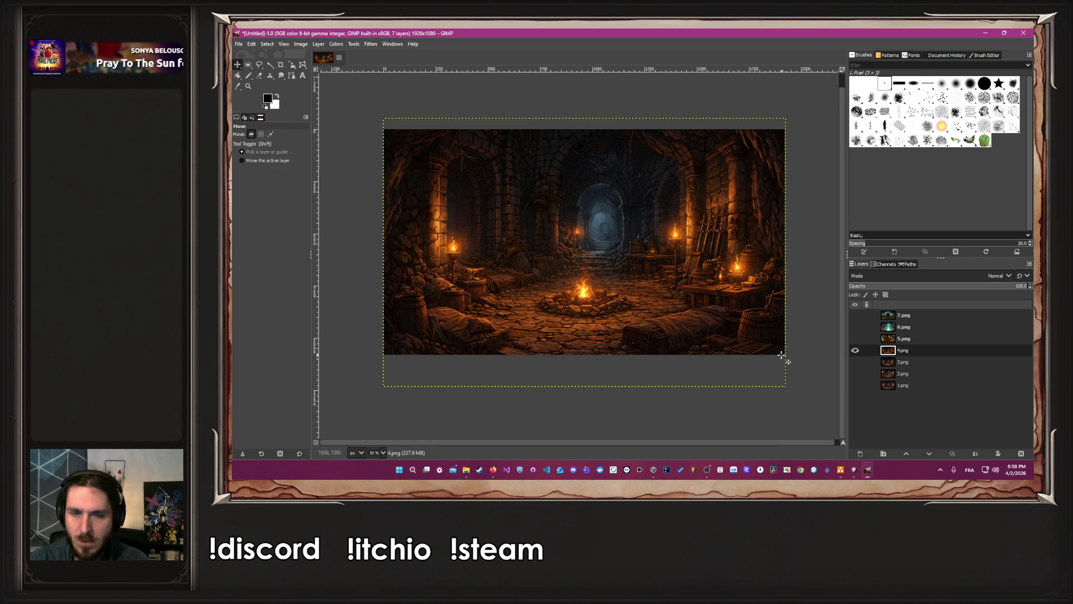
pyautogui.click(889, 339)
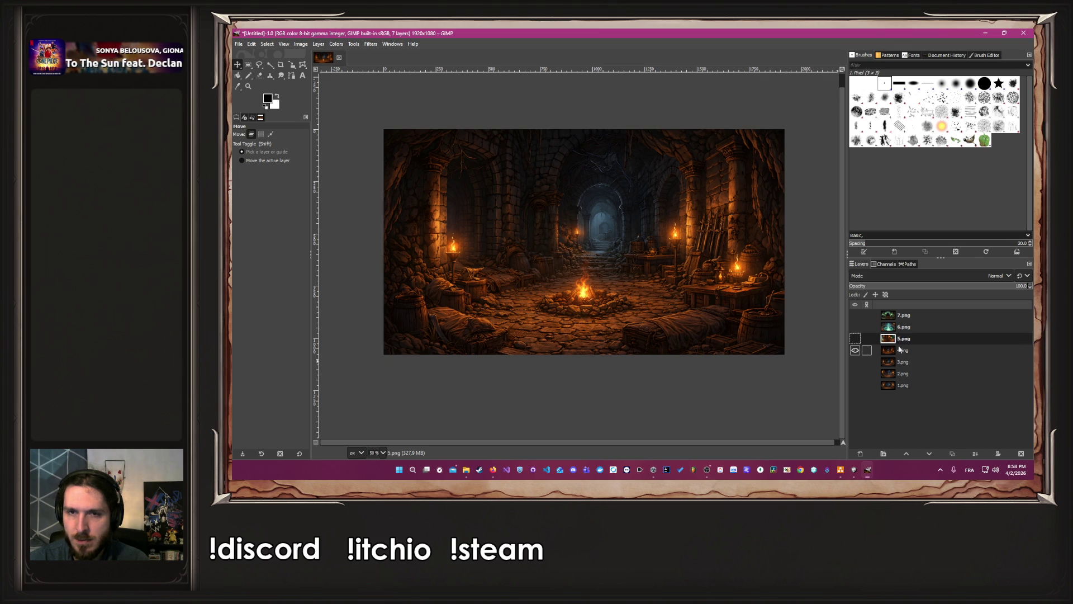
# Hide 4.png, show layer 5.png, and move its image up-left on the canvas
pyautogui.click(856, 350)
pyautogui.click(855, 339)
pyautogui.scroll(-4, 793, 316)
pyautogui.moveTo(794, 332); pyautogui.dragTo(764, 307)
pyautogui.scroll(3, 796, 332)
pyautogui.scroll(3, 796, 332)
pyautogui.moveTo(611, 266); pyautogui.dragTo(600, 255)
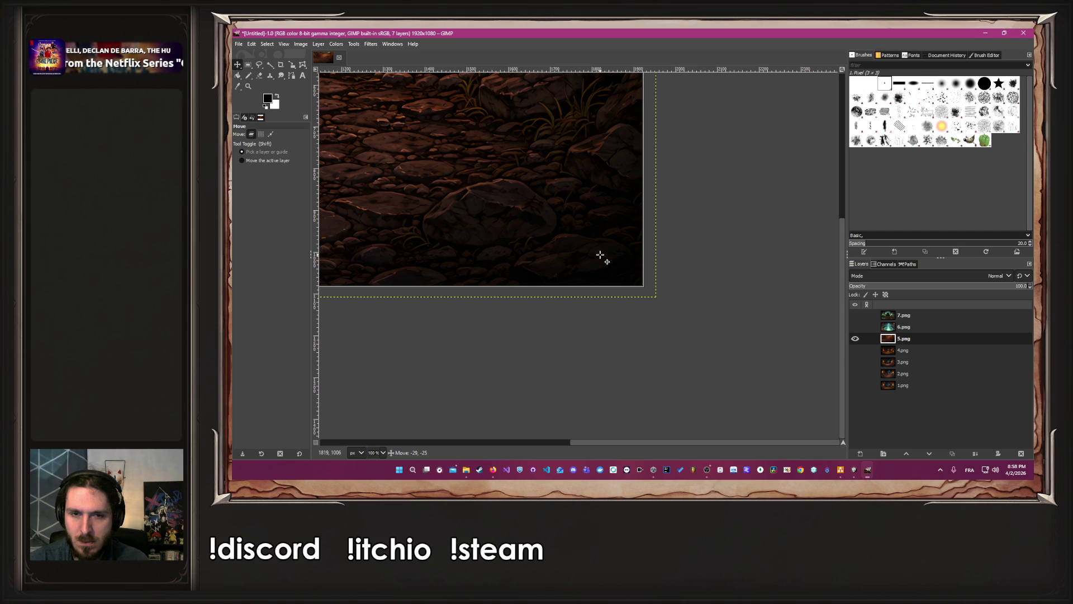
pyautogui.scroll(-6, 600, 254)
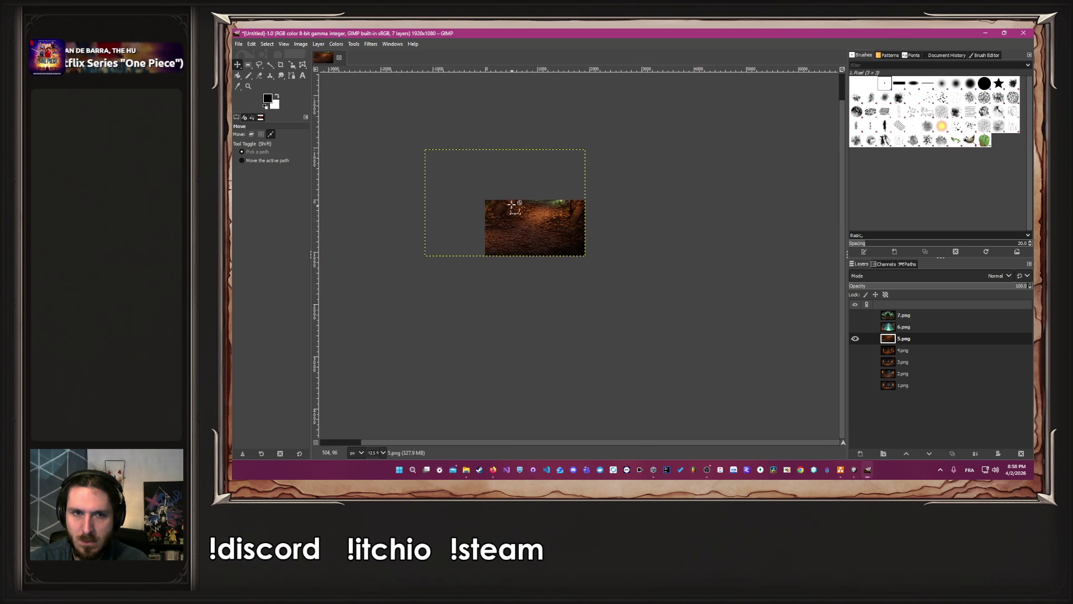
pyautogui.scroll(3, 491, 192)
pyautogui.scroll(-5, 338, 162)
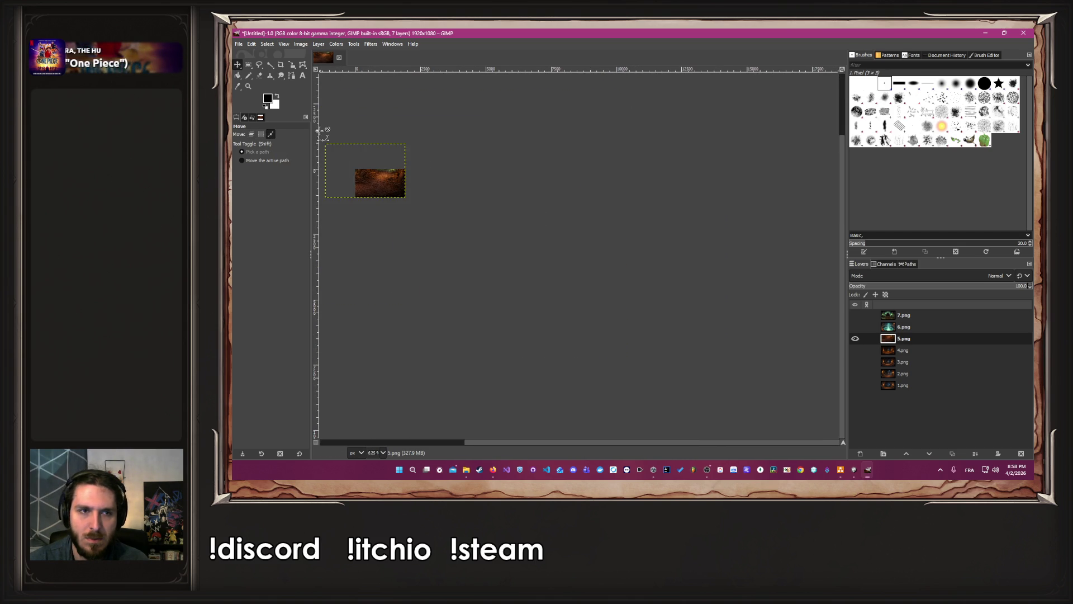
pyautogui.scroll(4, 319, 134)
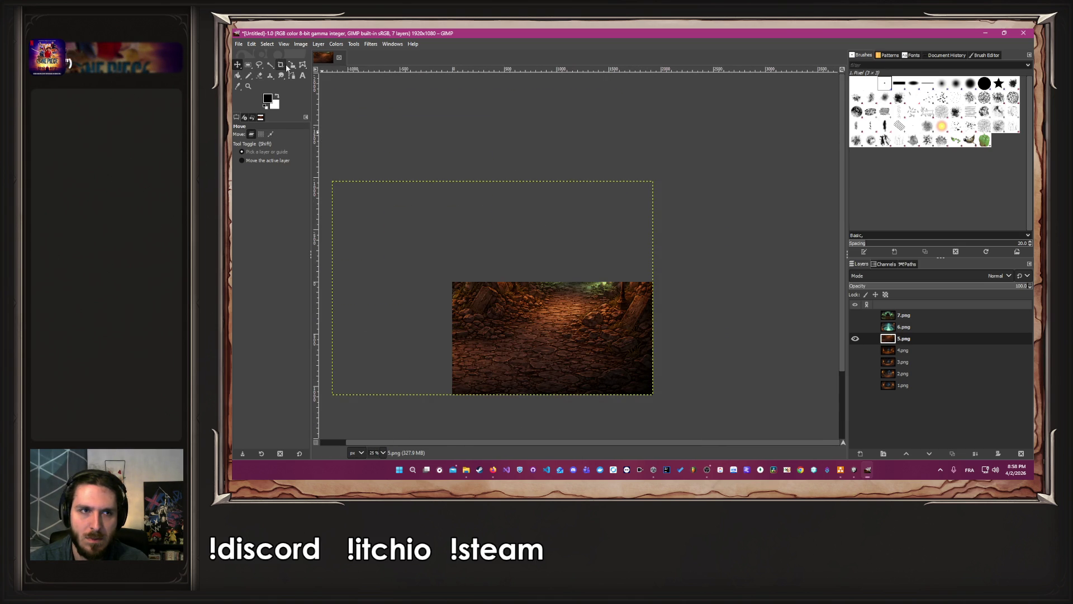
# Scale 5.png to about 1932x1288 and shift it down onto the canvas
pyautogui.click(294, 66)
pyautogui.click(365, 202)
pyautogui.moveTo(338, 184)
pyautogui.mouseDown()
pyautogui.moveTo(434, 290)
pyautogui.moveTo(446, 288)
pyautogui.mouseUp()
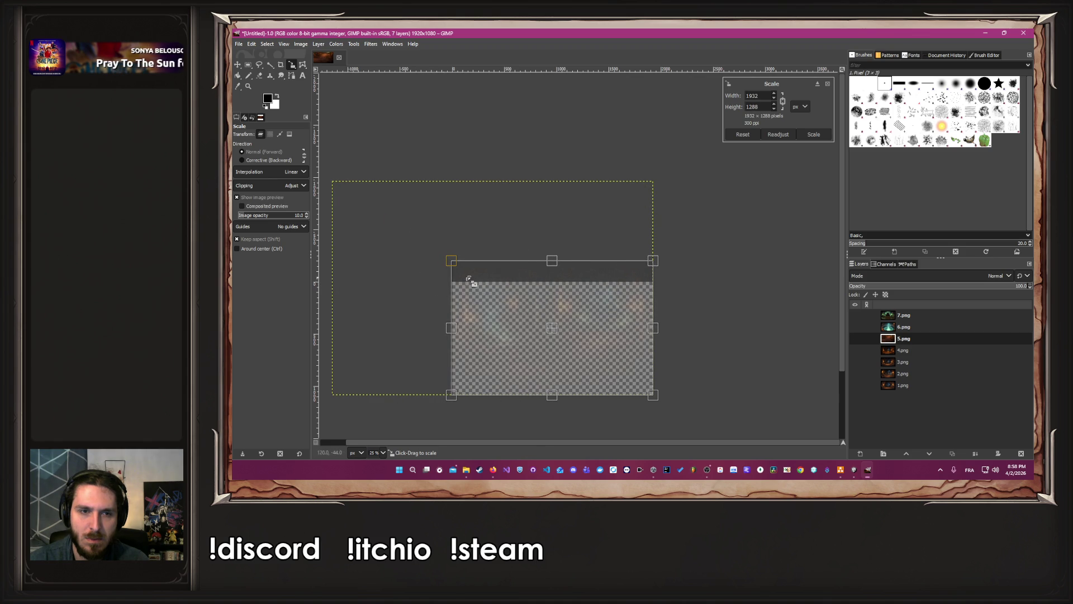
pyautogui.click(814, 134)
pyautogui.scroll(2, 472, 393)
pyautogui.scroll(-1, 531, 383)
pyautogui.scroll(1, 589, 421)
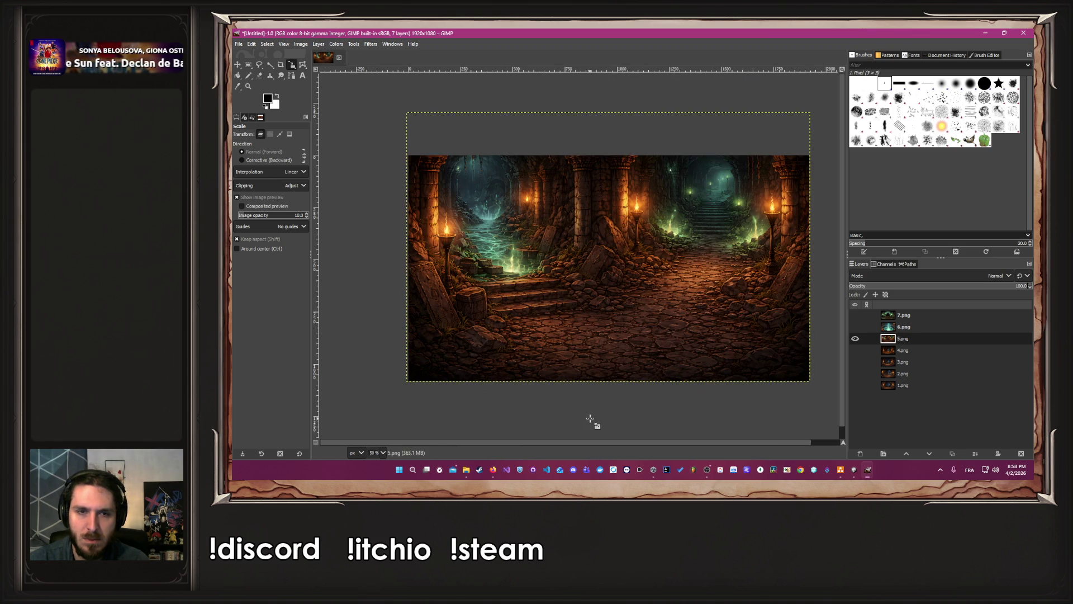
pyautogui.click(238, 65)
pyautogui.moveTo(650, 206); pyautogui.dragTo(651, 256)
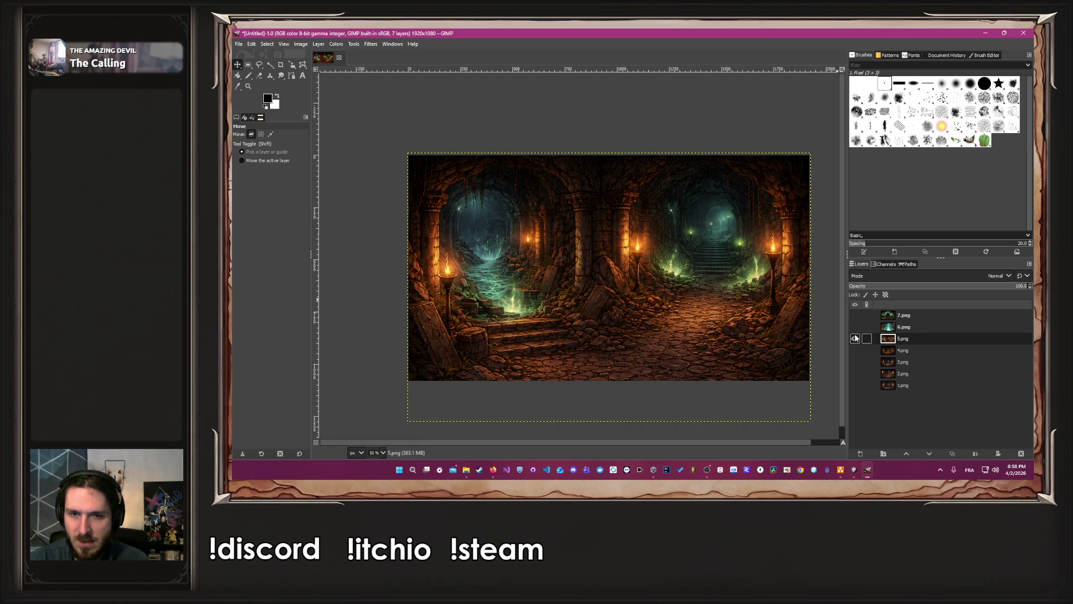
# Hide 5.png, show the glowing pit layer 6.png, and move it up-left
pyautogui.click(855, 338)
pyautogui.click(913, 330)
pyautogui.click(855, 327)
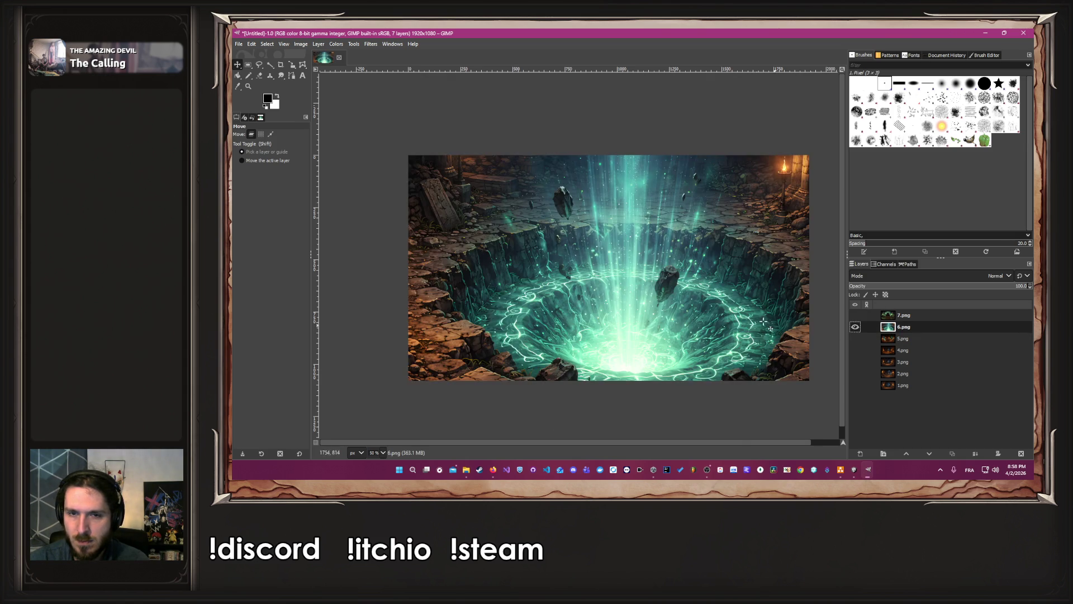
pyautogui.keyDown('ctrl'); pyautogui.scroll(-4, 784, 328); pyautogui.keyUp('ctrl')
pyautogui.keyDown('ctrl'); pyautogui.scroll(2, 784, 330); pyautogui.keyUp('ctrl')
pyautogui.moveTo(782, 334); pyautogui.dragTo(725, 287)
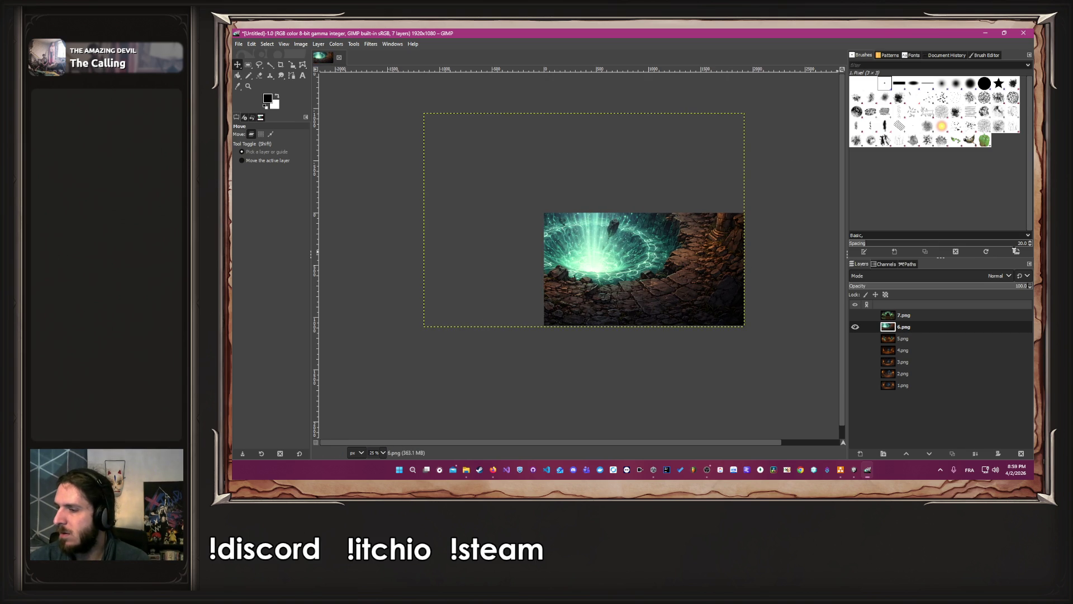
pyautogui.click(466, 470)
pyautogui.click(466, 470)
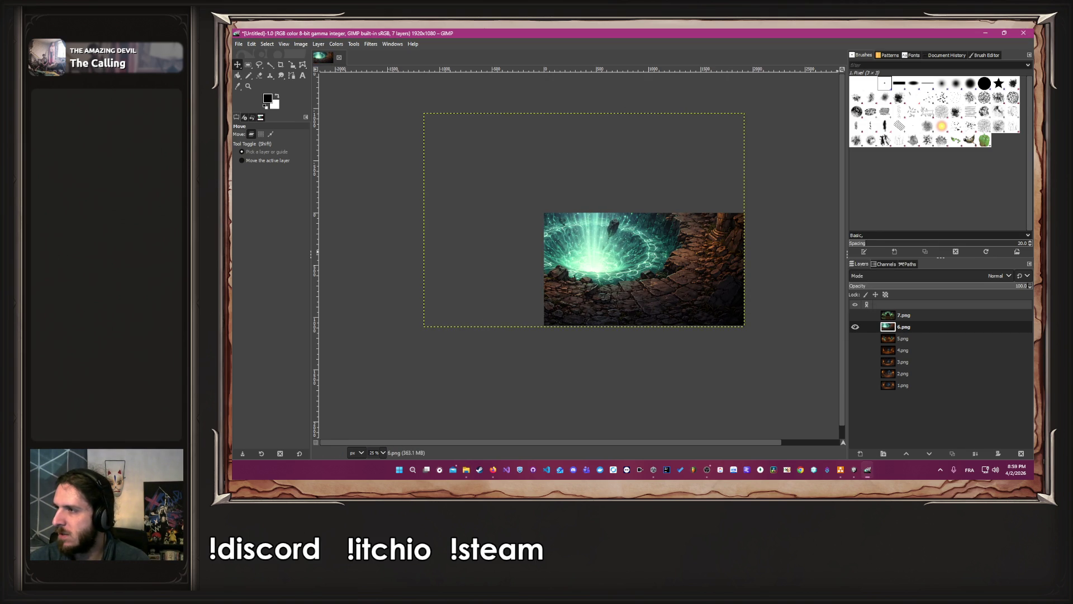
pyautogui.hotkey('alt', 'Tab')
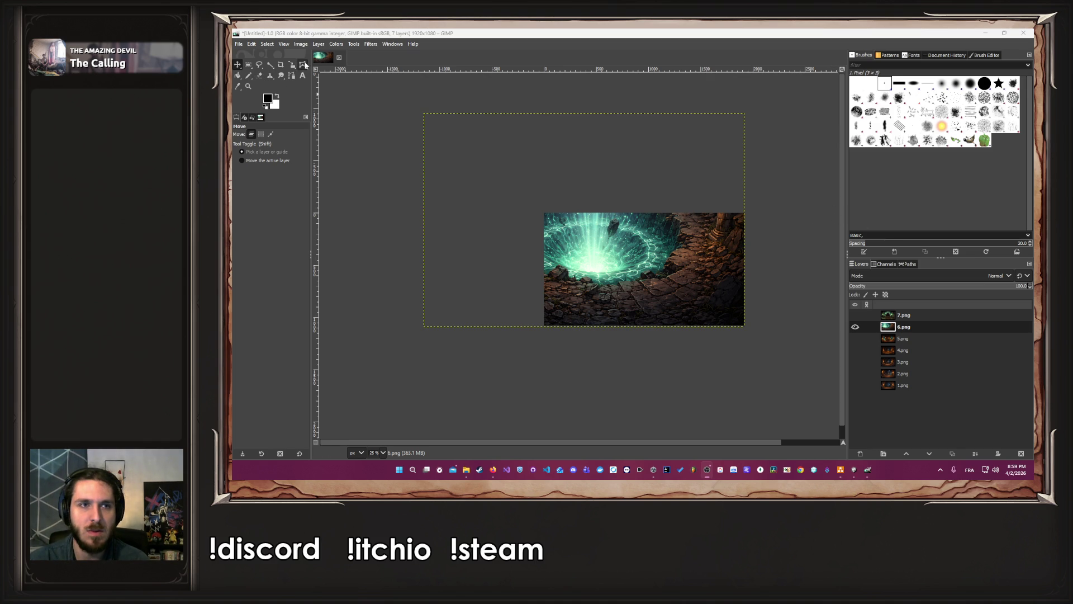
# Scale 6.png to about 1938x1292, shift it onto the canvas, then show 7.png instead
pyautogui.click(292, 65)
pyautogui.click(445, 139)
pyautogui.moveTo(427, 116); pyautogui.dragTo(527, 224)
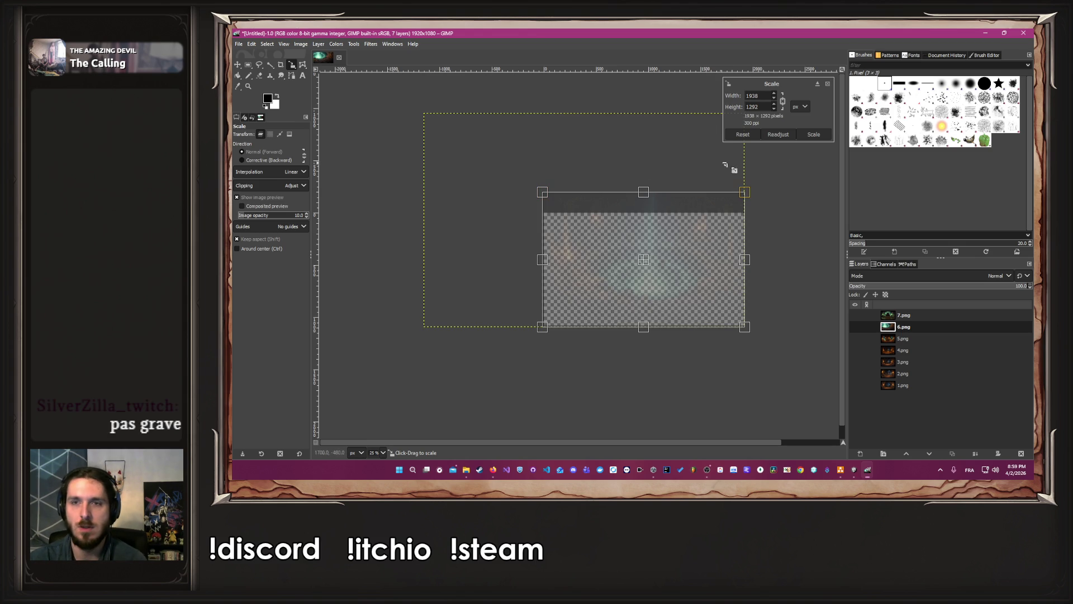
pyautogui.click(814, 137)
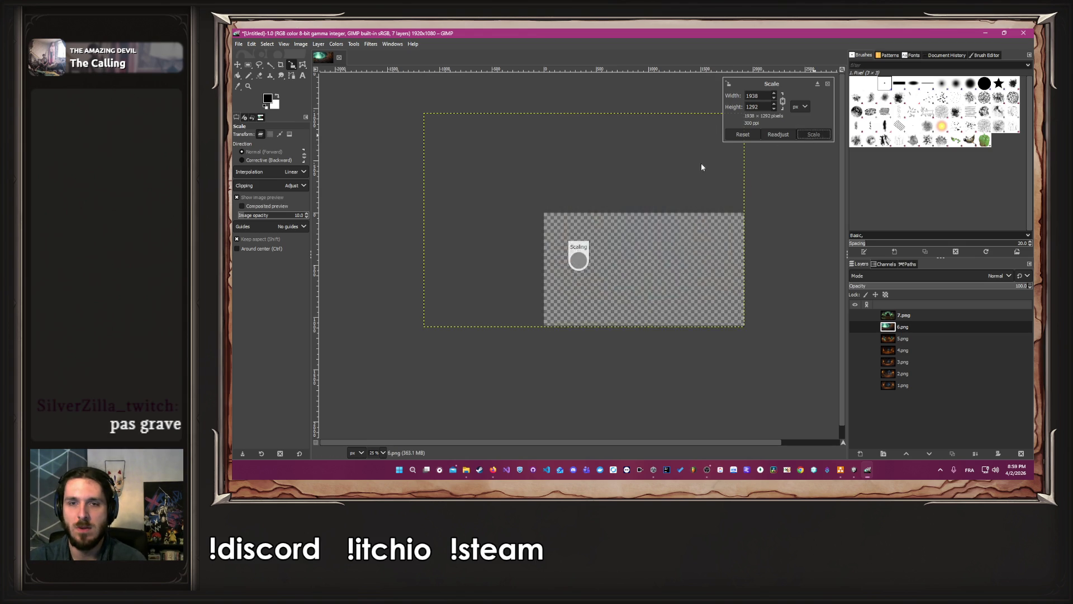
pyautogui.click(237, 65)
pyautogui.scroll(2, 727, 321)
pyautogui.moveTo(583, 177)
pyautogui.mouseDown()
pyautogui.moveTo(582, 223)
pyautogui.moveTo(593, 226)
pyautogui.mouseUp()
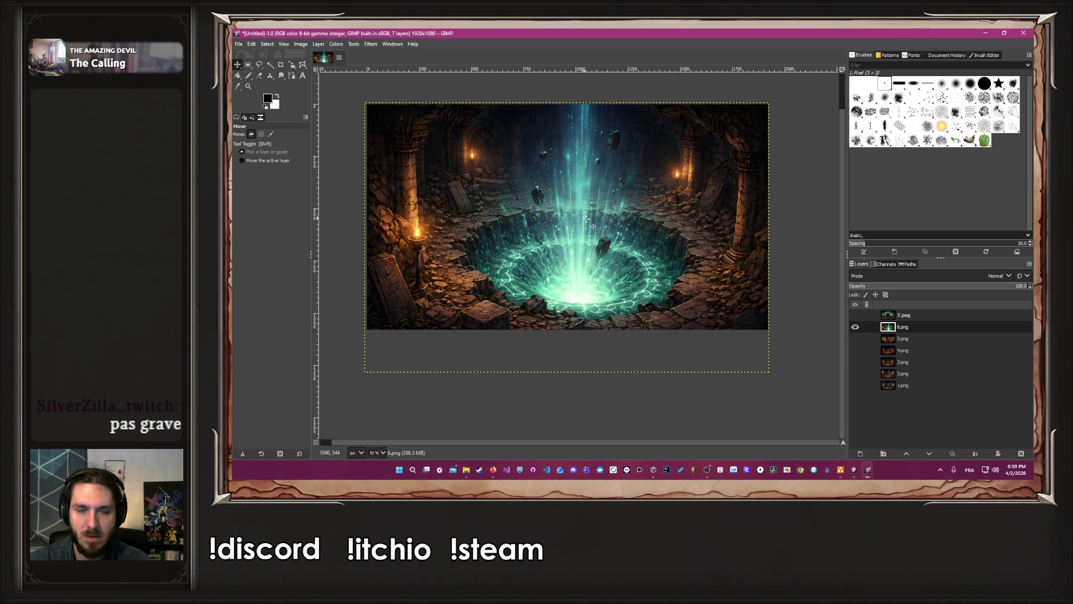
pyautogui.click(856, 328)
pyautogui.click(855, 315)
# Move the 7.png throne image up and left on the canvas
pyautogui.scroll(-2, 795, 286)
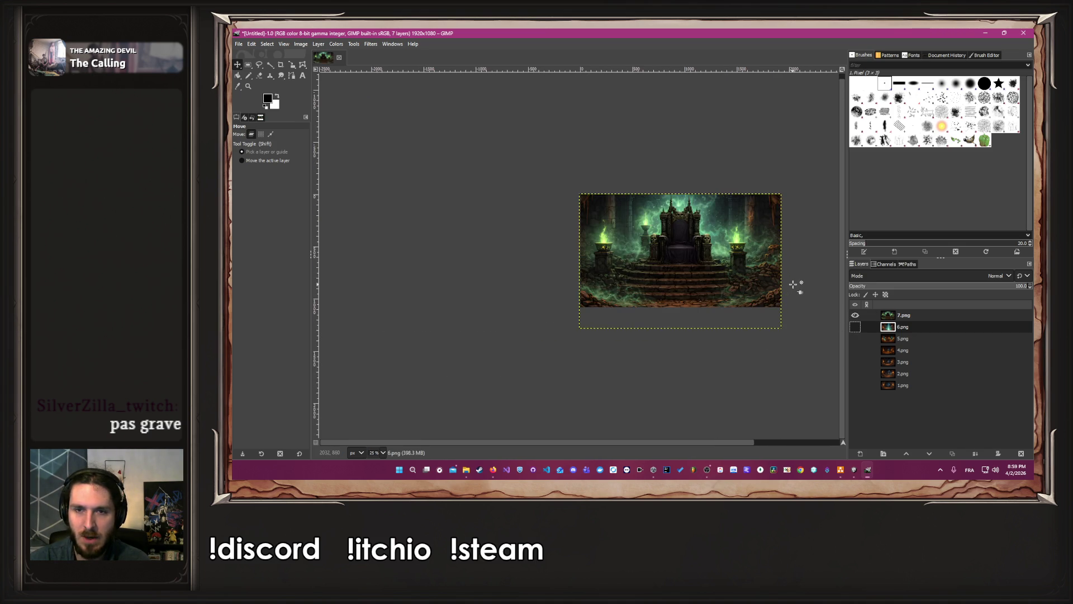
pyautogui.scroll(2, 795, 286)
pyautogui.click(634, 271)
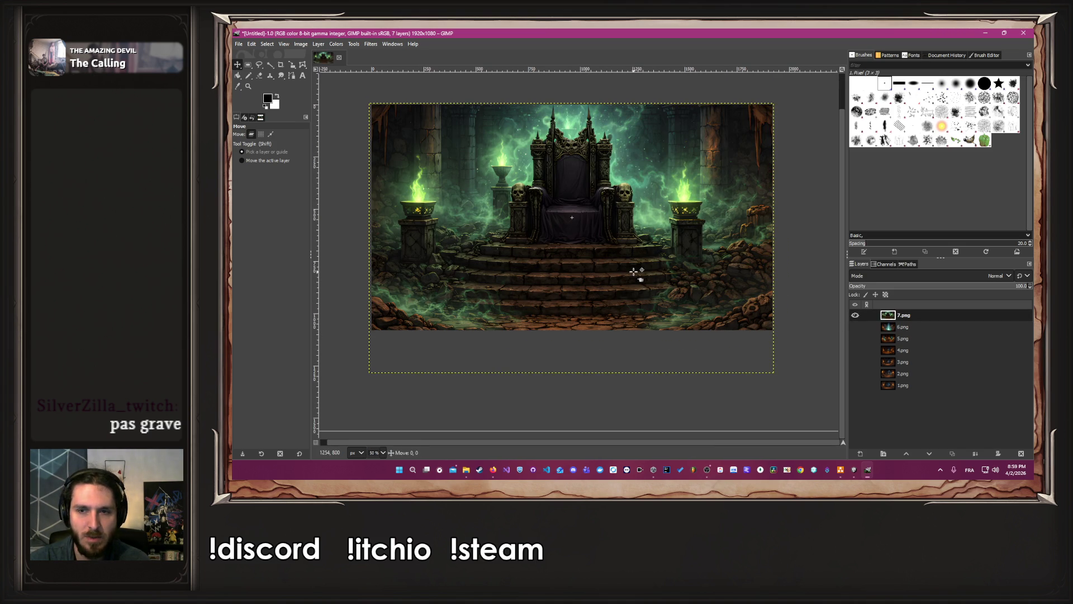
pyautogui.moveTo(662, 288)
pyautogui.mouseDown()
pyautogui.moveTo(535, 172)
pyautogui.moveTo(544, 190)
pyautogui.mouseUp()
pyautogui.scroll(-4, 543, 193)
pyautogui.scroll(2, 514, 176)
# Scale 7.png to about 1953x1302, move it down over the canvas, then hide it
pyautogui.click(291, 76)
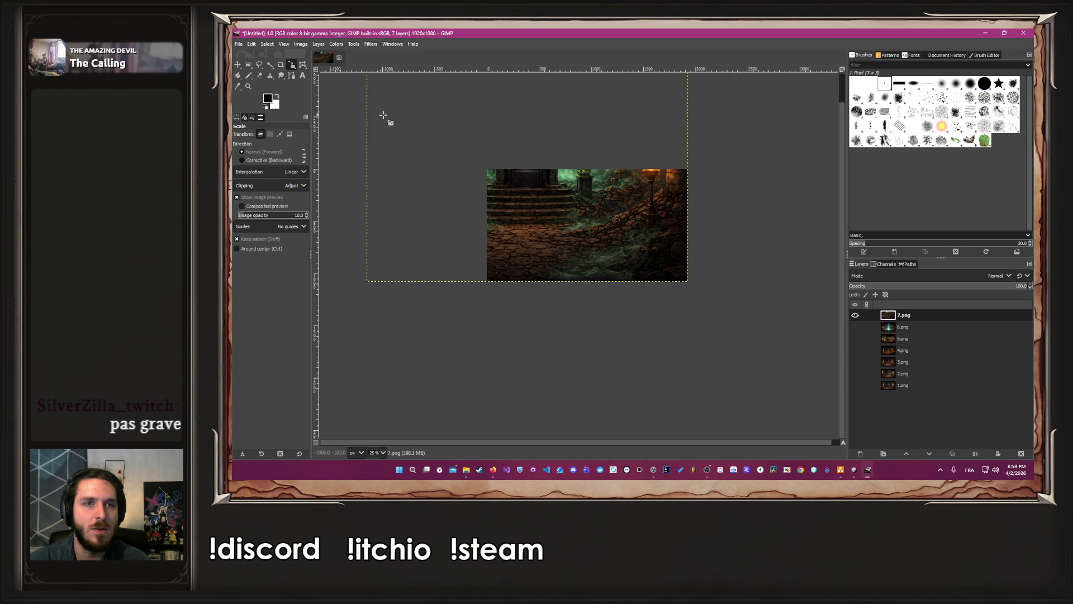
pyautogui.click(395, 121)
pyautogui.moveTo(368, 100); pyautogui.dragTo(467, 218)
pyautogui.click(816, 135)
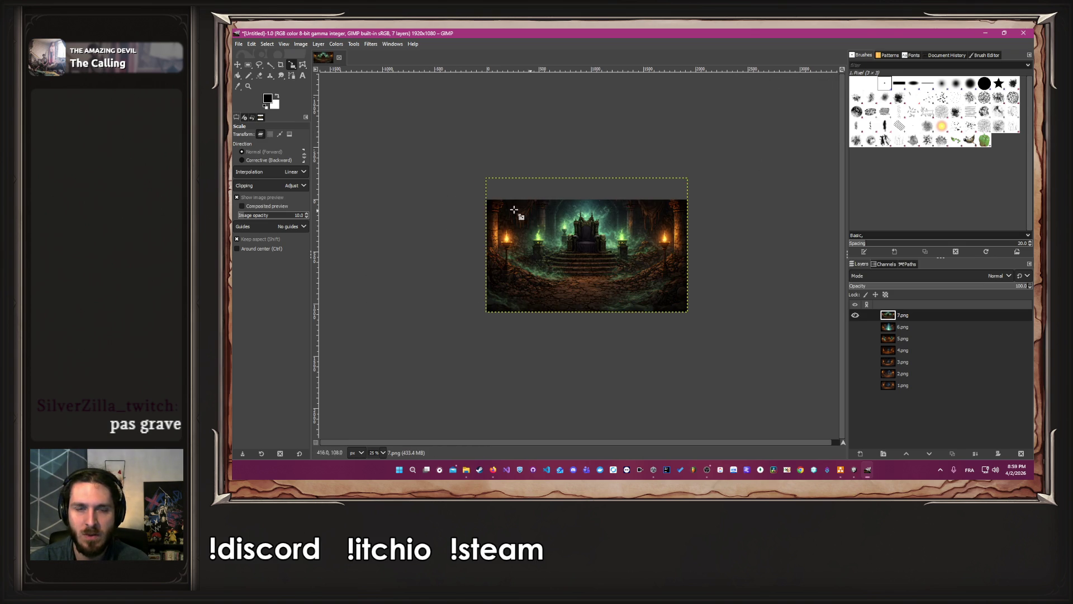
pyautogui.scroll(2, 600, 227)
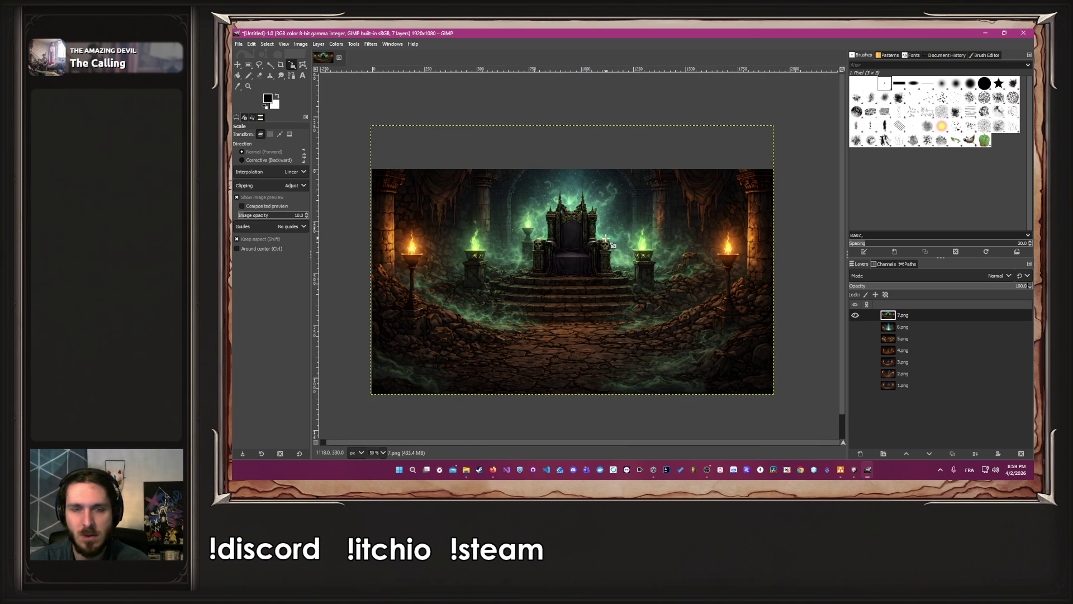
pyautogui.click(236, 65)
pyautogui.moveTo(493, 202); pyautogui.dragTo(496, 247)
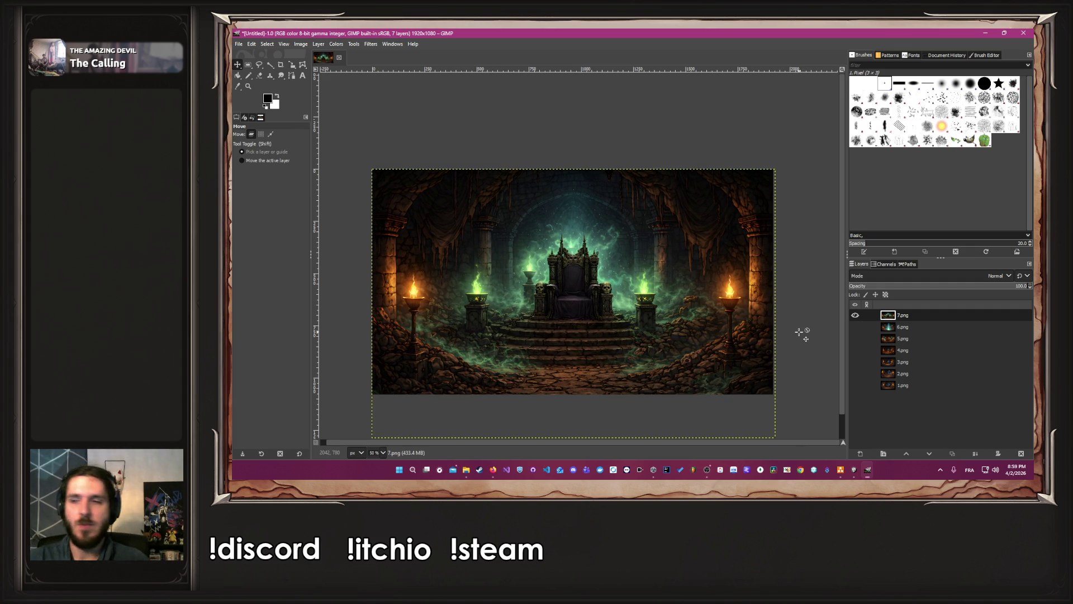
pyautogui.click(856, 314)
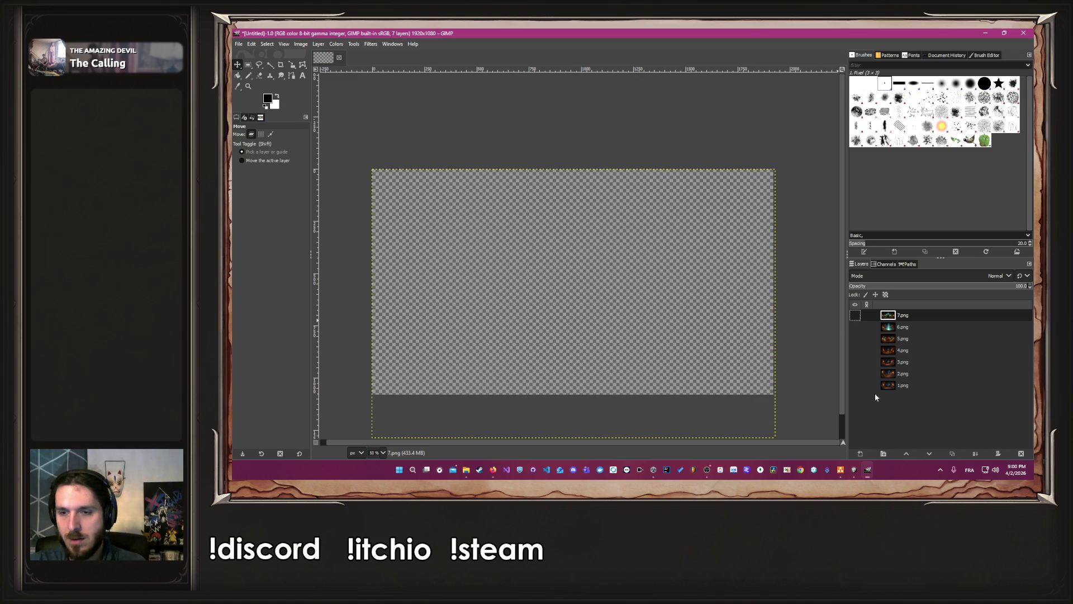
# Show layer 1.png and export it over Desktop > Donjon > 1.png, replacing the original
pyautogui.click(856, 386)
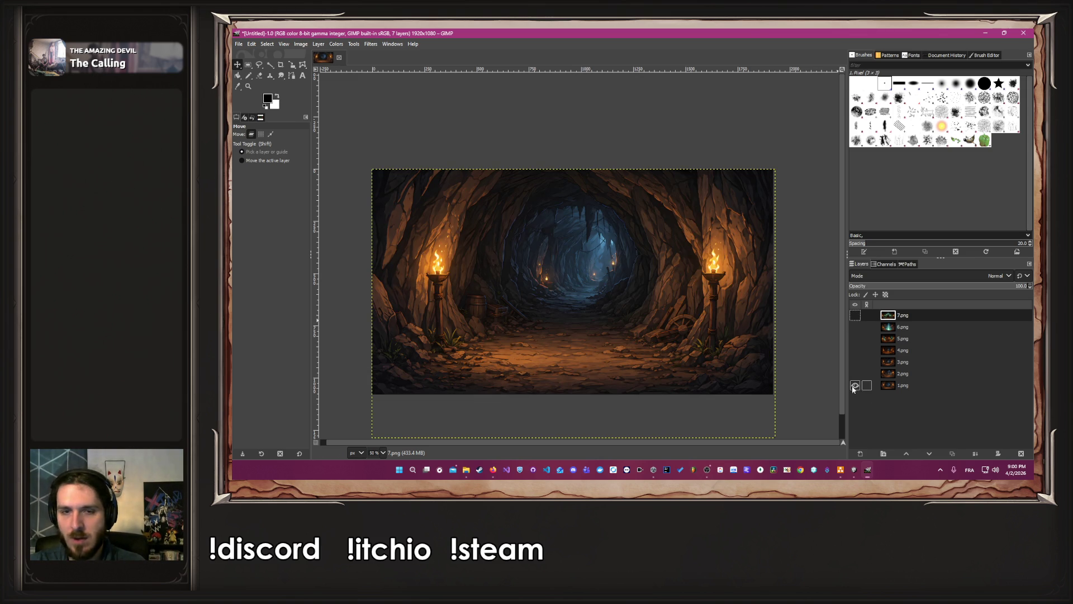
pyautogui.click(239, 44)
pyautogui.click(255, 179)
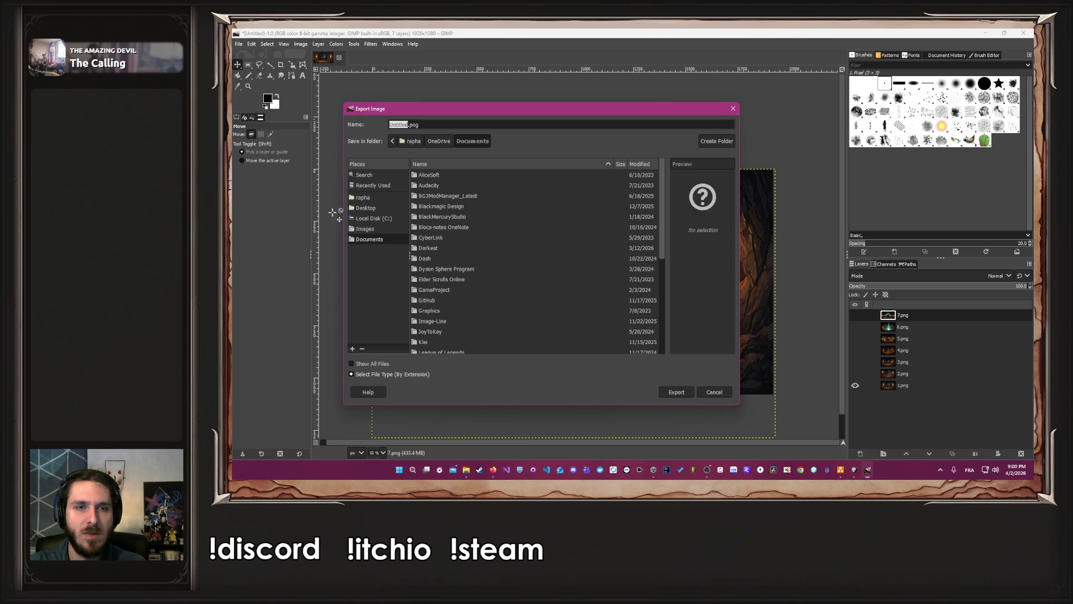
pyautogui.click(373, 210)
pyautogui.scroll(-1, 457, 235)
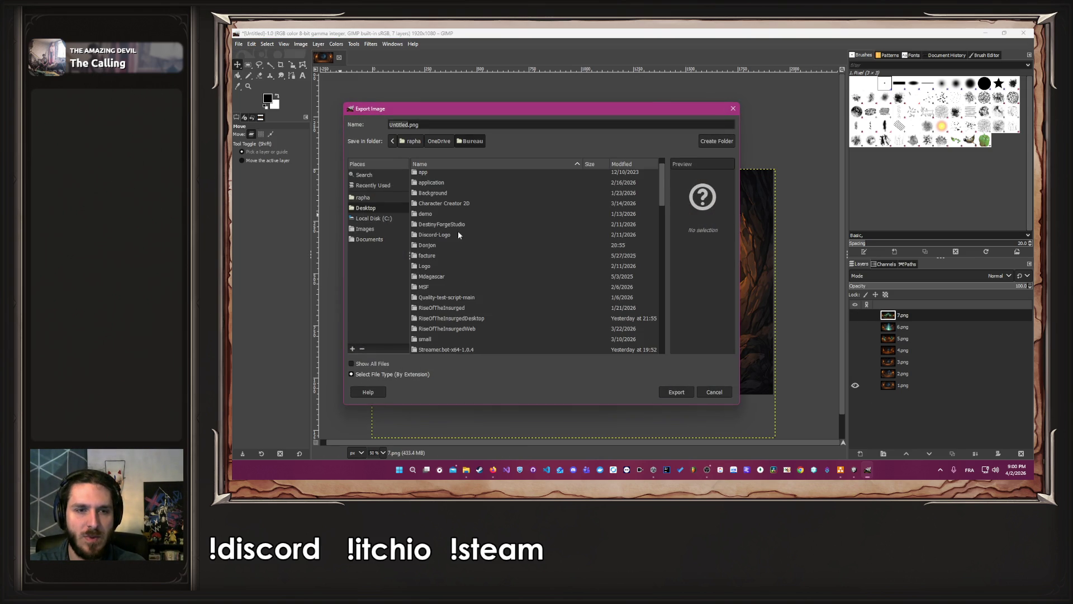
pyautogui.doubleClick(439, 246)
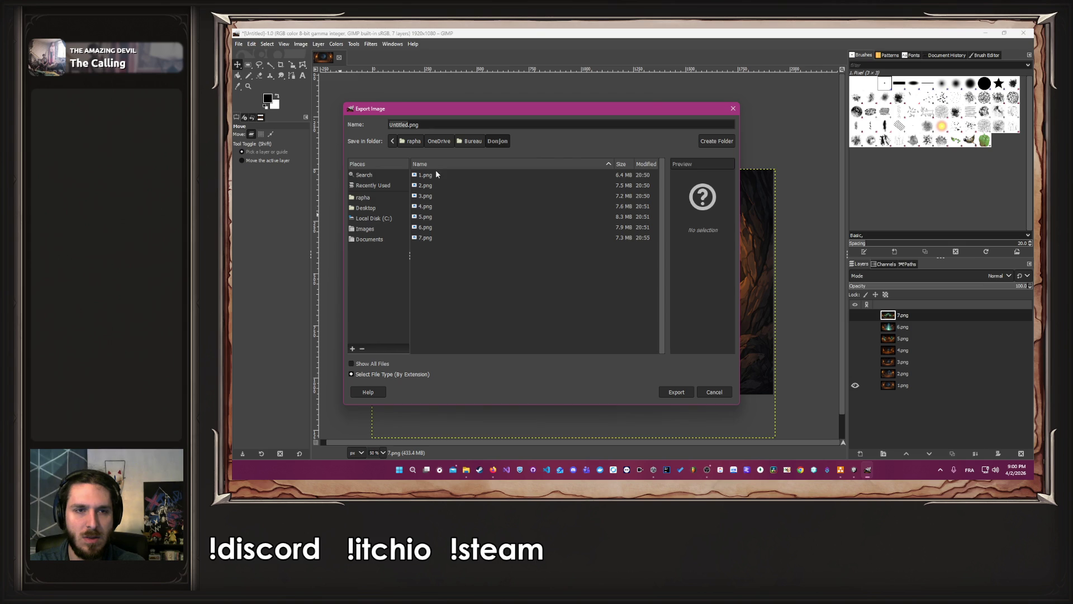
pyautogui.click(435, 174)
pyautogui.click(672, 393)
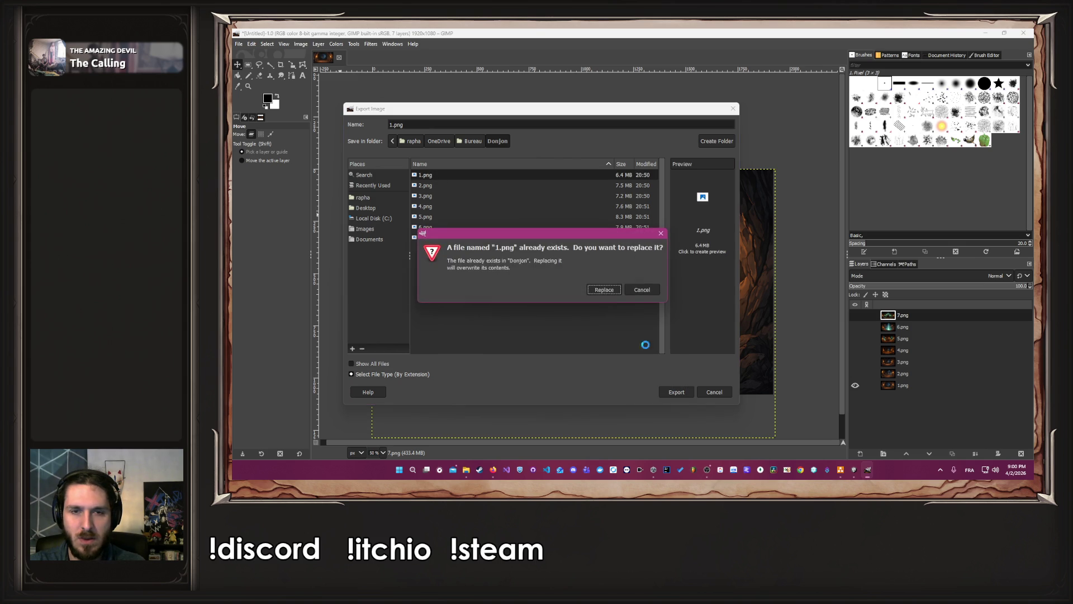
pyautogui.click(606, 290)
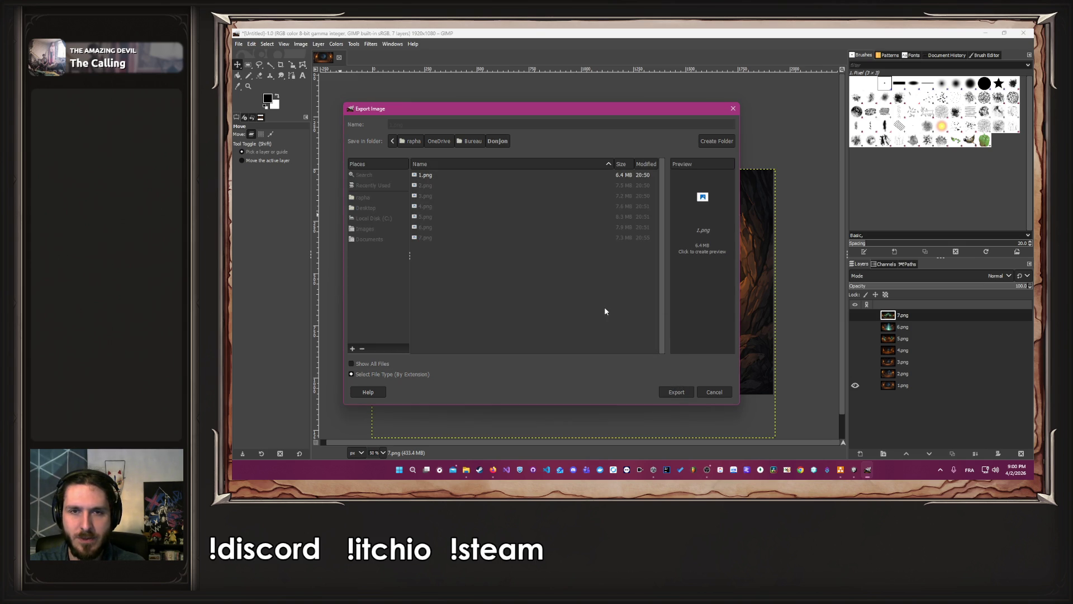
pyautogui.click(641, 357)
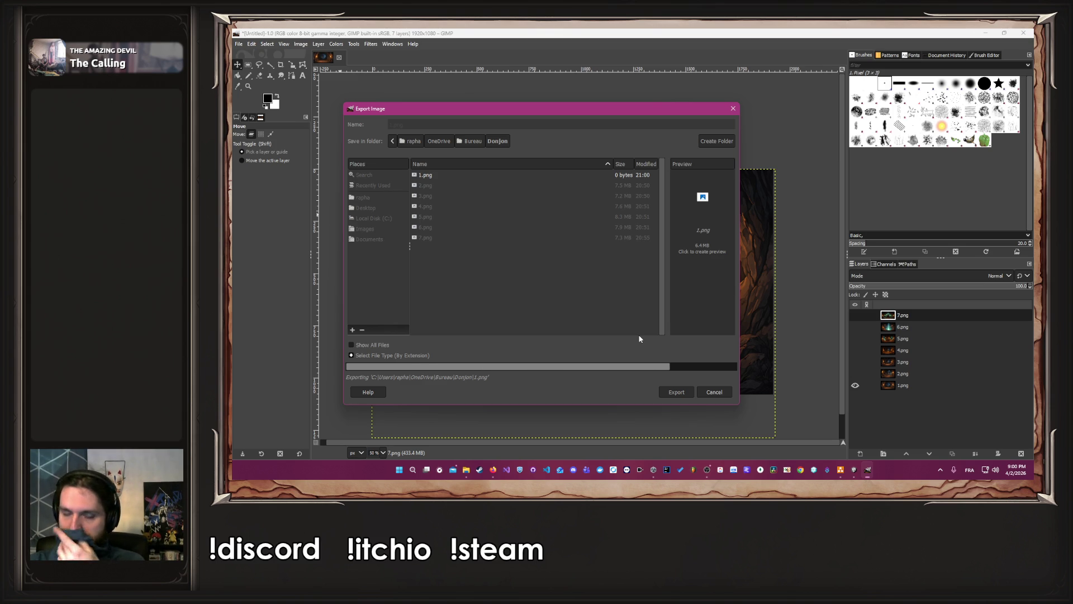
# Switch the visible layer from 1.png to 2.png
pyautogui.click(855, 386)
pyautogui.click(856, 373)
pyautogui.click(238, 44)
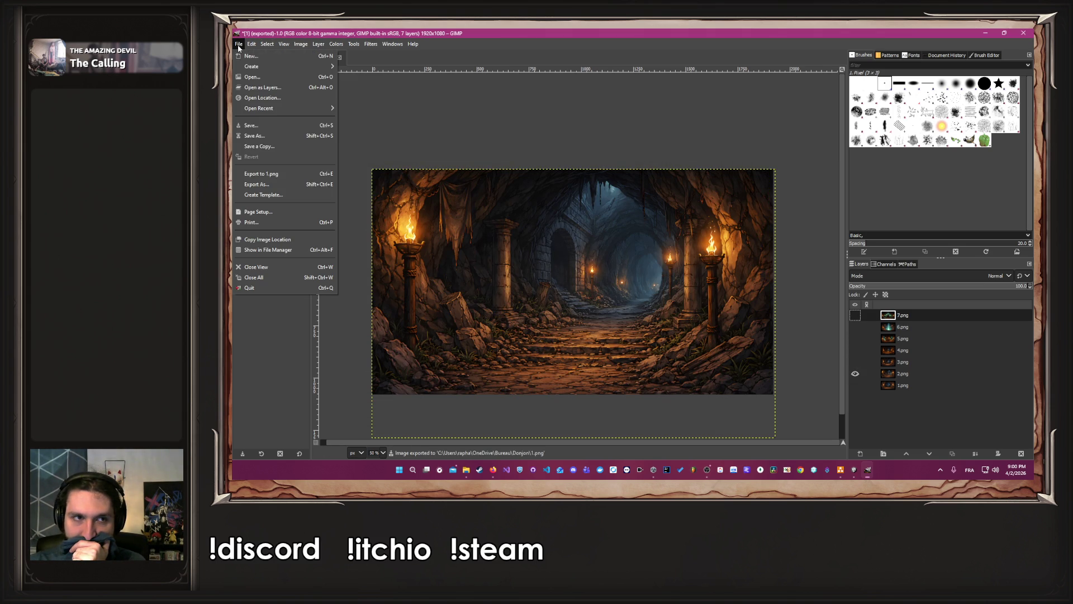
# Export the visible 2.png layer over Donjon's 2.png, replacing it
pyautogui.click(274, 183)
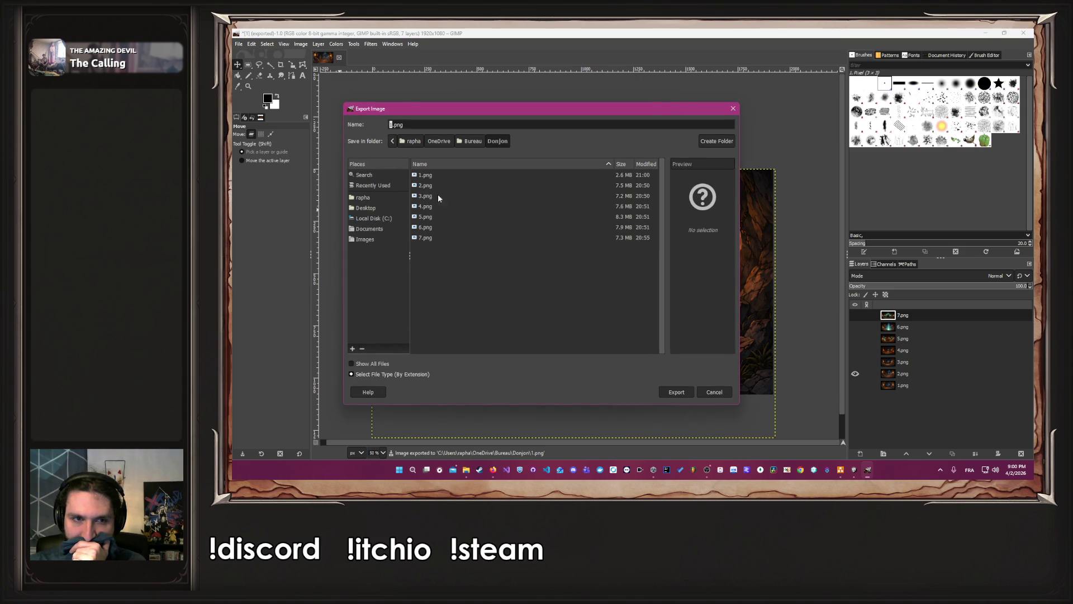
pyautogui.click(426, 185)
pyautogui.click(676, 391)
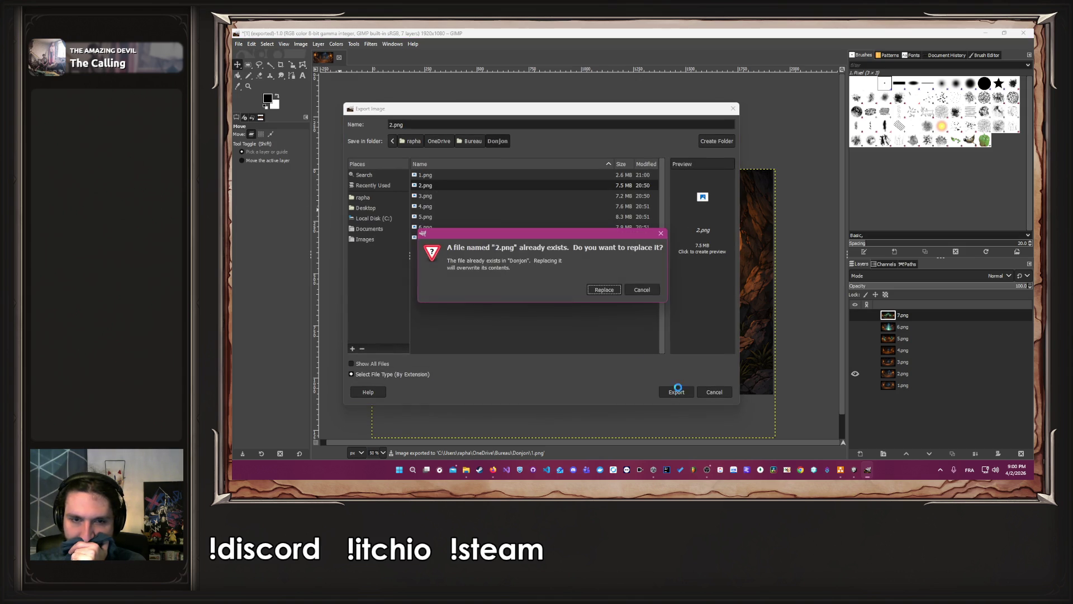
pyautogui.click(601, 292)
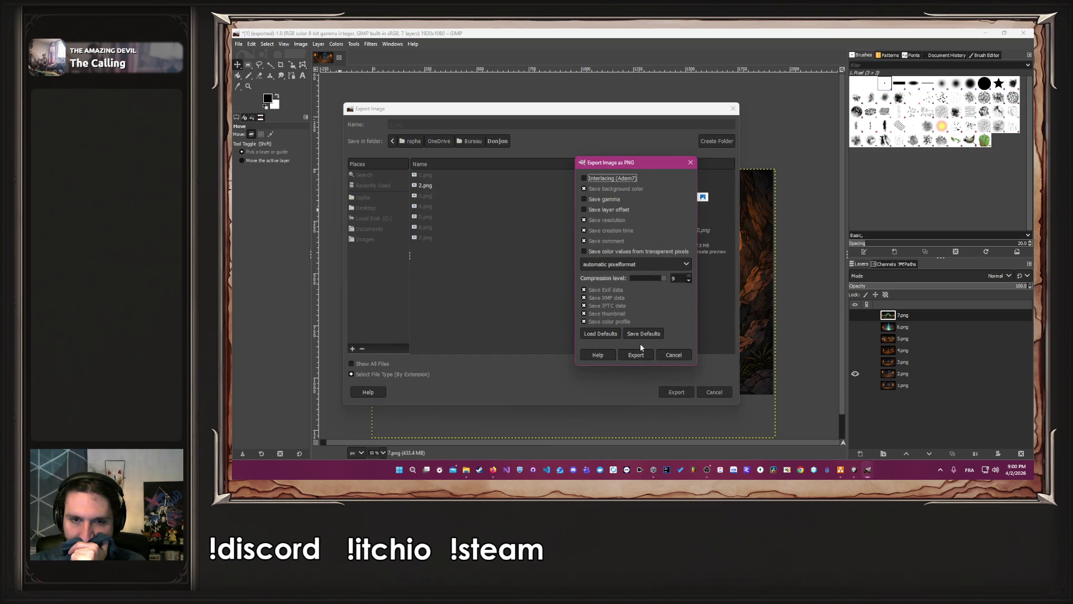
pyautogui.click(637, 356)
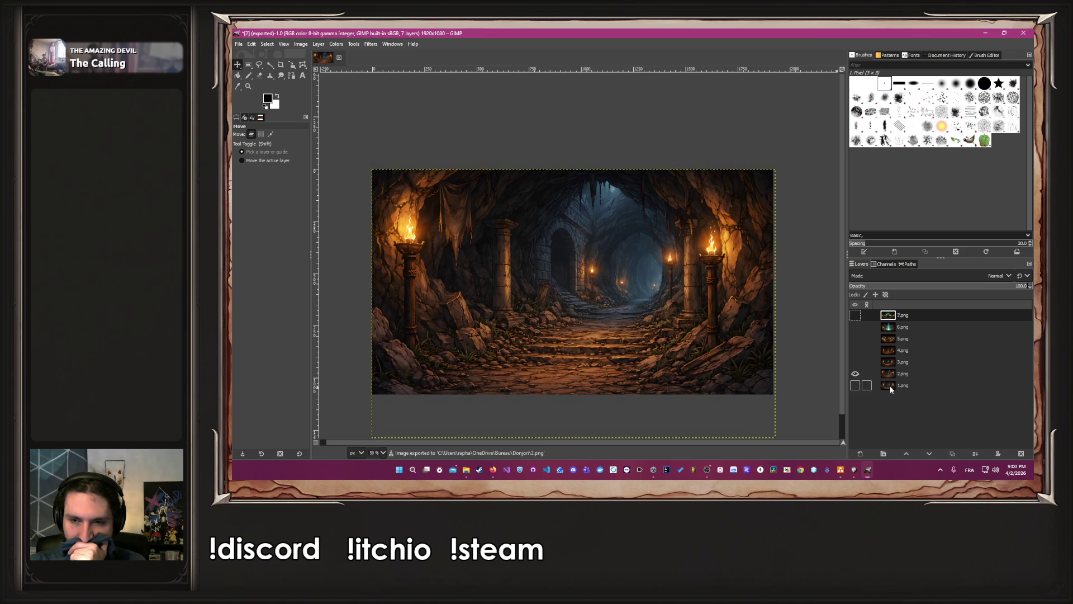
# Show layer 3.png, export it over Donjon's 3.png, then switch to layer 4.png
pyautogui.click(855, 373)
pyautogui.click(855, 362)
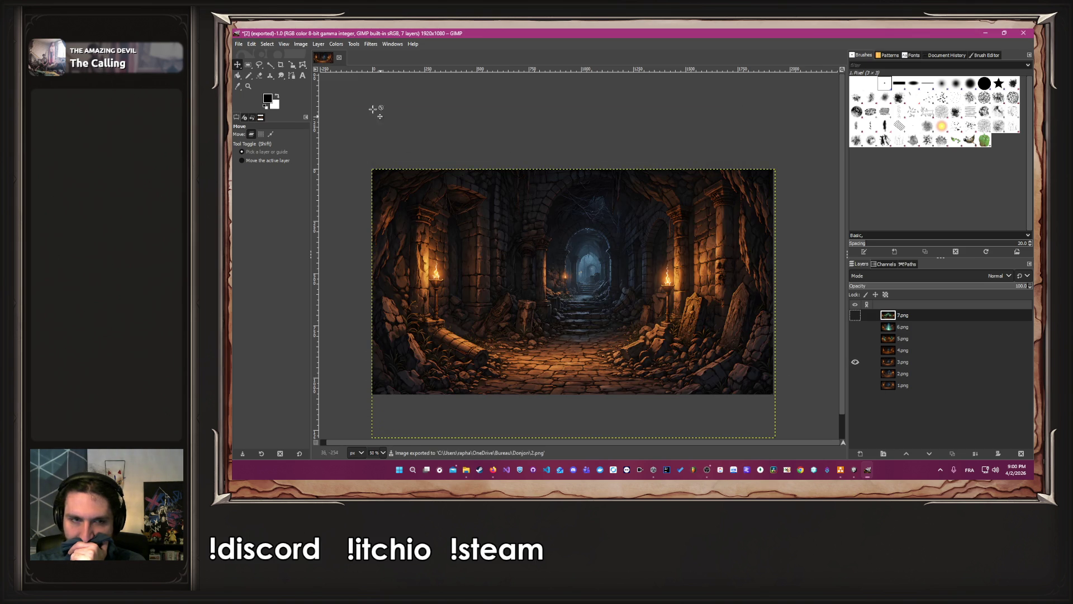
pyautogui.click(239, 44)
pyautogui.click(277, 183)
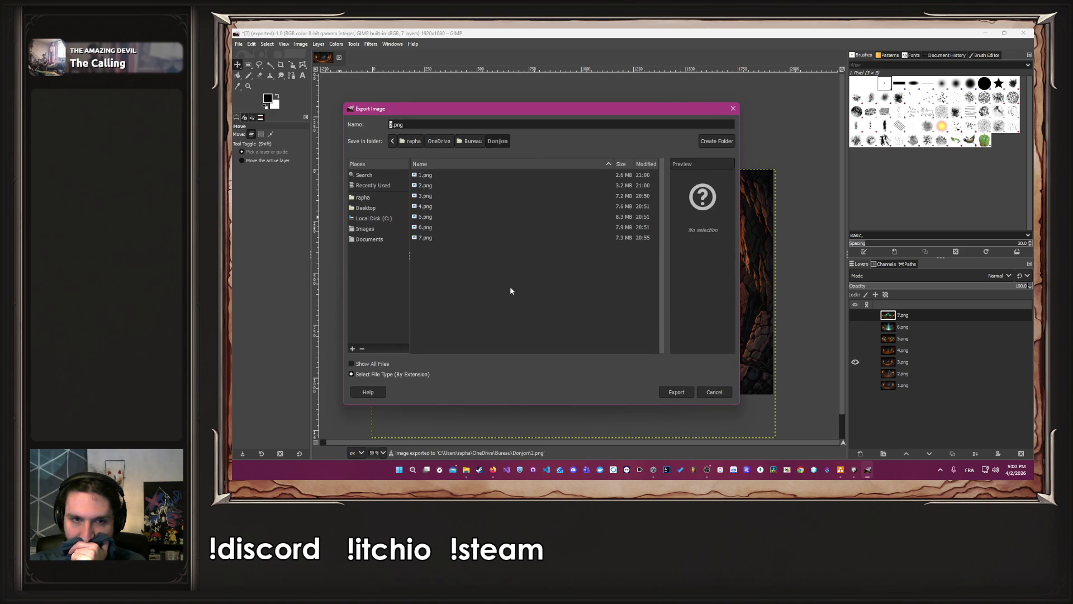
pyautogui.click(439, 185)
pyautogui.click(439, 196)
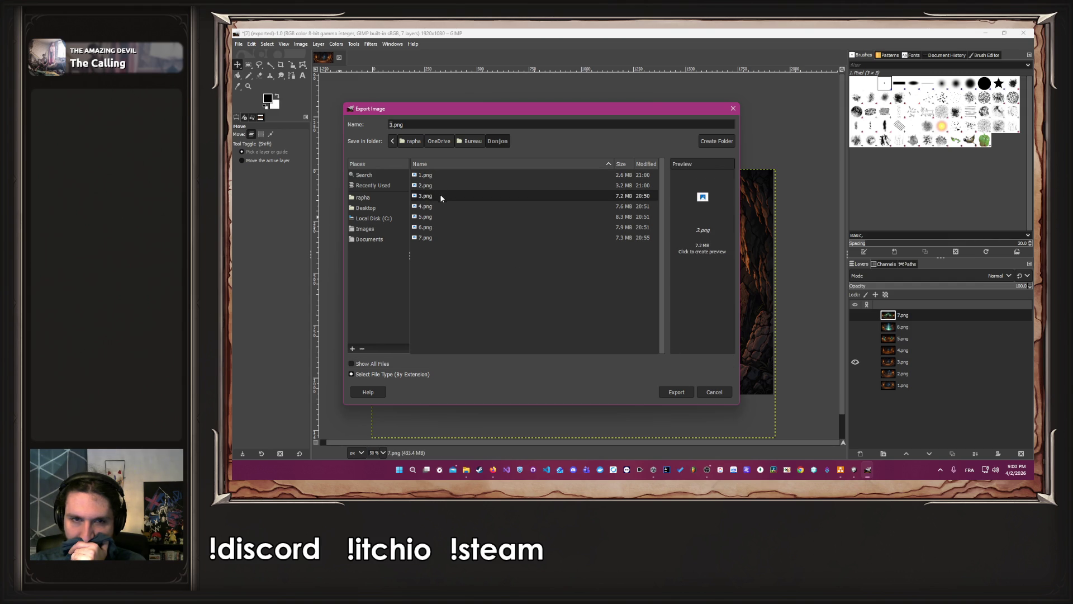
pyautogui.click(677, 391)
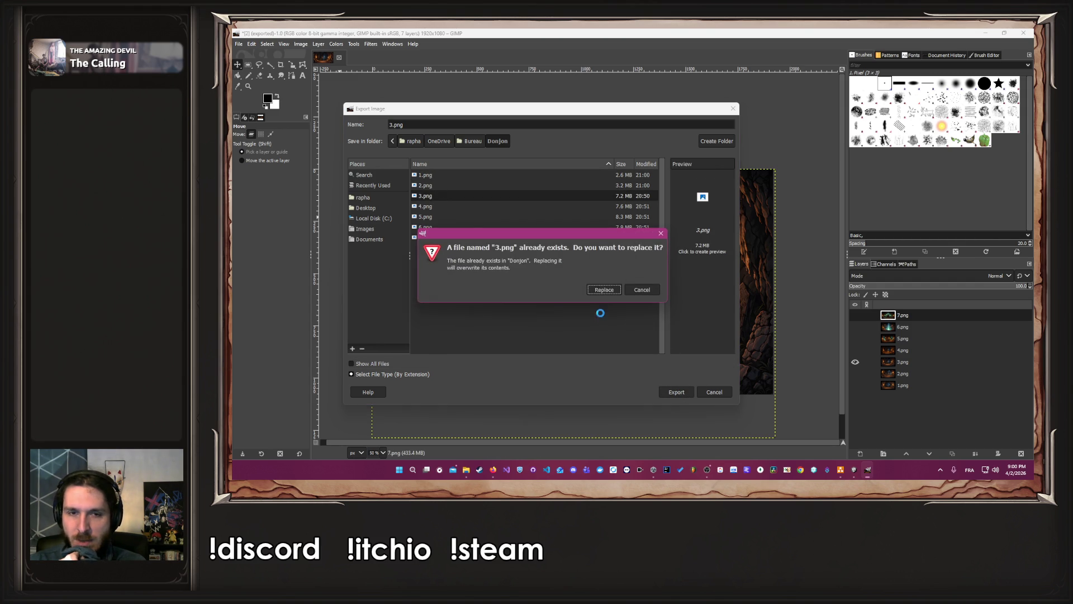
pyautogui.click(605, 290)
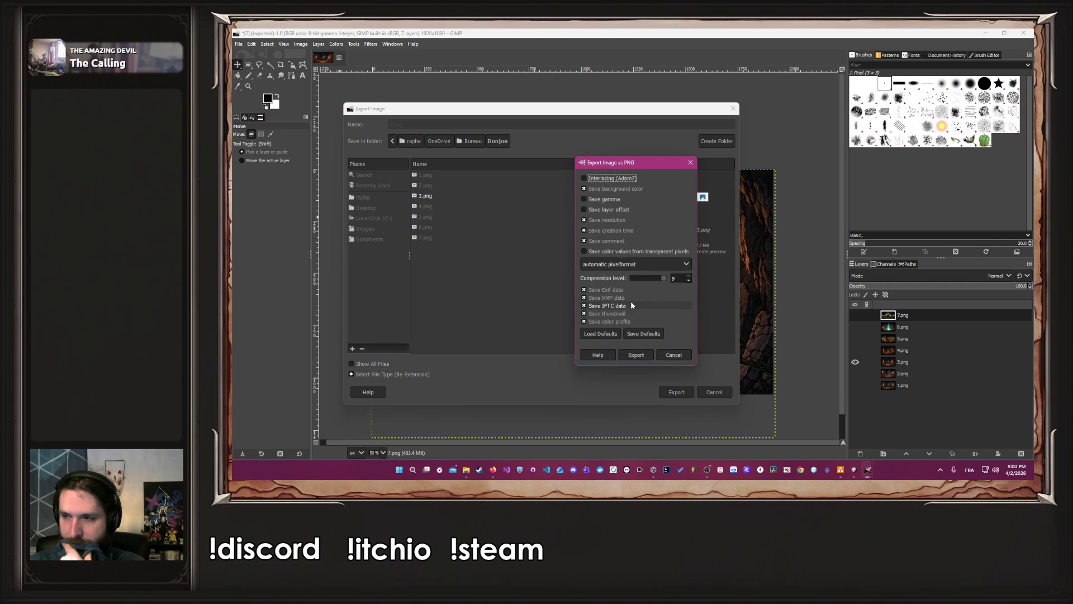
pyautogui.click(641, 357)
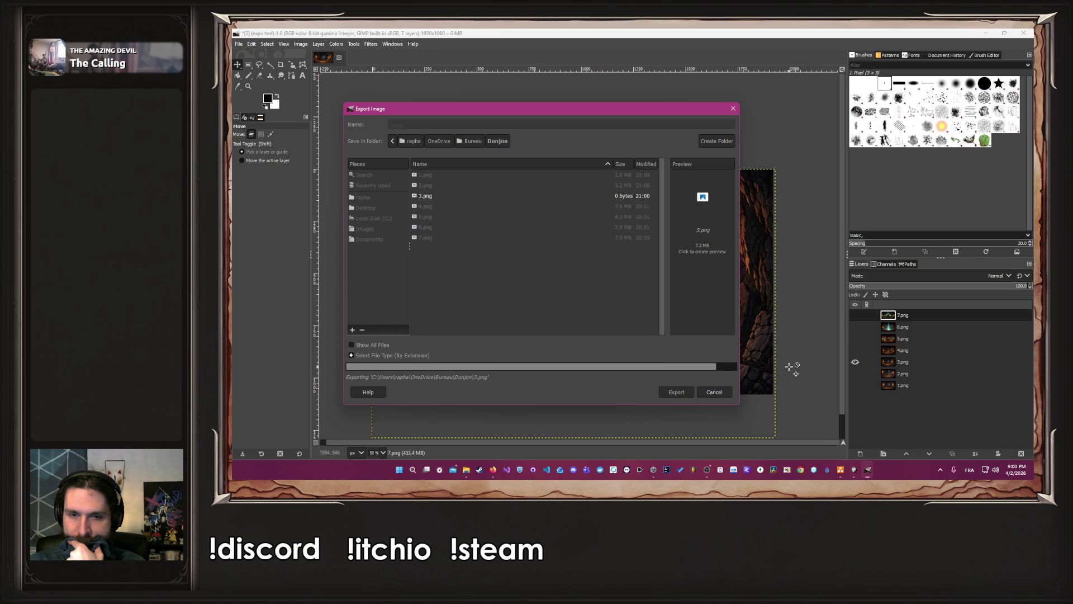
pyautogui.click(856, 361)
pyautogui.click(855, 350)
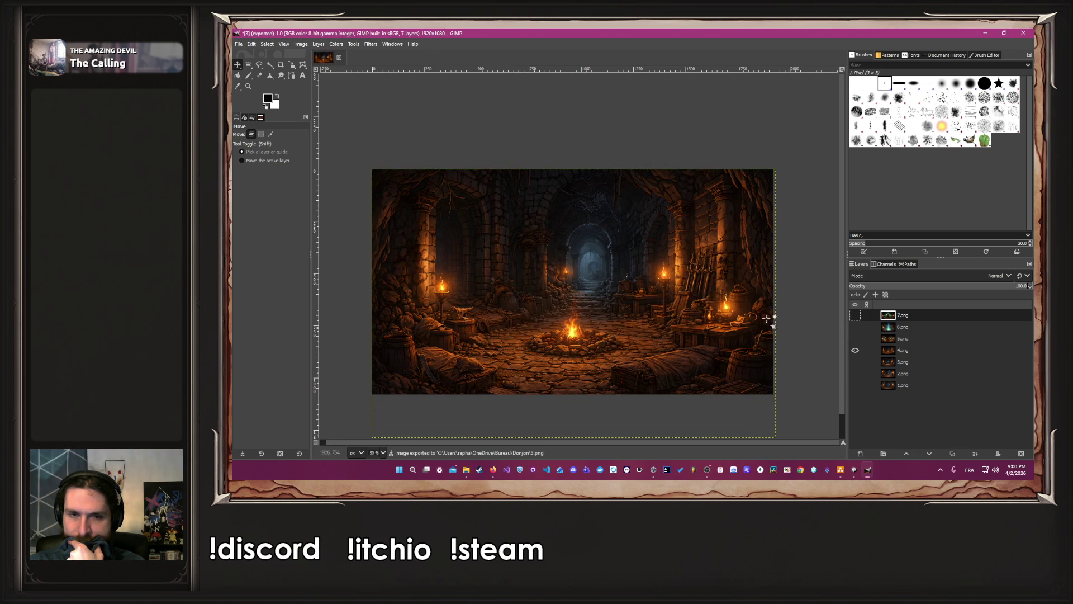
# Export the visible layer as 4.png with the default PNG settings
pyautogui.click(238, 44)
pyautogui.click(256, 184)
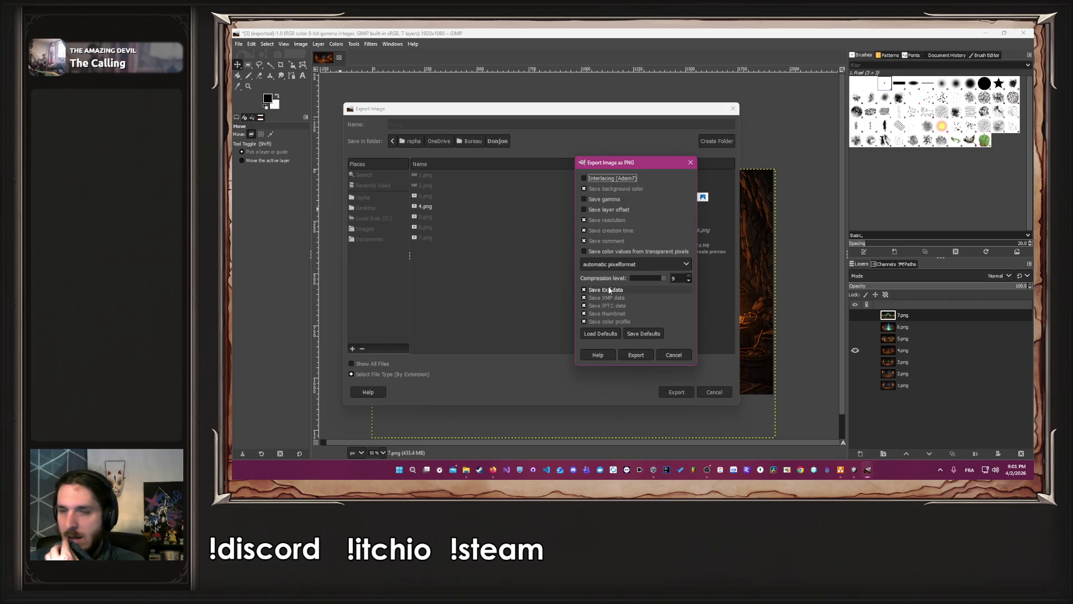
pyautogui.click(628, 357)
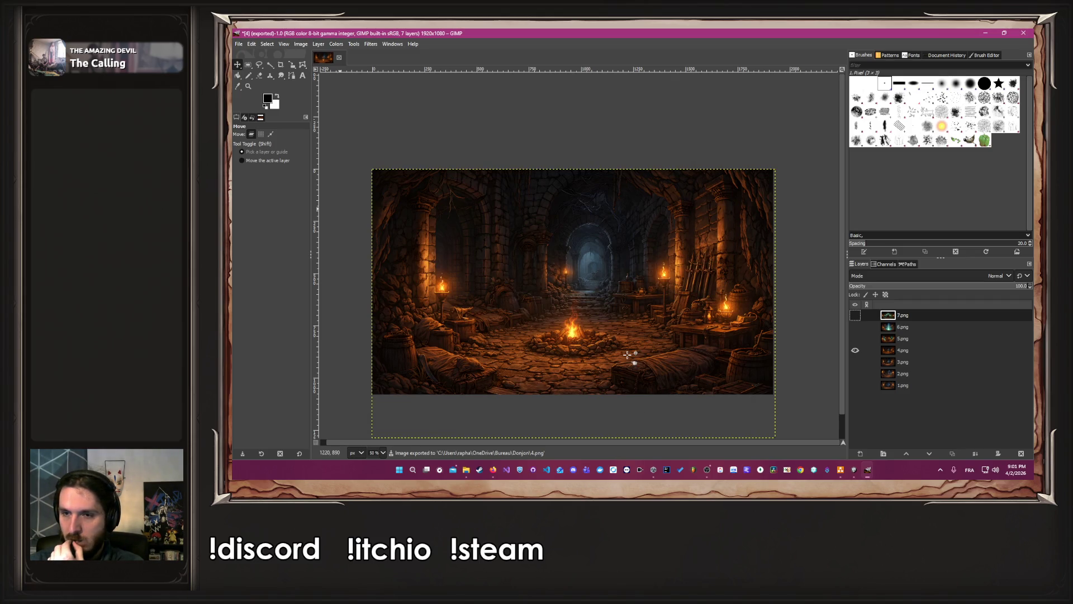
# Show layer 5.png and export it over Donjon's 5.png, replacing the original
pyautogui.click(855, 350)
pyautogui.click(855, 338)
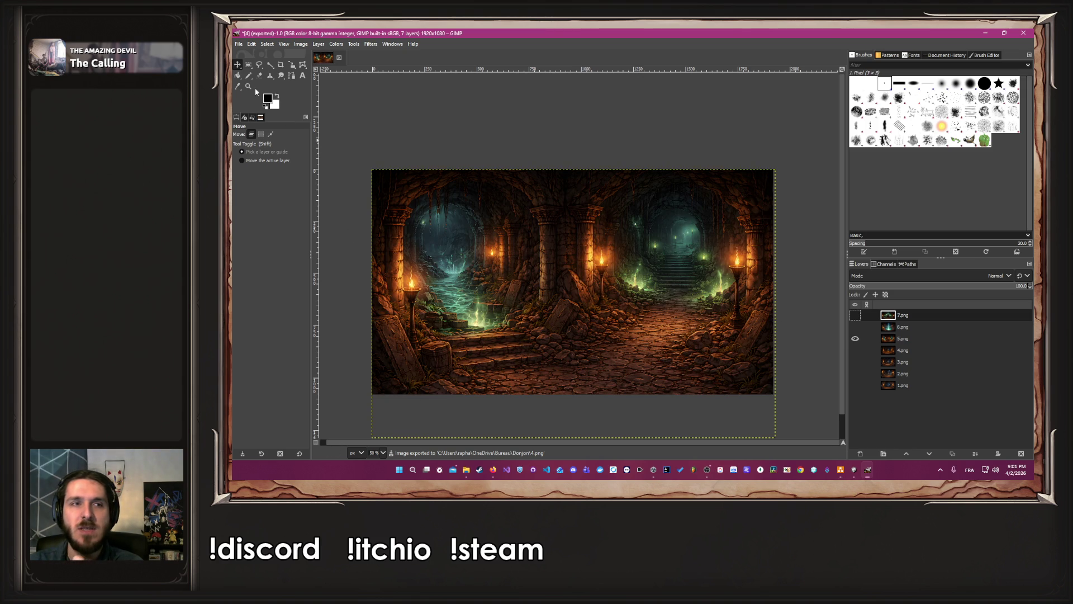
pyautogui.click(239, 45)
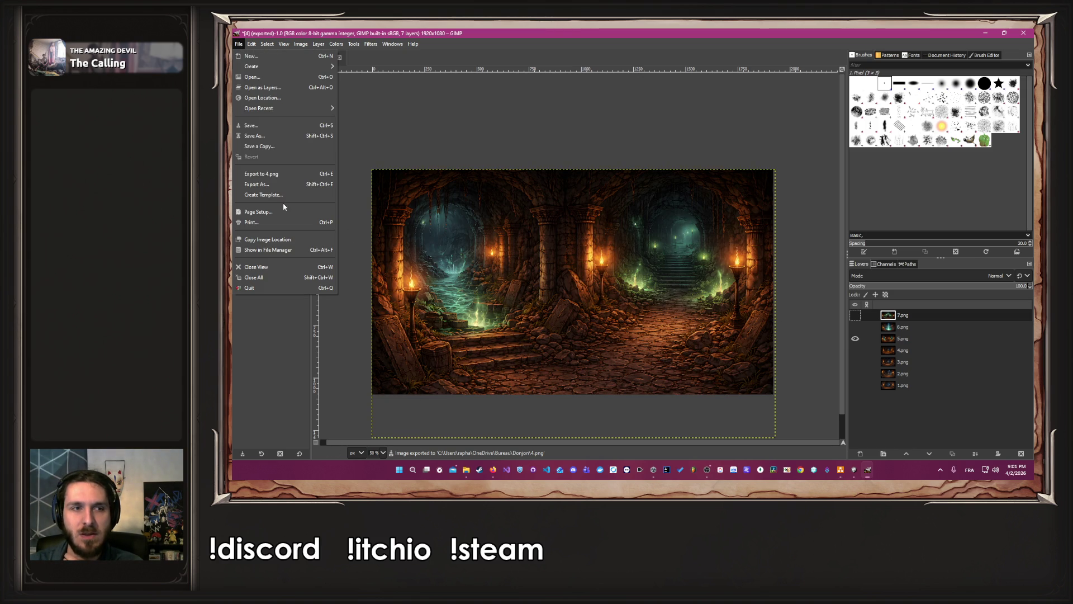
pyautogui.click(269, 184)
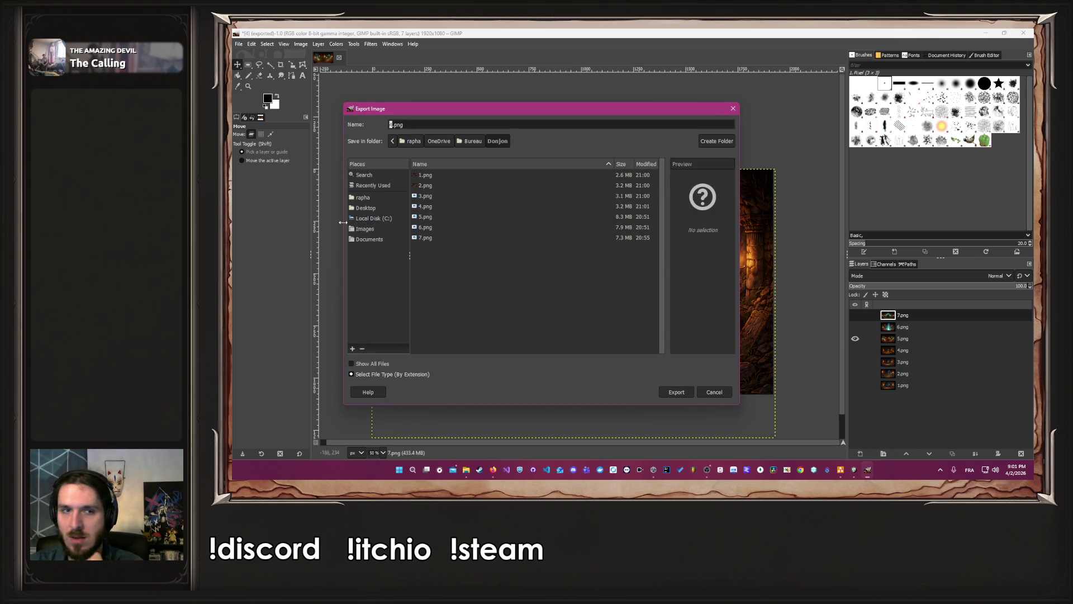
pyautogui.click(440, 218)
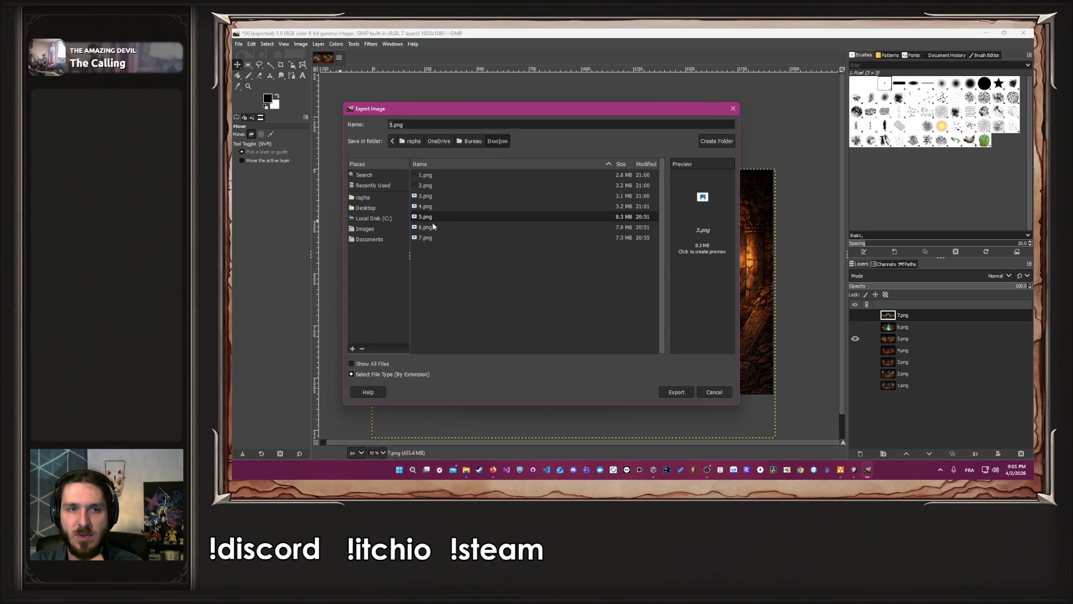
pyautogui.click(676, 392)
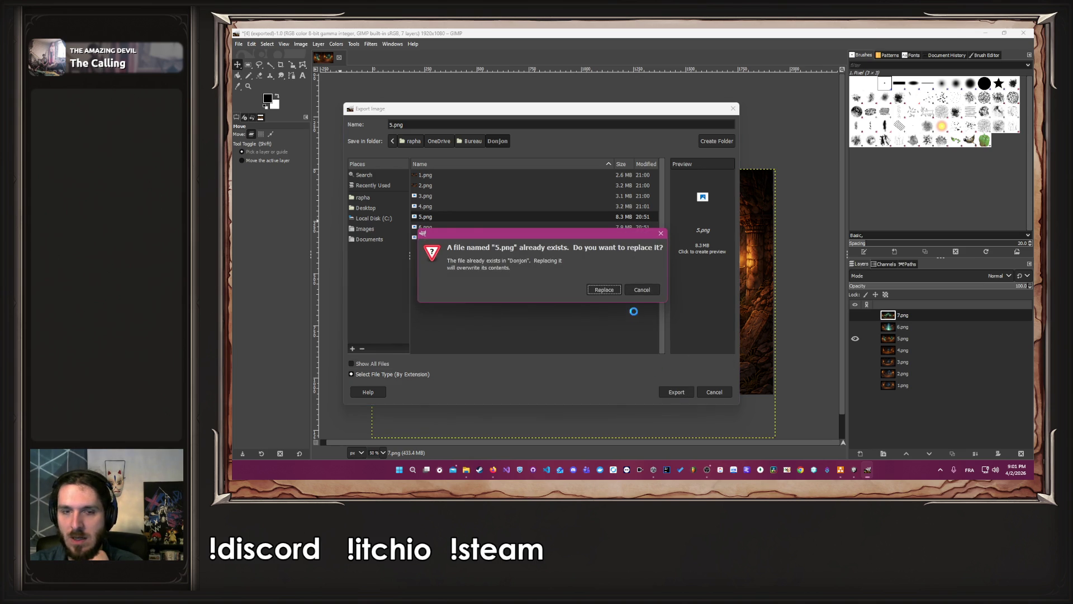
pyautogui.click(602, 289)
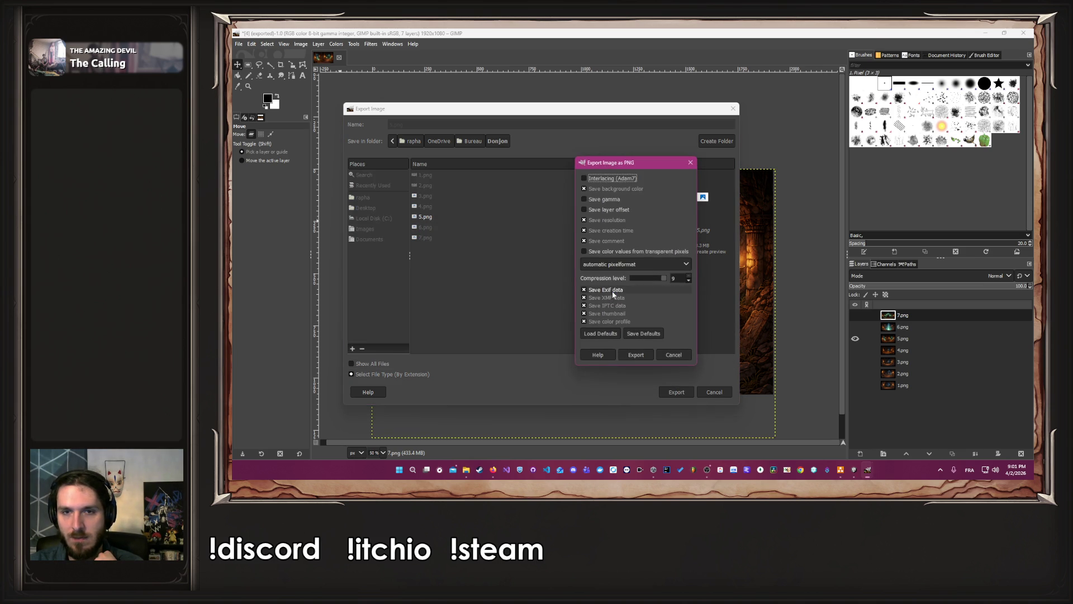
pyautogui.click(629, 355)
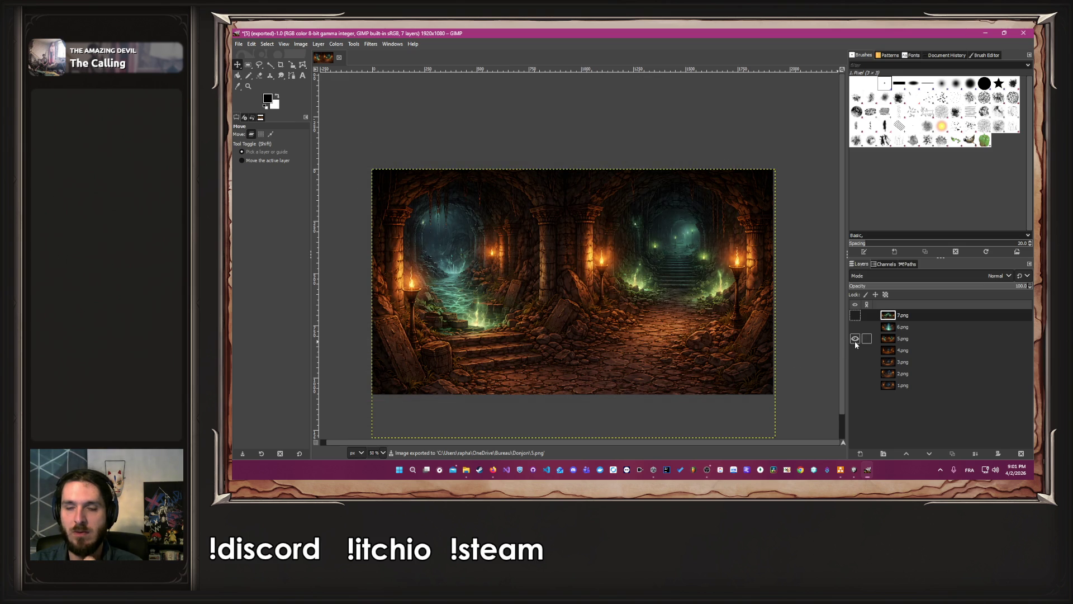
# Show layer 6.png and export it over Donjon's 6.png, replacing the original
pyautogui.click(855, 338)
pyautogui.click(855, 327)
pyautogui.click(237, 44)
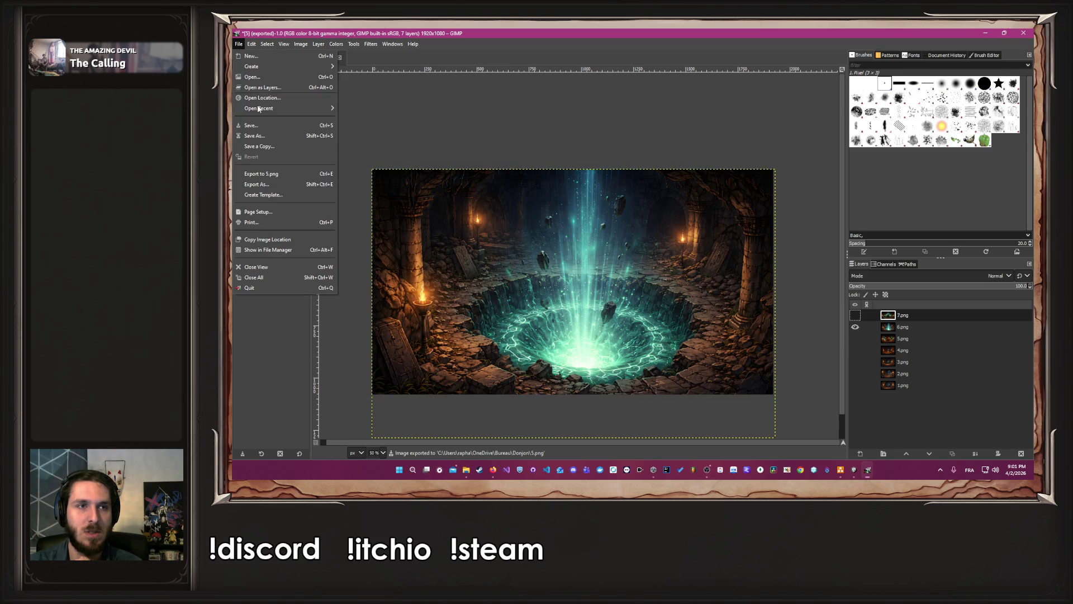
pyautogui.click(263, 195)
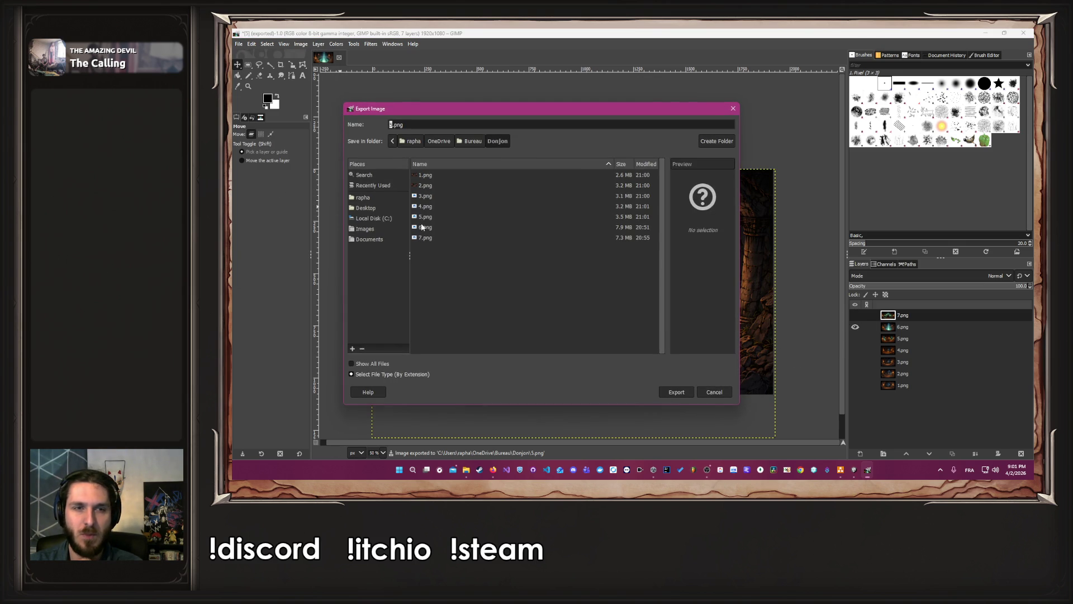
pyautogui.click(419, 227)
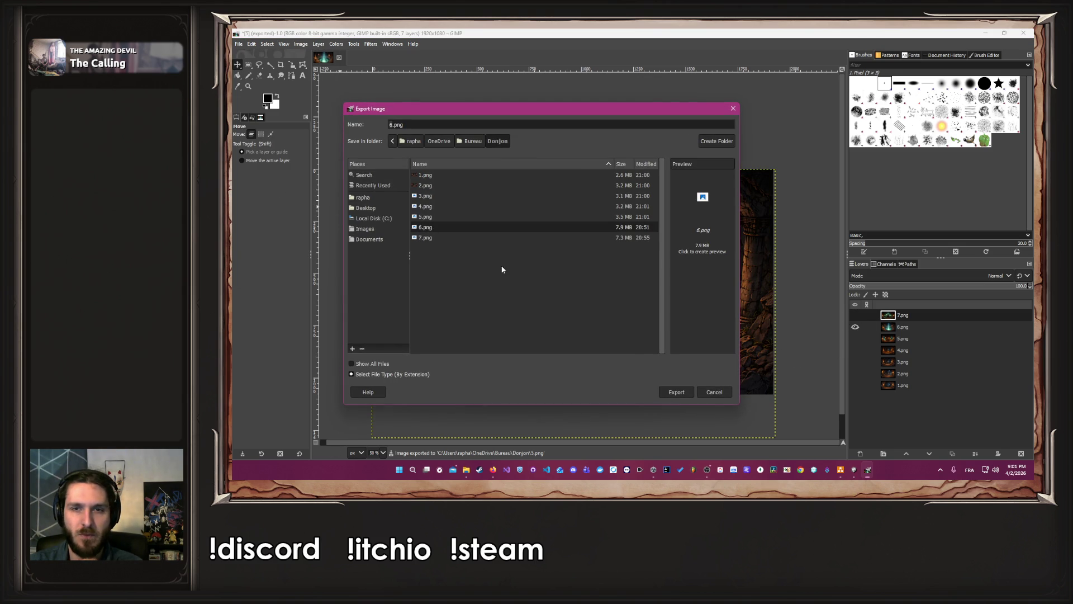
pyautogui.click(677, 392)
pyautogui.click(603, 289)
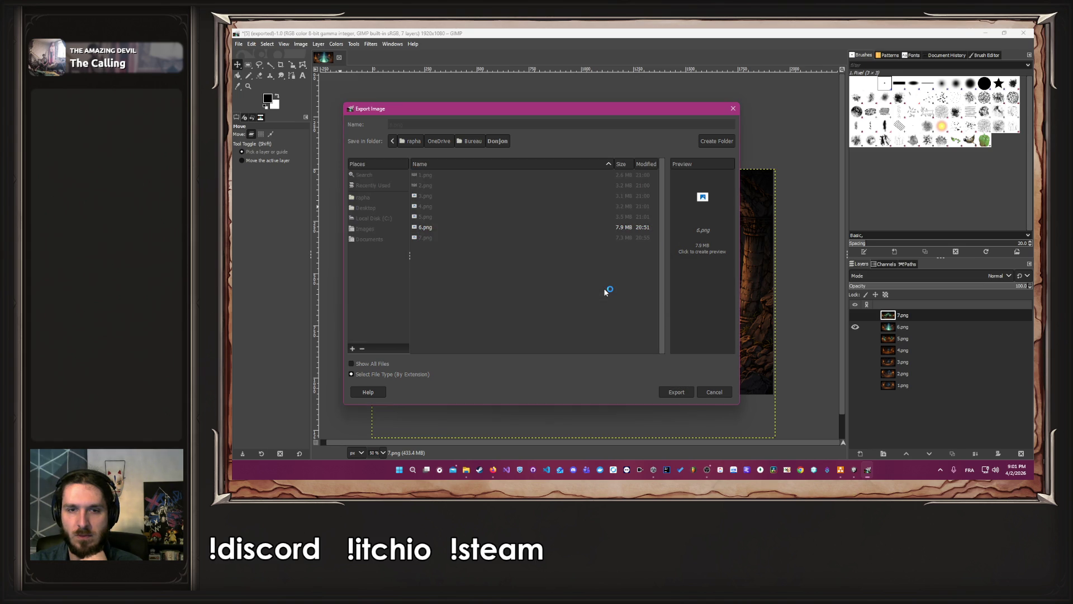
pyautogui.click(637, 355)
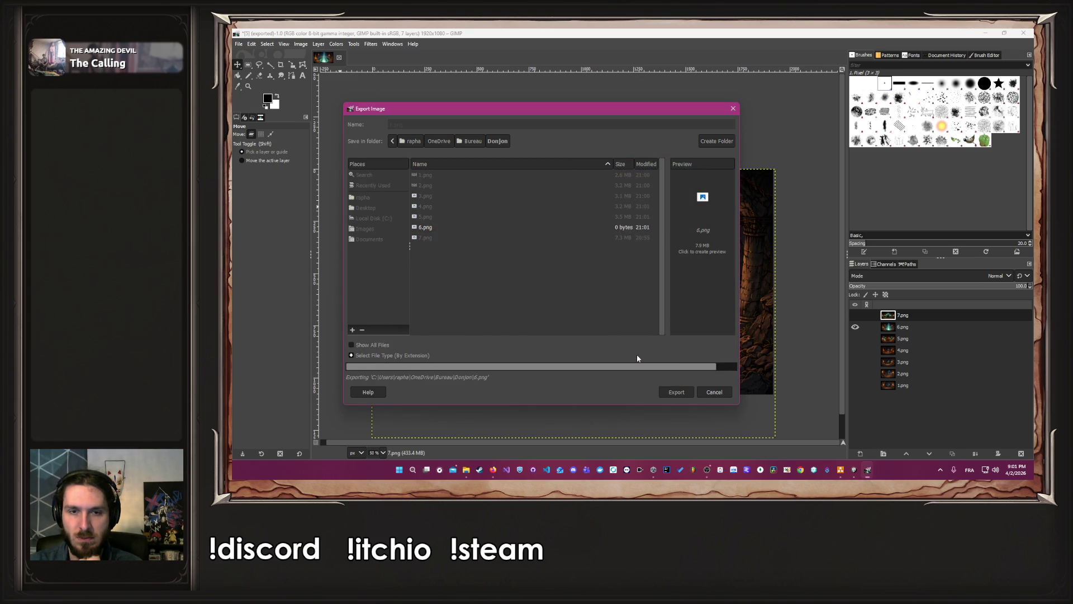
# Show layer 7.png and export it over Donjon's 7.png, backing out of a mistaken 1.png overwrite
pyautogui.click(856, 327)
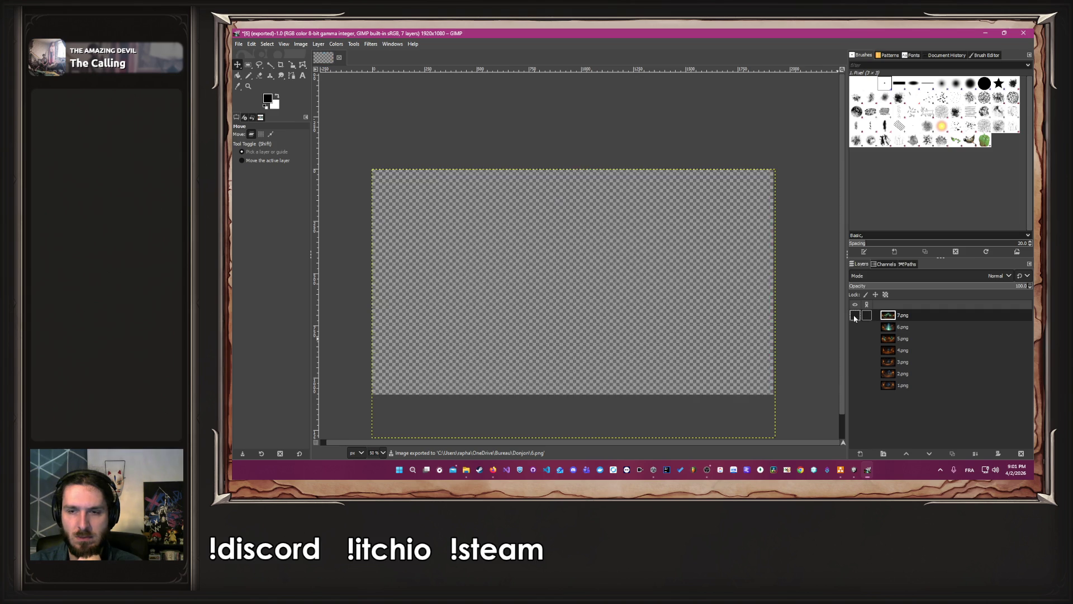
pyautogui.click(855, 316)
pyautogui.click(238, 45)
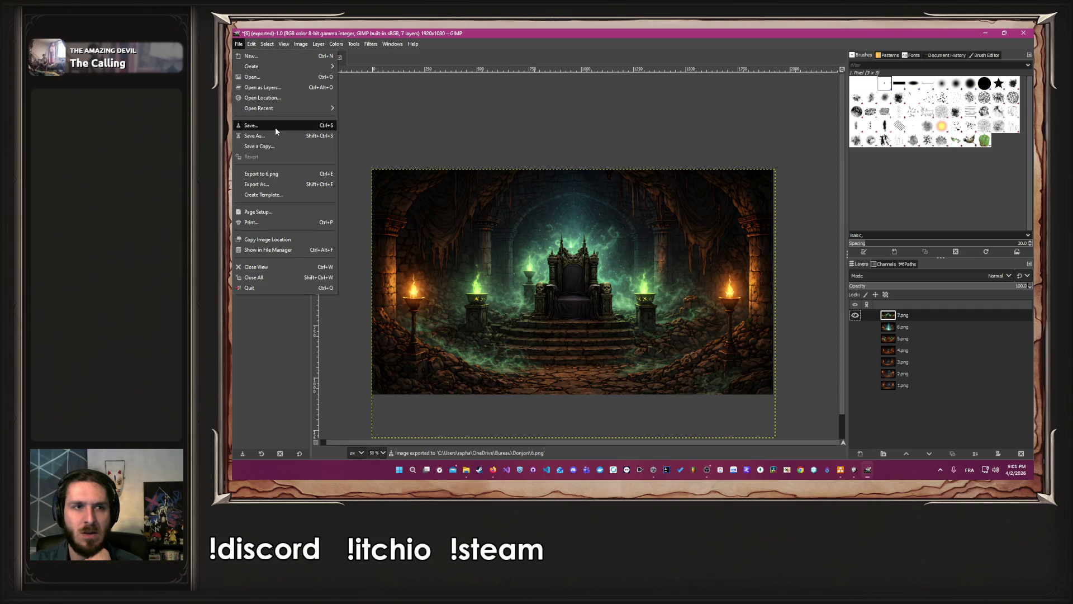
pyautogui.click(288, 184)
pyautogui.write('1')
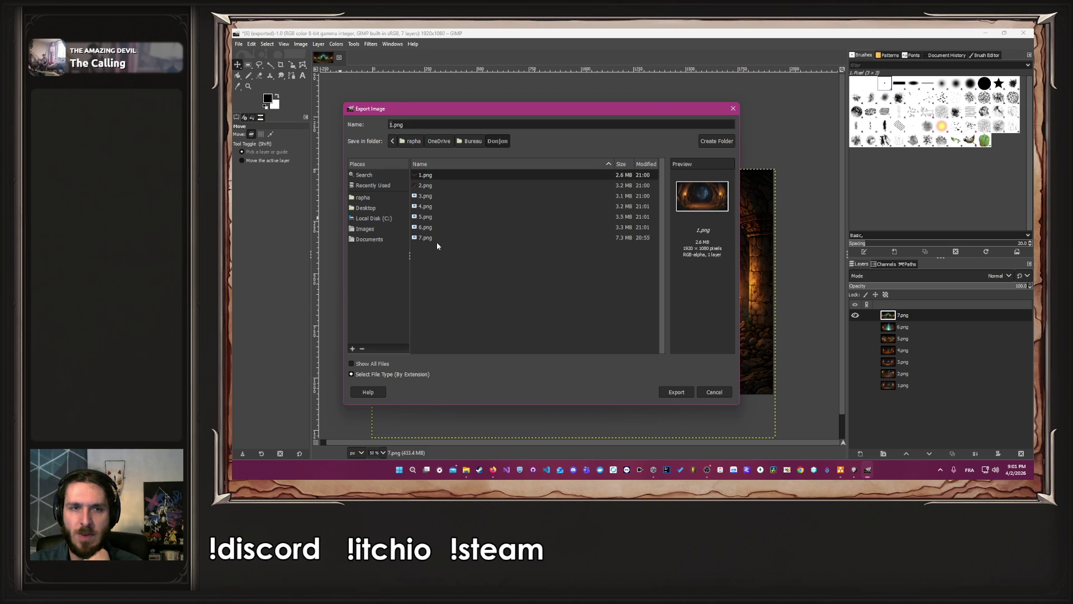
pyautogui.click(676, 392)
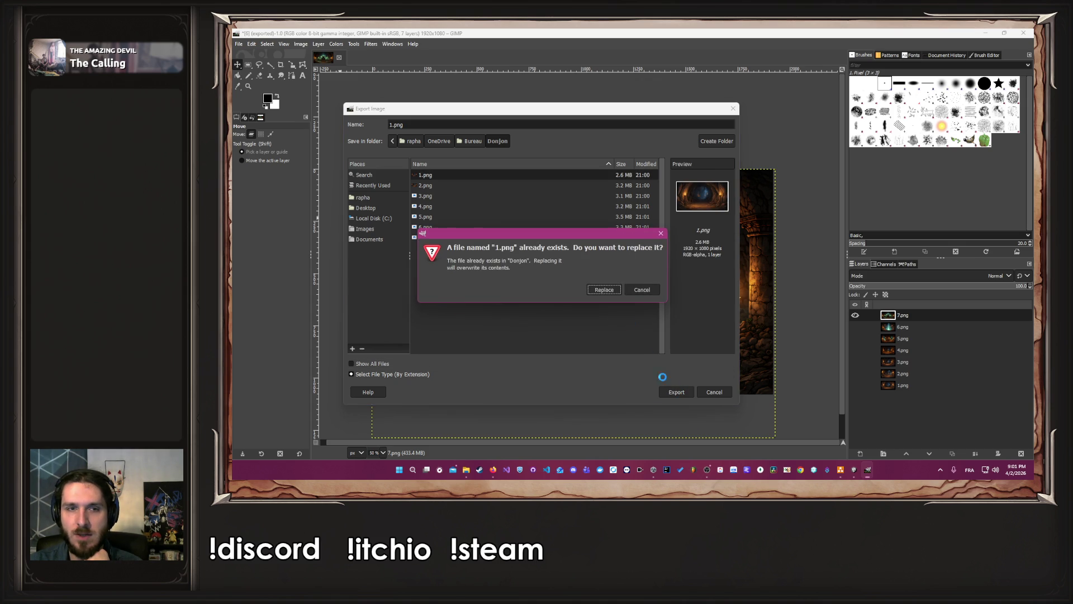
pyautogui.click(615, 287)
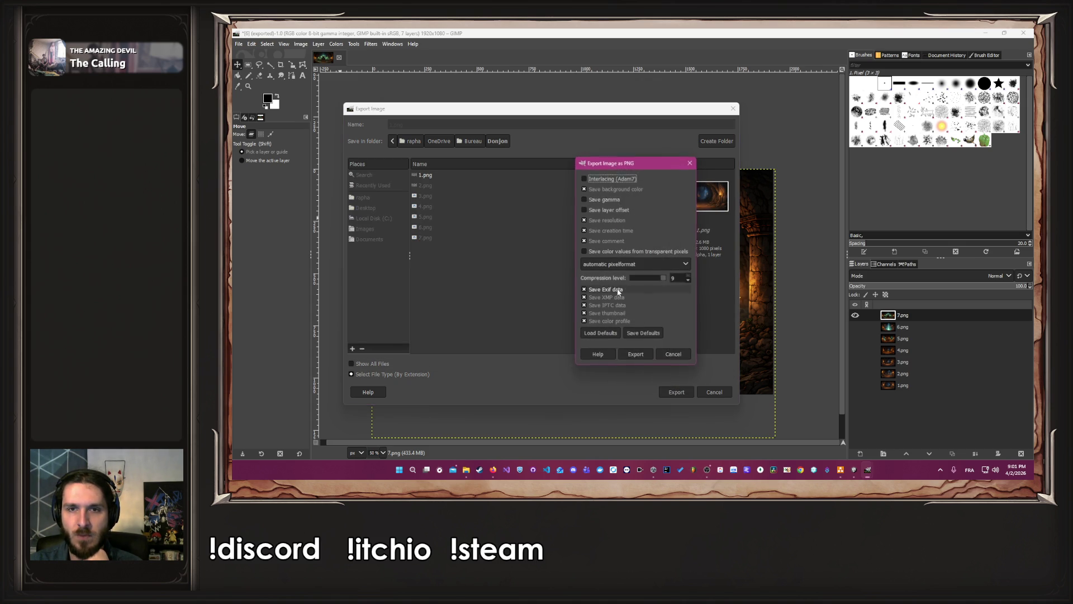
pyautogui.click(675, 353)
pyautogui.click(433, 236)
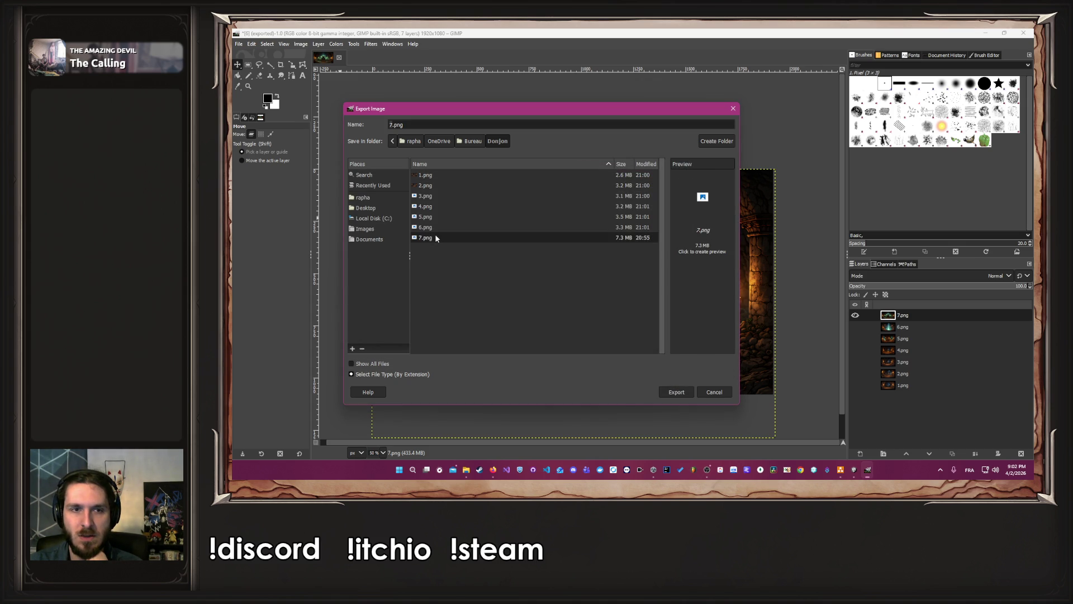
pyautogui.click(677, 392)
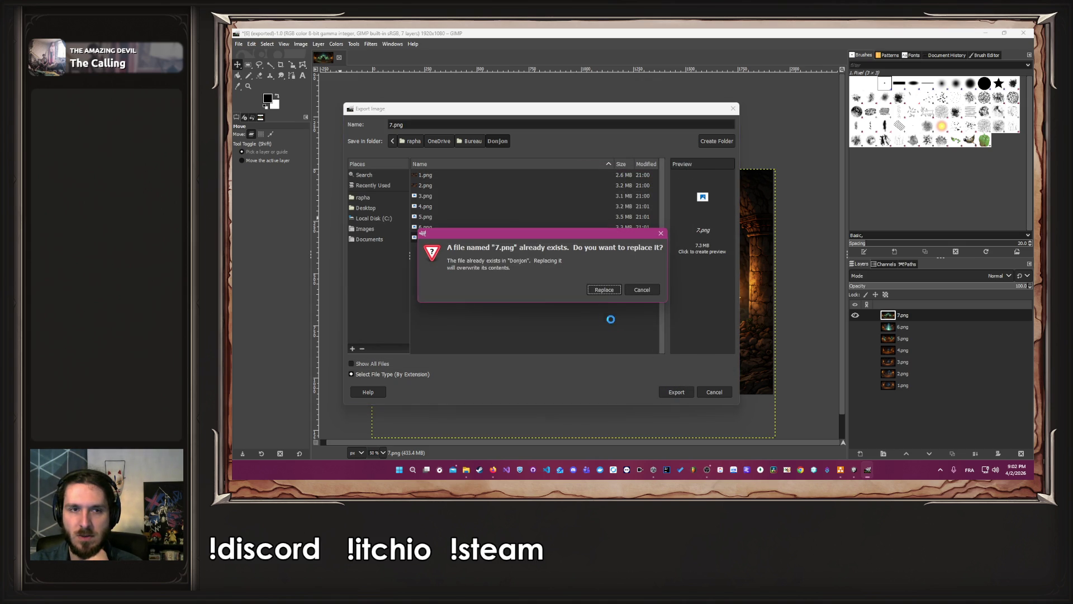
pyautogui.click(604, 290)
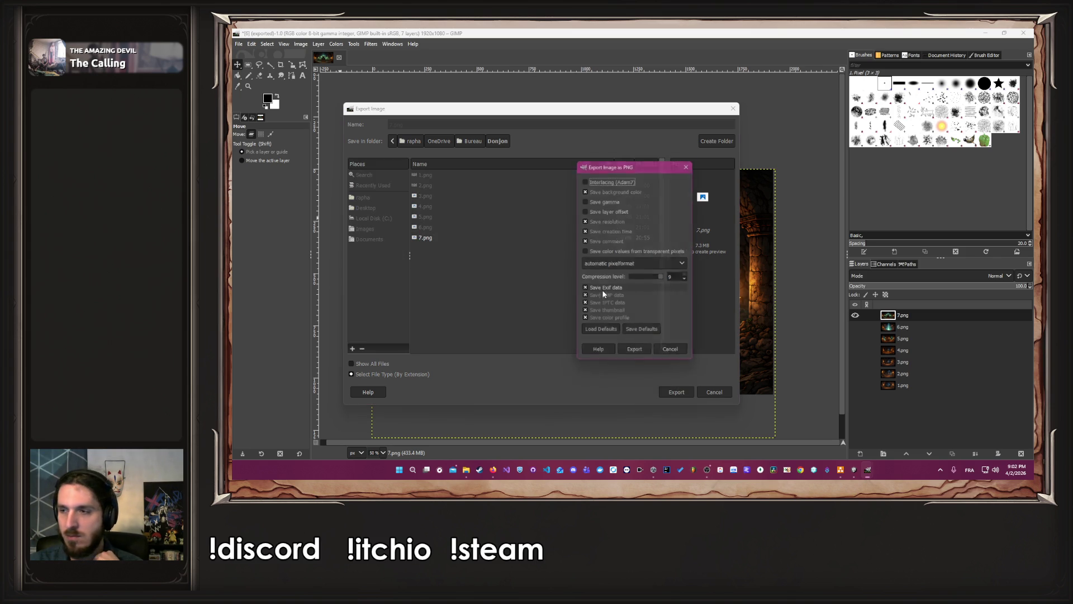
pyautogui.click(633, 356)
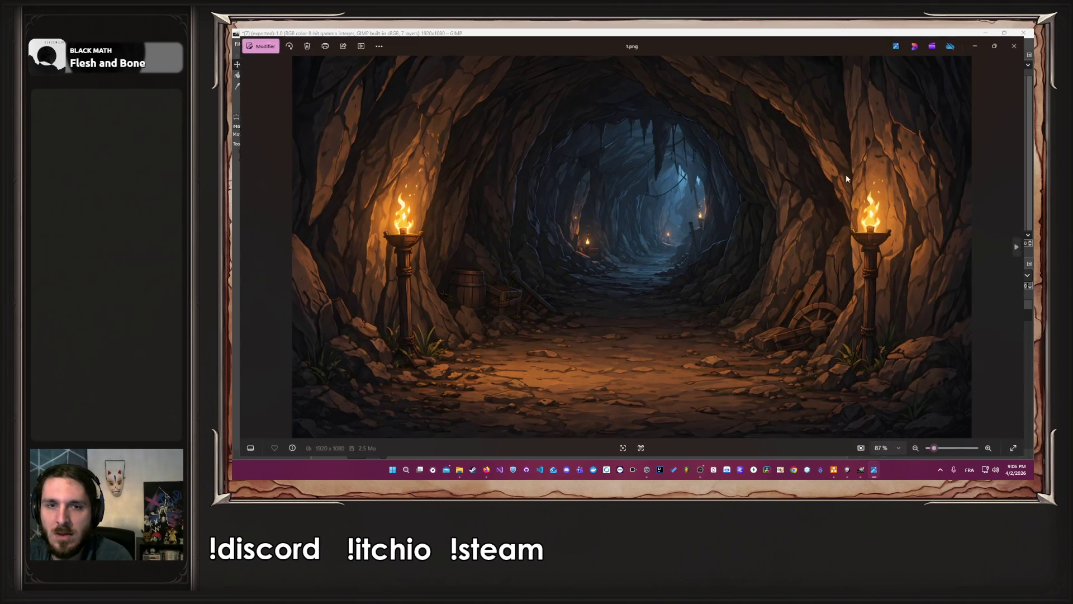
# Page through the exported images up to 7.png in Photos, checking 1920x1080, then close it
pyautogui.press('Right')
pyautogui.press('Right')
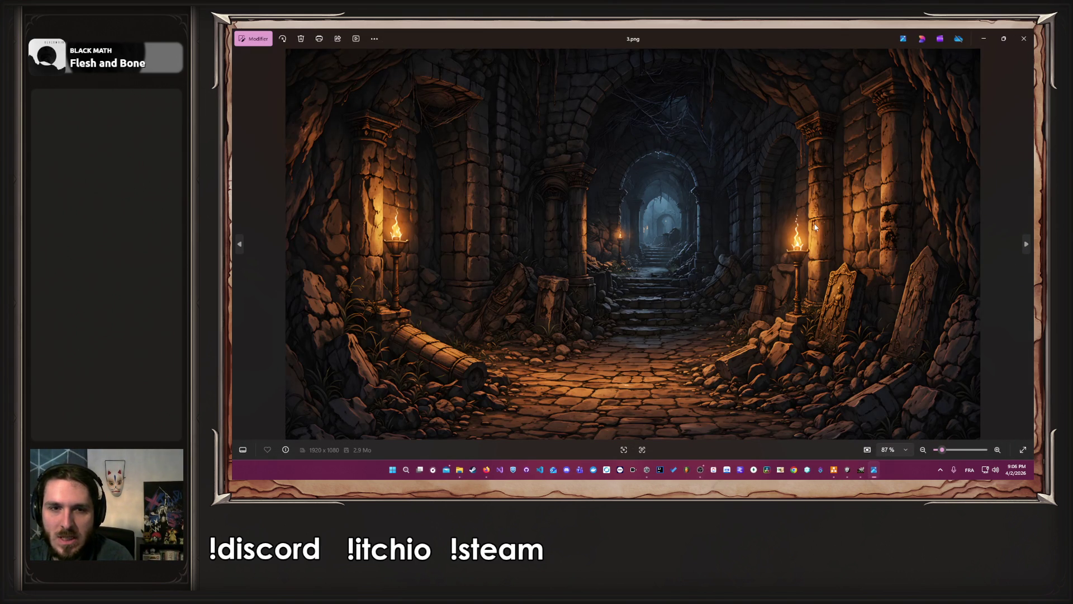
pyautogui.press('Right')
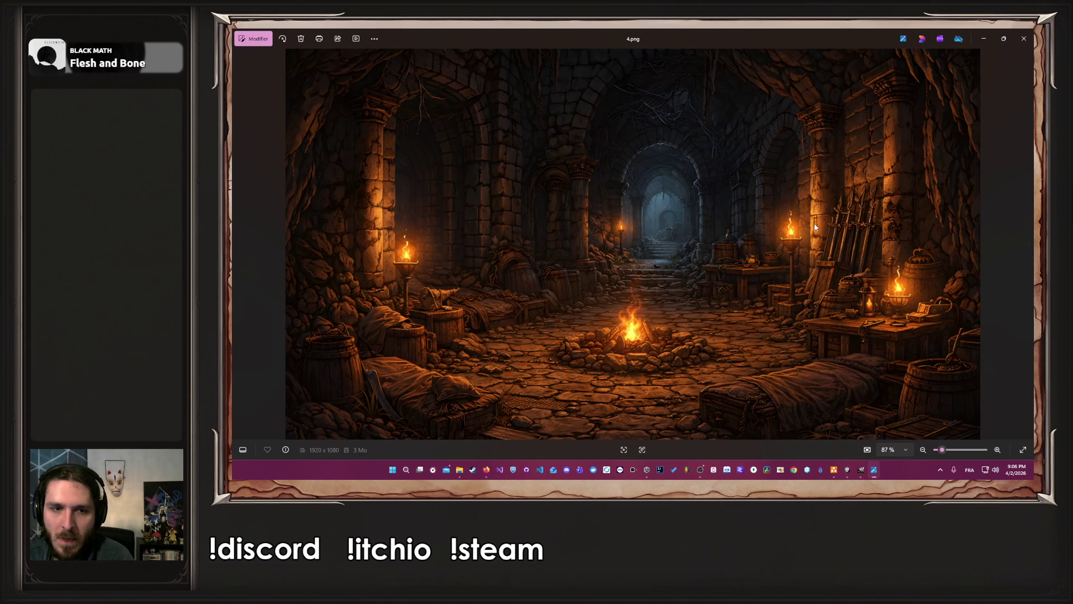
pyautogui.press('Right')
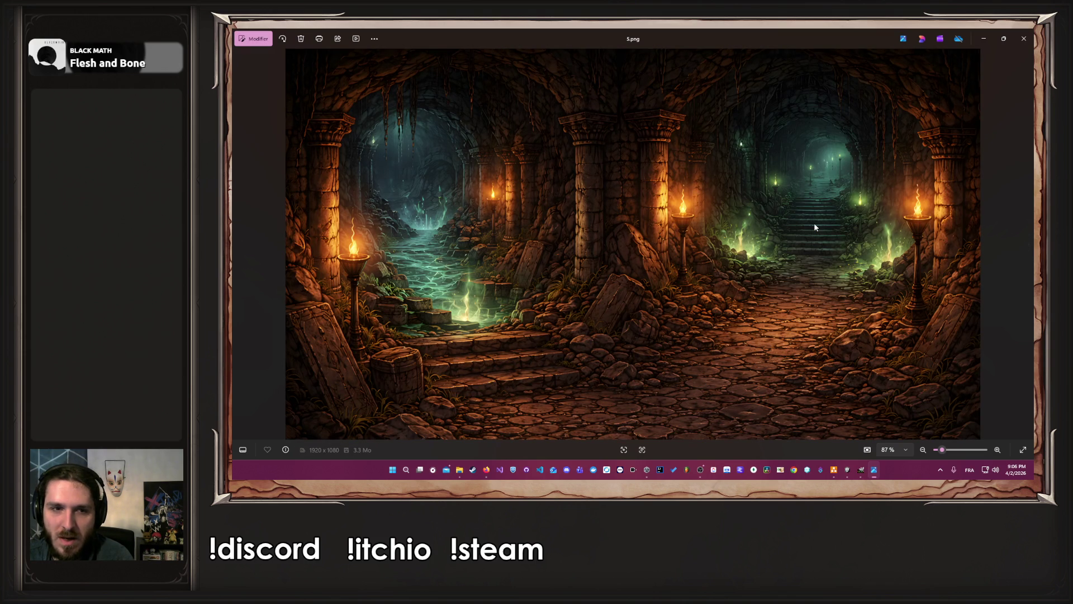
pyautogui.press('Right')
pyautogui.press('Right')
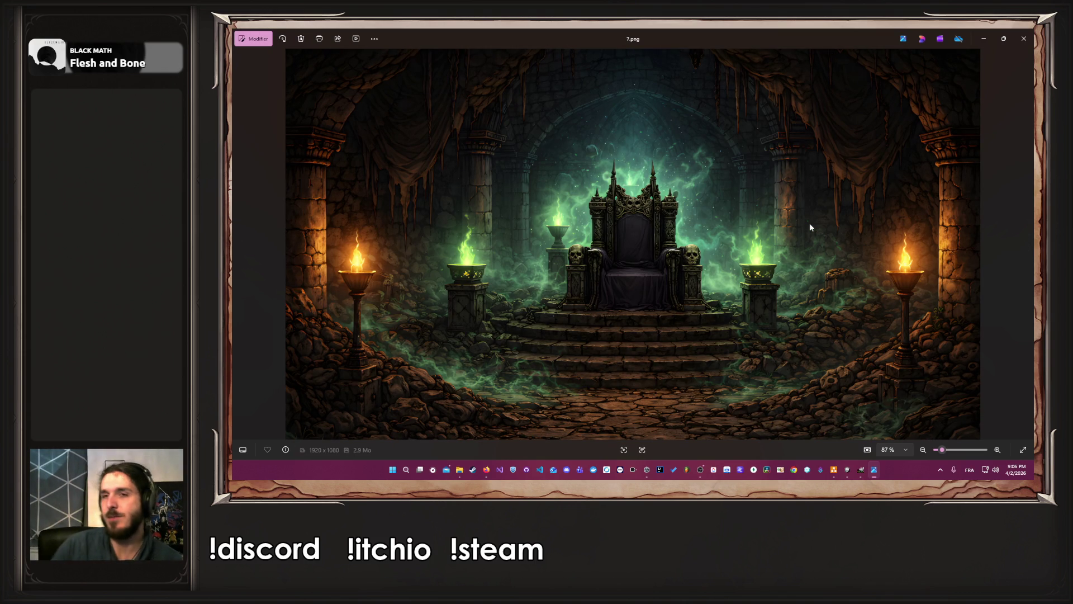
pyautogui.click(1024, 39)
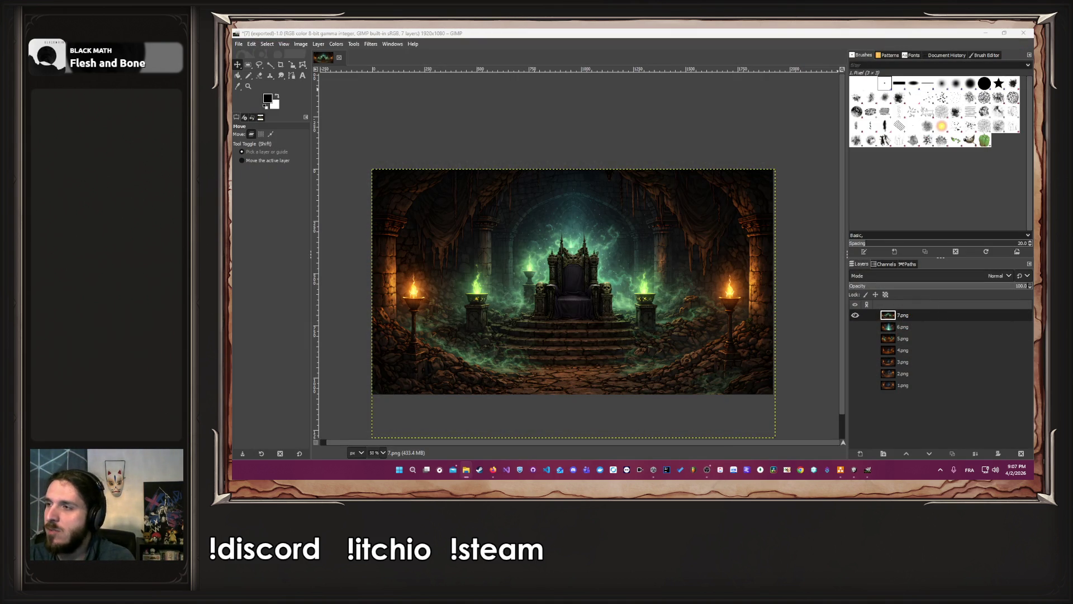
# Quit GIMP choosing Discard Changes, then bring the draw.io diagram forward
pyautogui.click(945, 444)
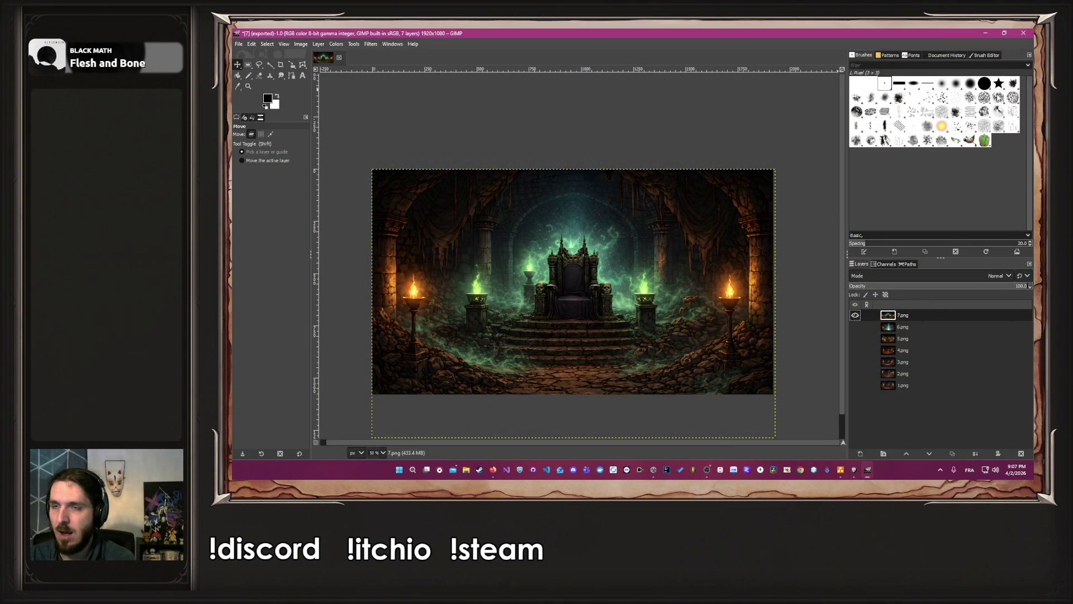
pyautogui.click(1023, 33)
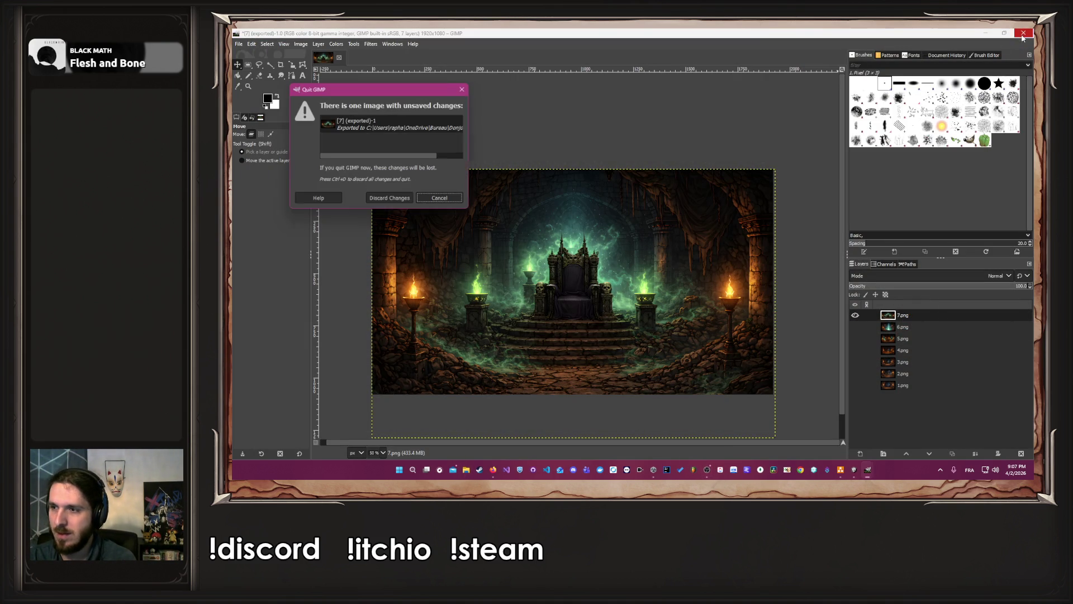
pyautogui.click(389, 198)
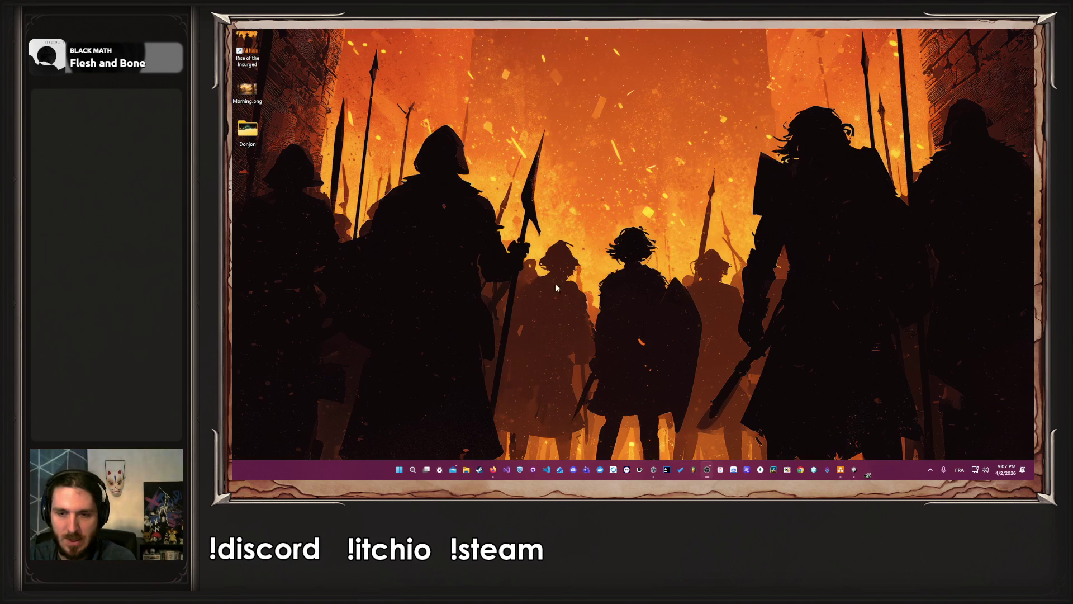
pyautogui.click(847, 472)
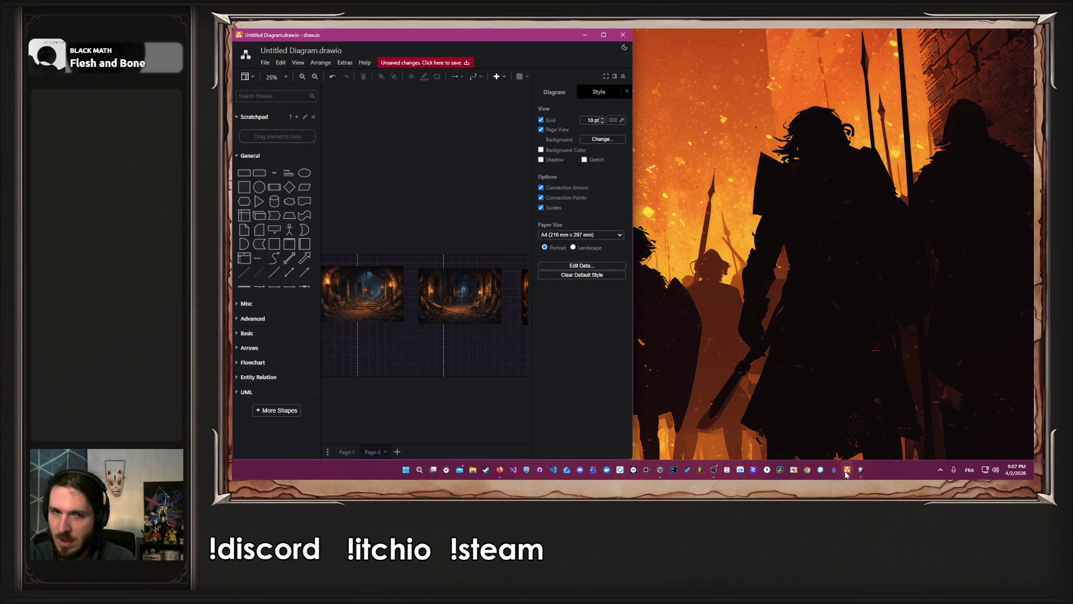
# Maximize draw.io, delete the images on Page-2, and go to Page-1
pyautogui.click(604, 36)
pyautogui.scroll(-2, 895, 355)
pyautogui.moveTo(894, 350)
pyautogui.mouseDown()
pyautogui.moveTo(553, 204)
pyautogui.moveTo(431, 194)
pyautogui.moveTo(920, 345)
pyautogui.moveTo(911, 341)
pyautogui.mouseUp()
pyautogui.press('Delete')
pyautogui.click(346, 452)
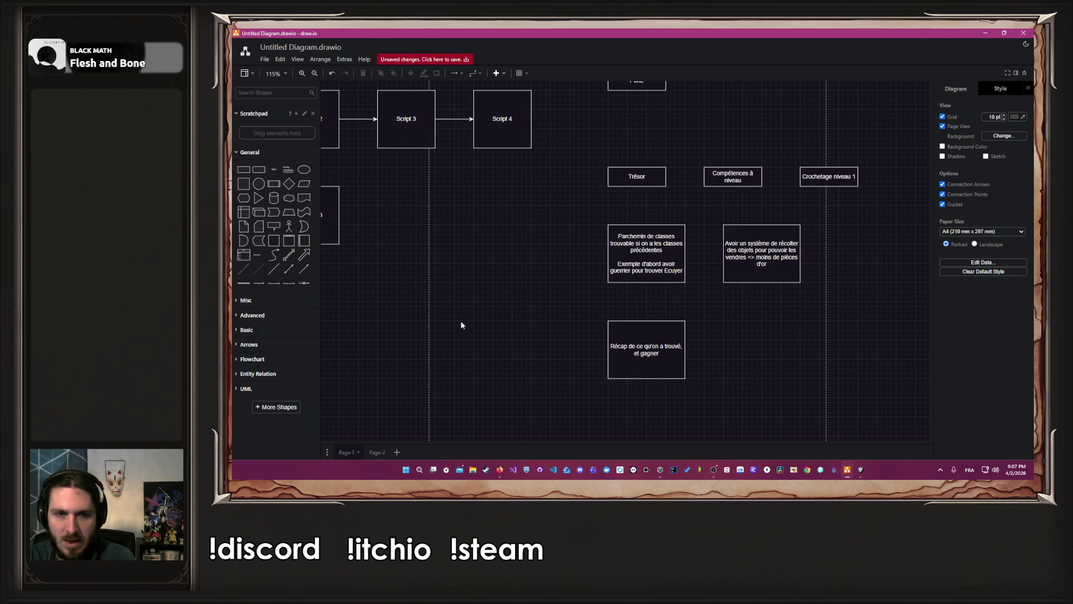
# Drag the Script 1 box up into its new spot, then switch to the Rising Steel task list
pyautogui.scroll(3, 447, 330)
pyautogui.scroll(-4, 428, 343)
pyautogui.scroll(2, 448, 380)
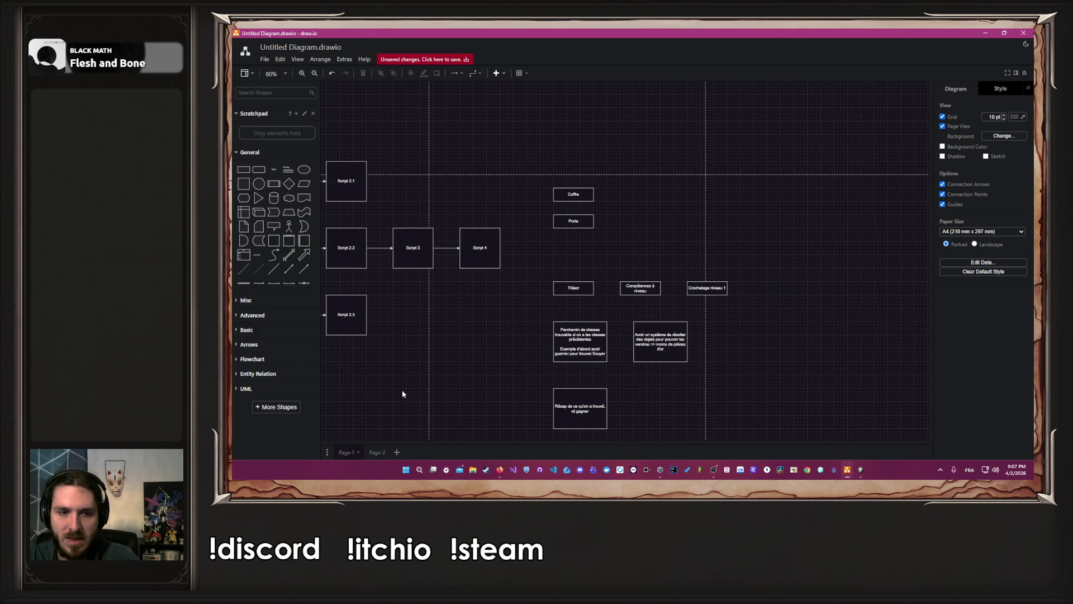
pyautogui.scroll(-3, 401, 391)
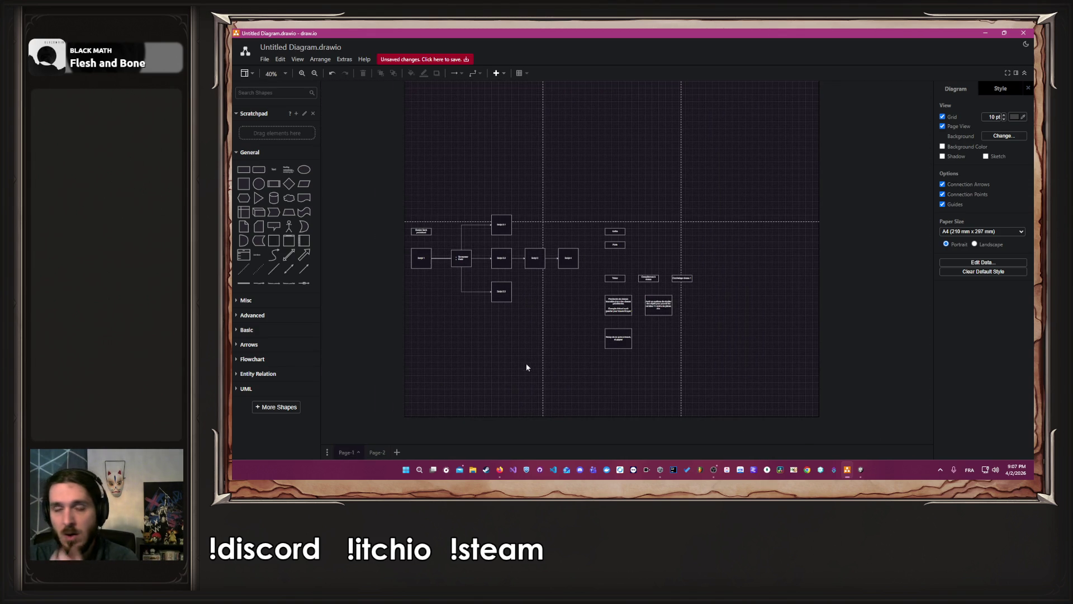
pyautogui.scroll(3, 529, 361)
pyautogui.scroll(2, 502, 356)
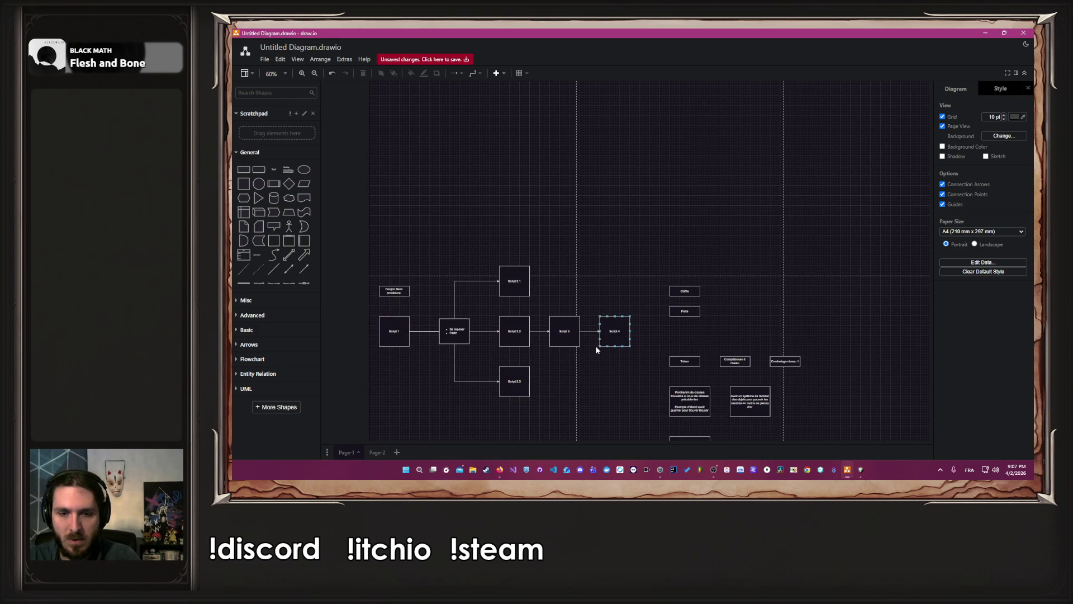
pyautogui.click(396, 335)
pyautogui.moveTo(400, 337)
pyautogui.mouseDown()
pyautogui.moveTo(396, 110)
pyautogui.moveTo(395, 168)
pyautogui.moveTo(407, 144)
pyautogui.moveTo(414, 193)
pyautogui.mouseUp()
pyautogui.scroll(8, 371, 162)
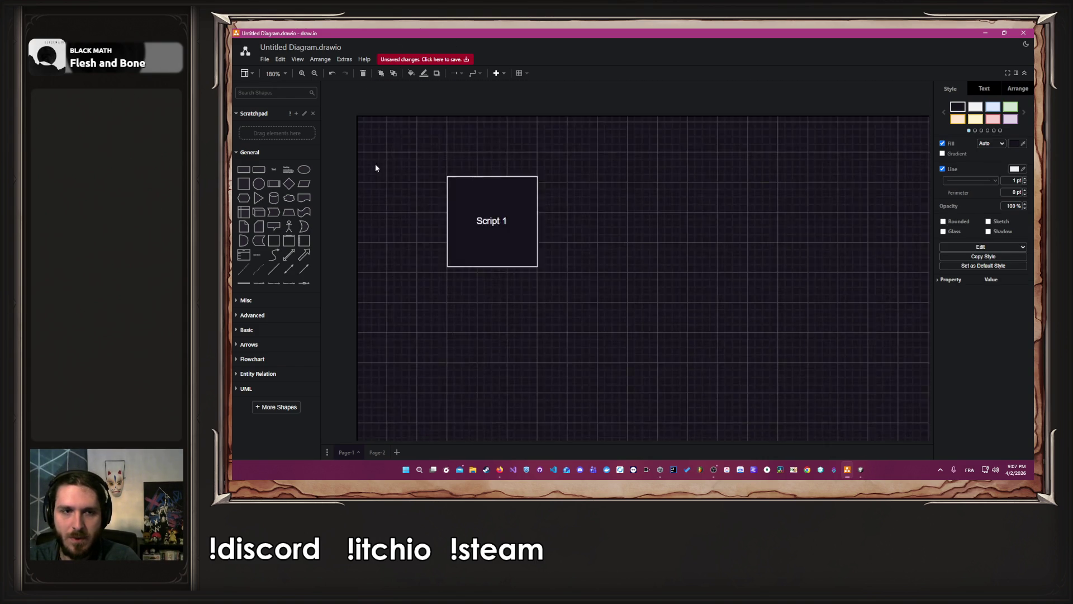
pyautogui.moveTo(498, 239)
pyautogui.mouseDown()
pyautogui.moveTo(460, 192)
pyautogui.moveTo(434, 215)
pyautogui.mouseUp()
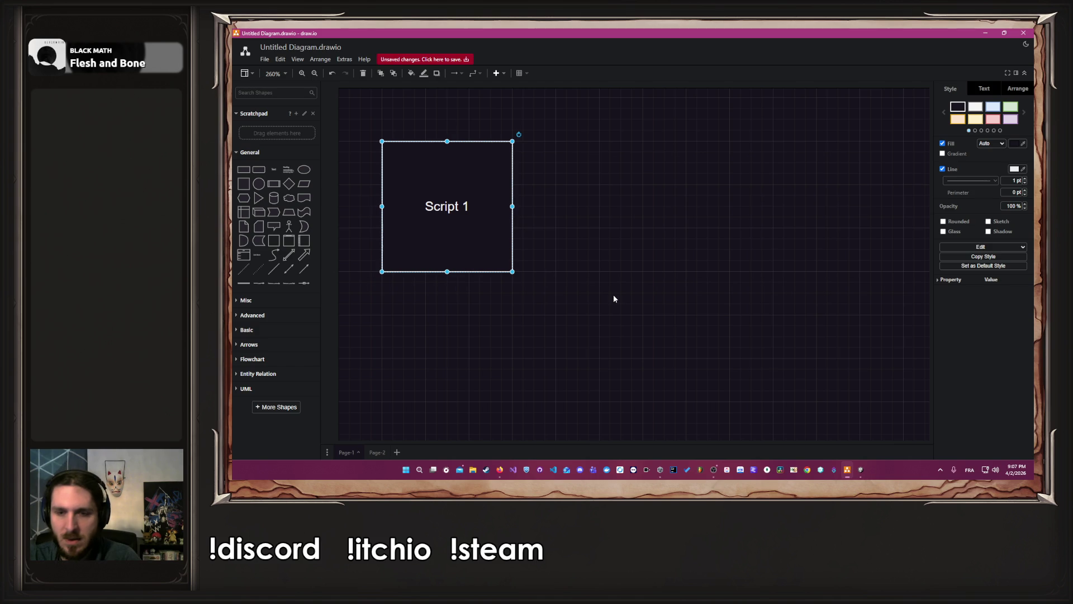
pyautogui.click(613, 296)
pyautogui.scroll(-8, 614, 298)
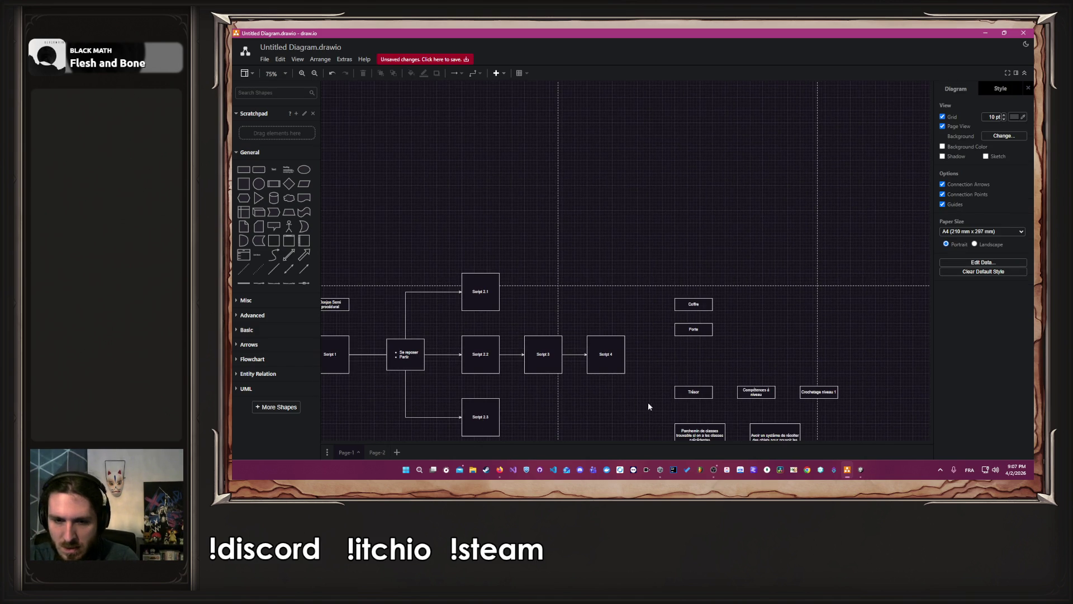
pyautogui.click(728, 472)
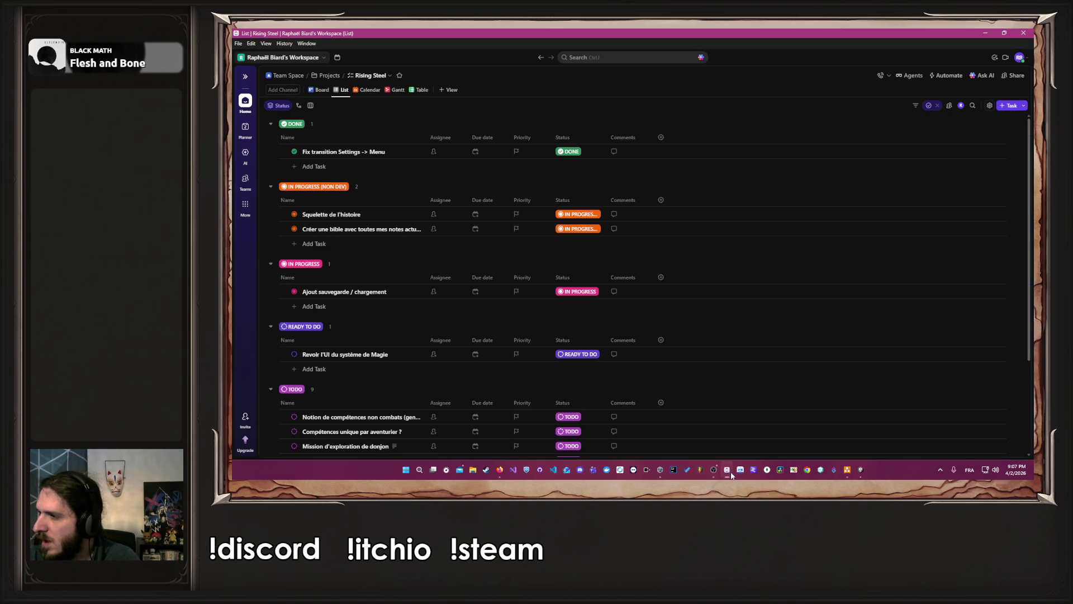
# Switch the Rising Steel tasks to Board view and move 'Ajout sauvegarde / chargement' into DONE
pyautogui.click(323, 92)
pyautogui.click(323, 93)
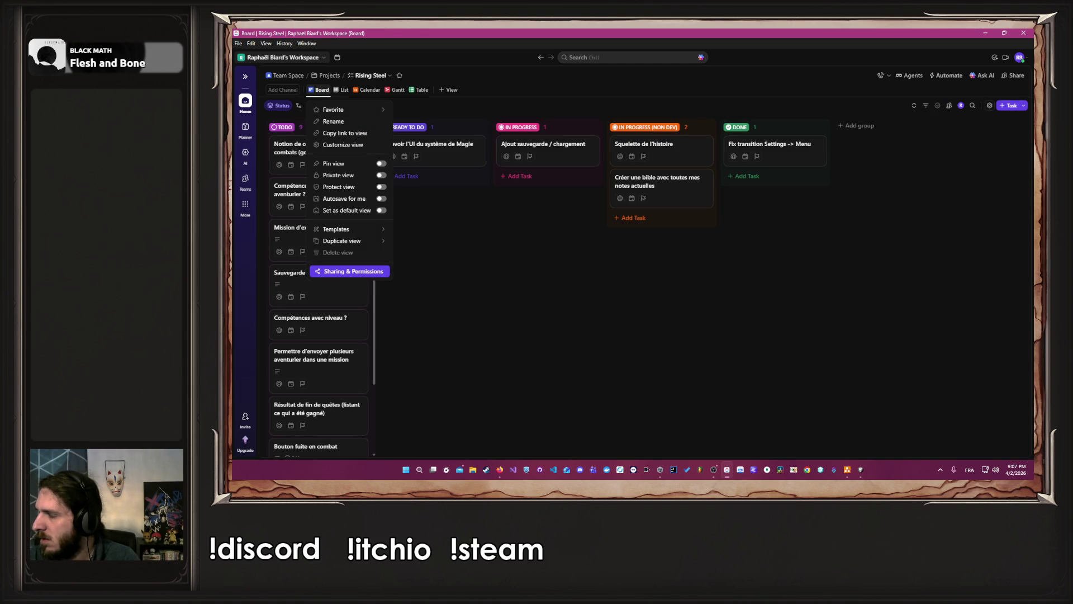
pyautogui.click(491, 264)
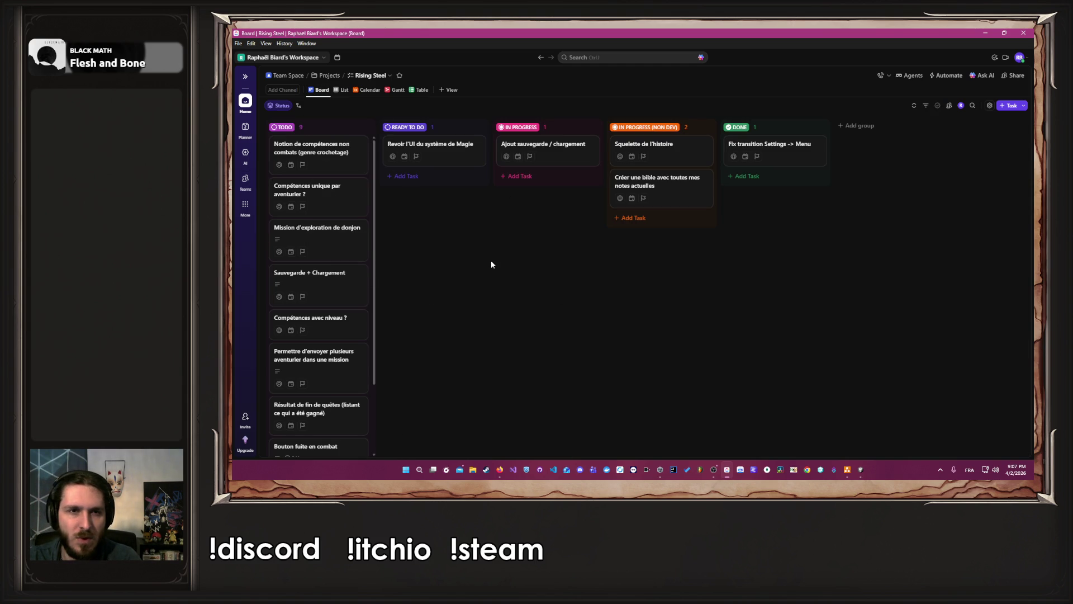
pyautogui.moveTo(554, 153); pyautogui.dragTo(813, 182)
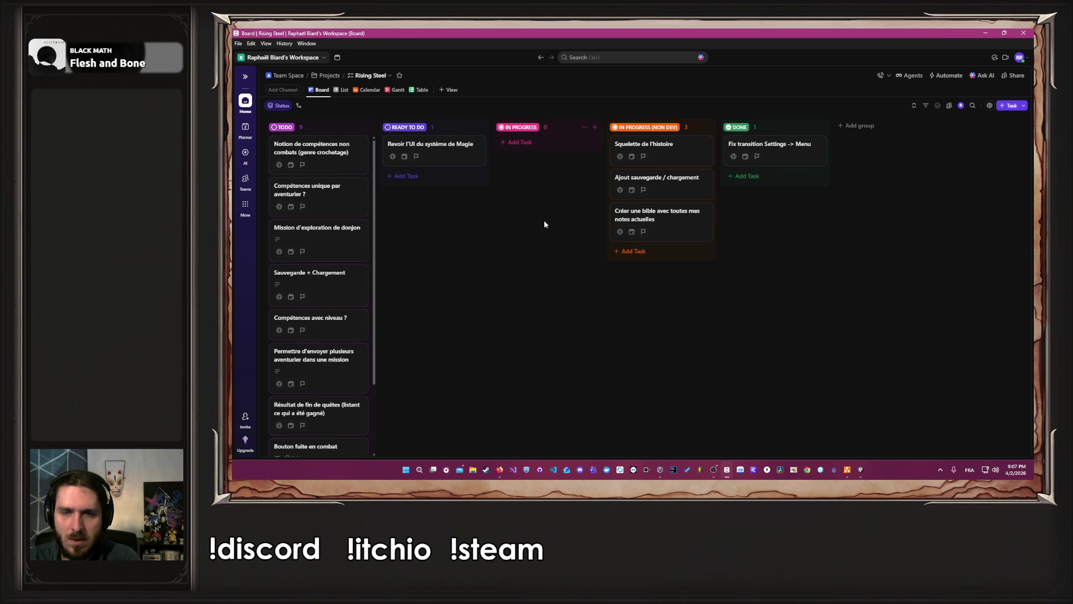
pyautogui.moveTo(670, 175)
pyautogui.mouseDown()
pyautogui.moveTo(778, 178)
pyautogui.moveTo(794, 150)
pyautogui.mouseUp()
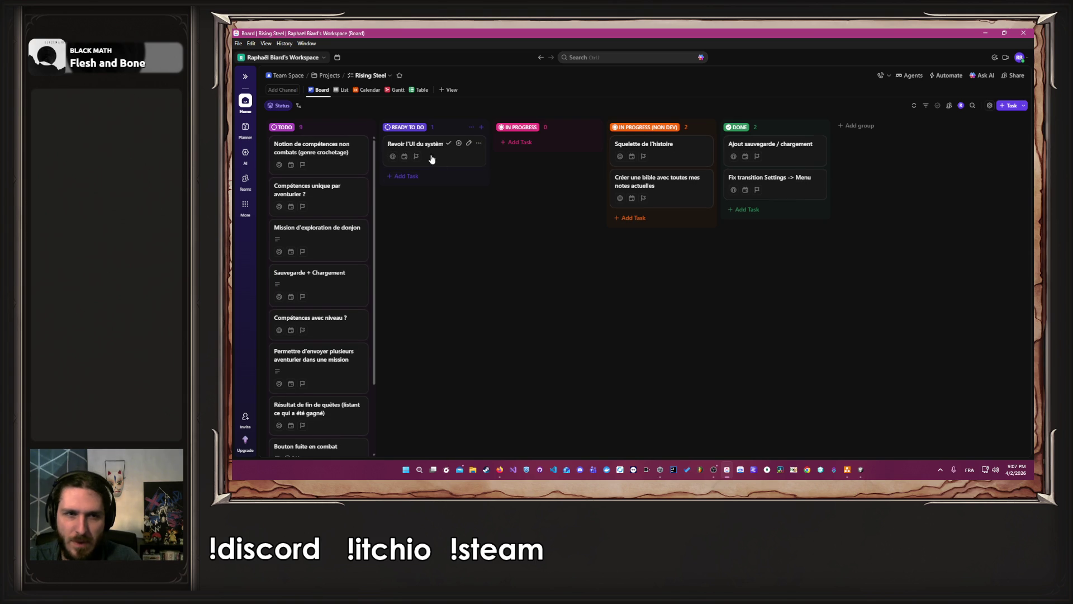
# Scroll the board, then start and cancel a new task in READY TO DO
pyautogui.scroll(-1, 333, 309)
pyautogui.scroll(-3, 334, 309)
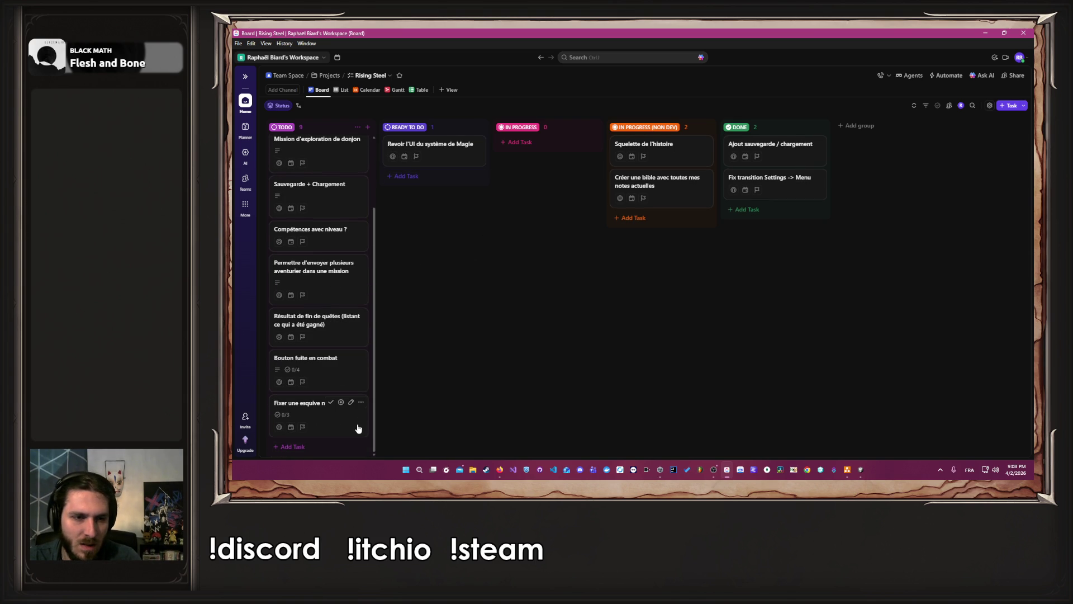
pyautogui.scroll(4, 375, 437)
pyautogui.click(404, 176)
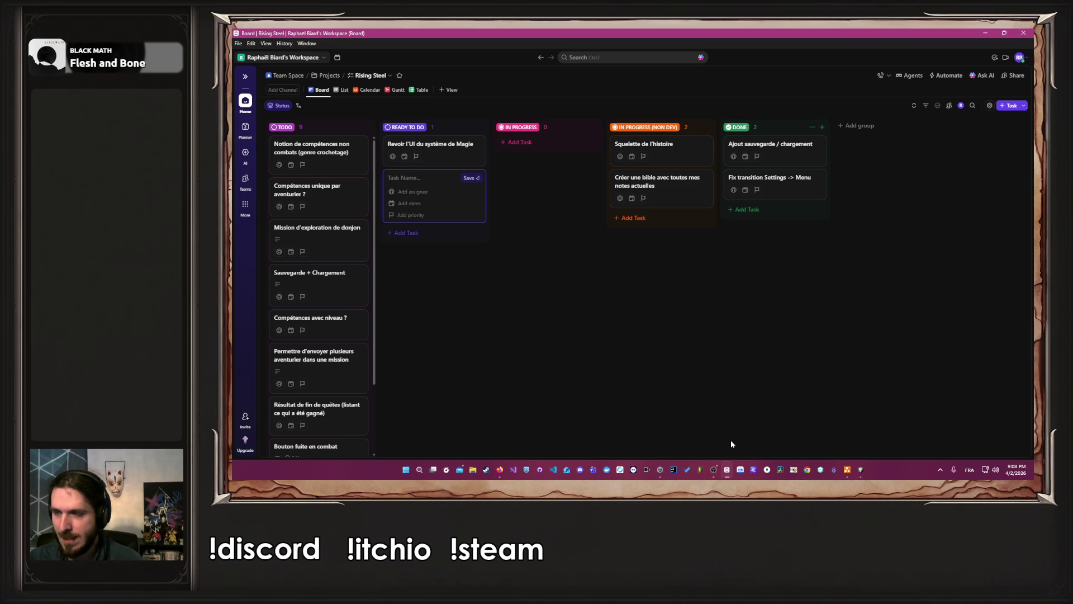
pyautogui.click(558, 188)
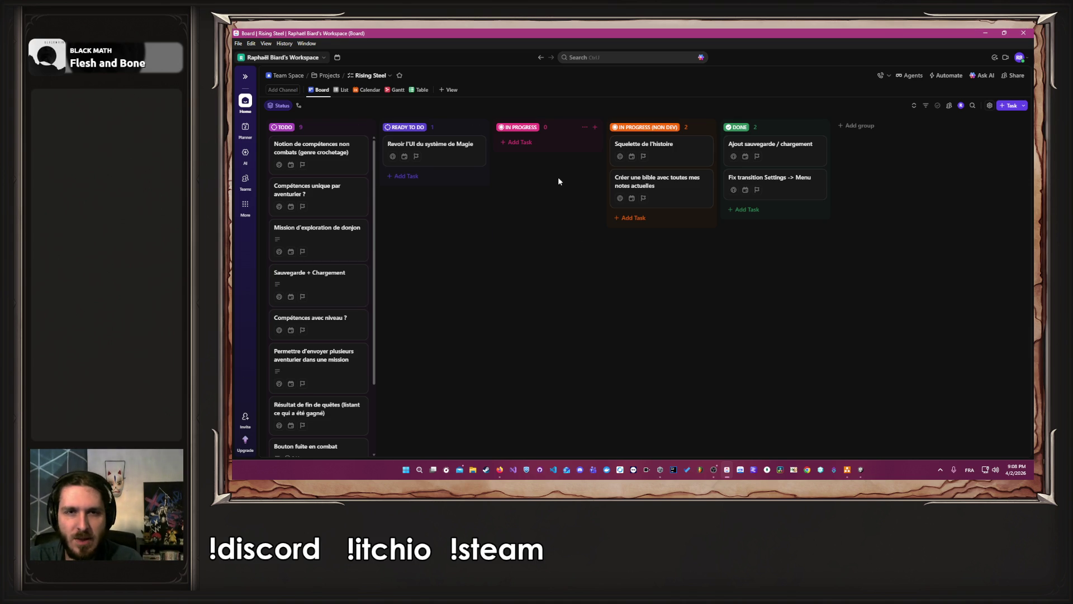
# Create an IN PROGRESS task named 'Donjon Step 1'
pyautogui.click(550, 144)
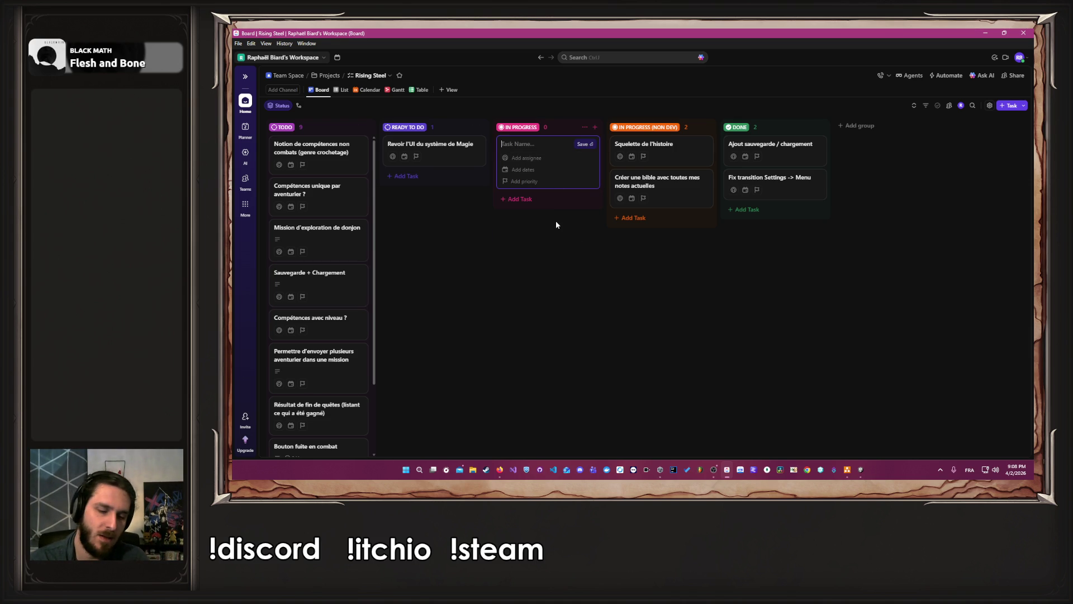
pyautogui.write('Donjon')
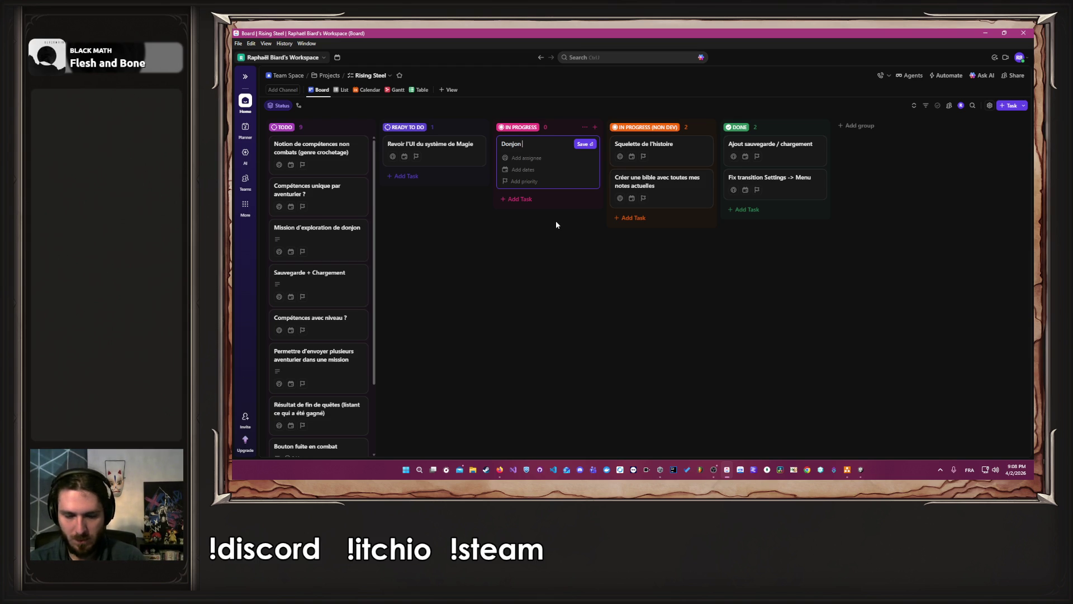
pyautogui.write('1')
pyautogui.press('Return')
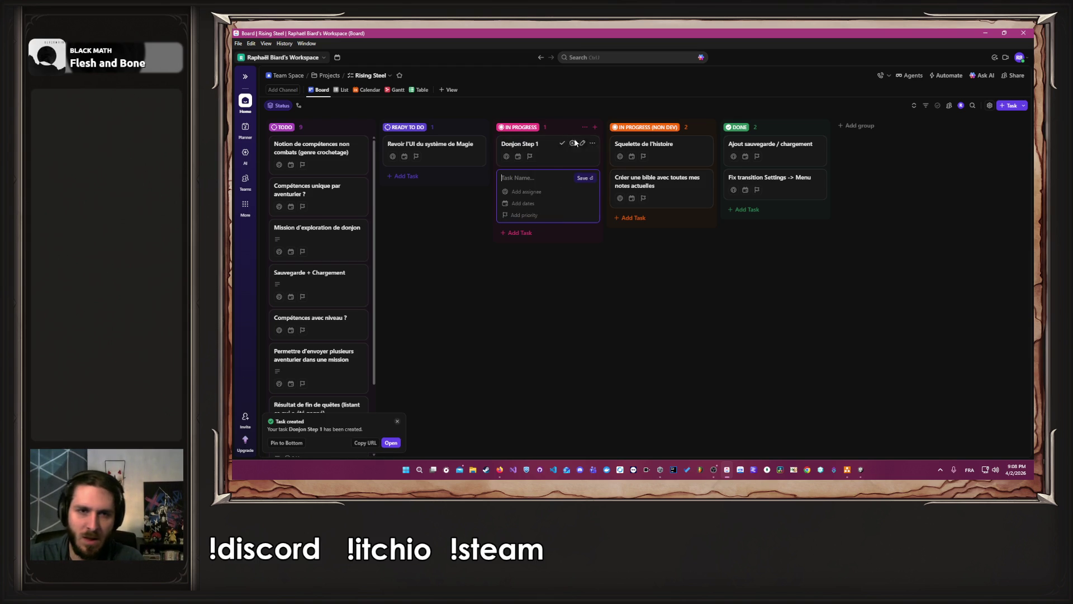
# Open the Donjon Step 1 task, add a checklist, and begin adding a subtask
pyautogui.click(548, 156)
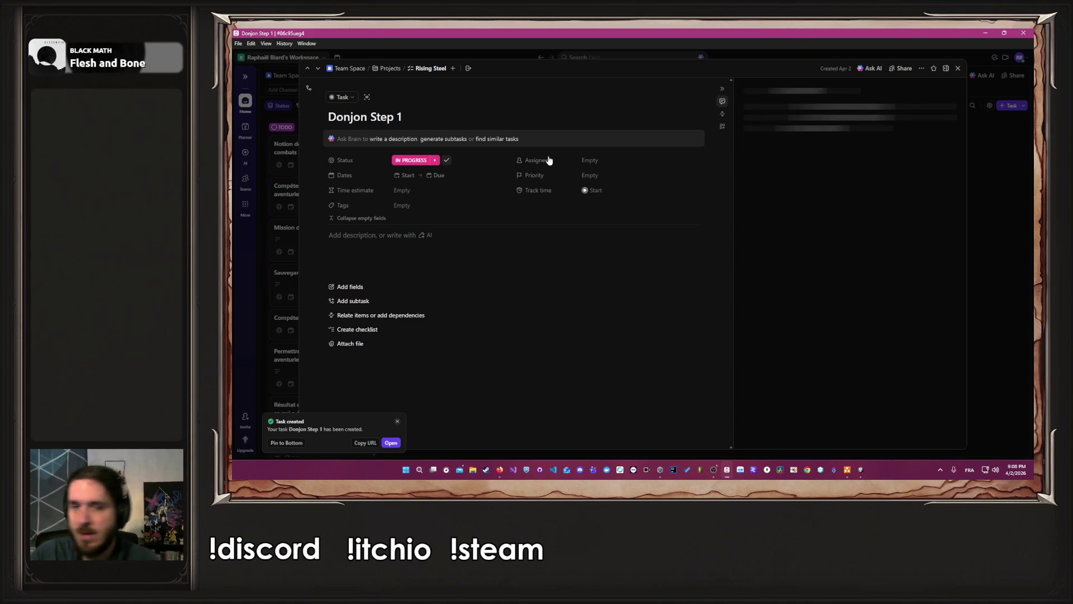
pyautogui.click(403, 331)
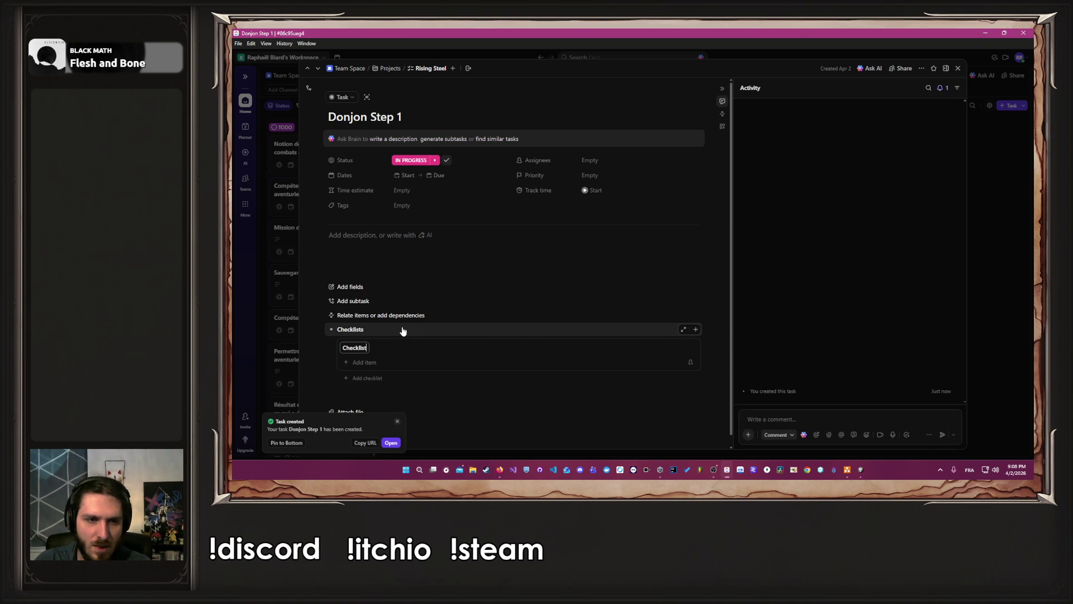
pyautogui.click(398, 303)
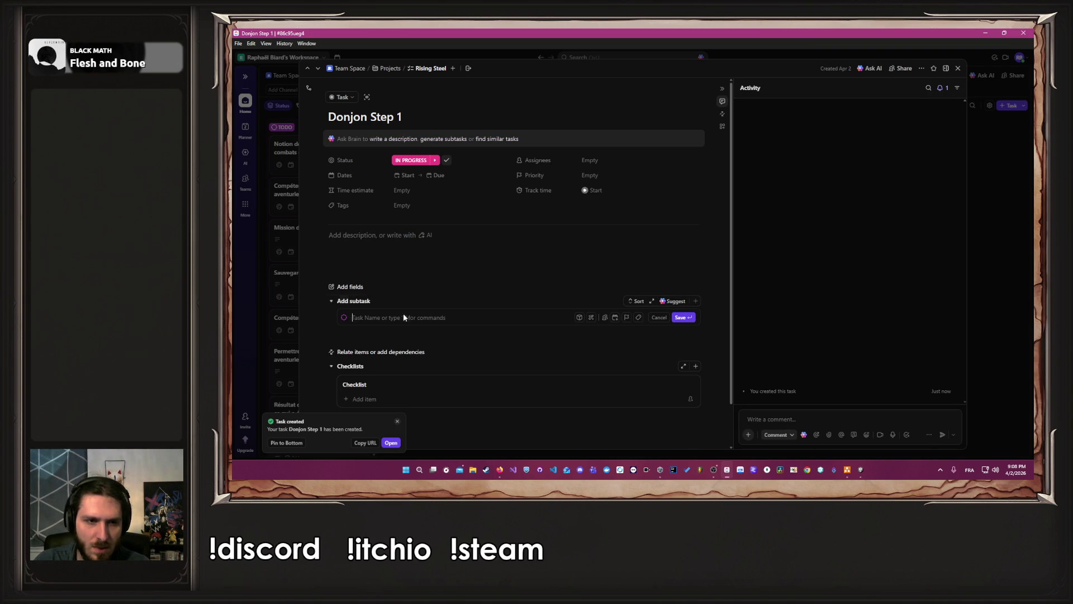
pyautogui.scroll(-1, 441, 337)
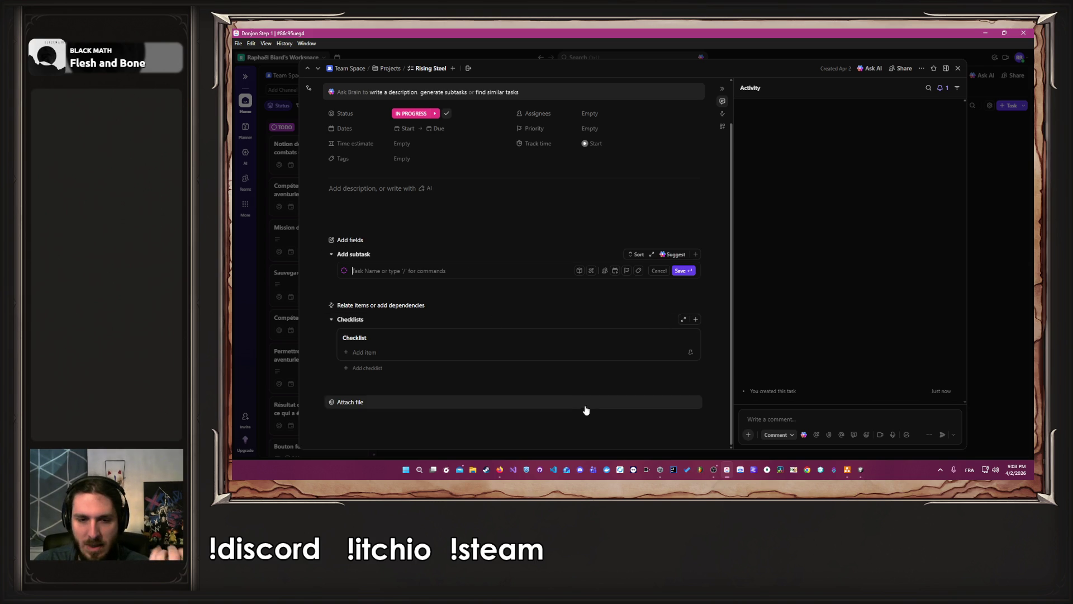
# Snap the draw.io diagram to half the screen with the Donjon Step 1 task beside it
pyautogui.click(848, 469)
pyautogui.moveTo(641, 41)
pyautogui.mouseDown()
pyautogui.moveTo(639, 61)
pyautogui.moveTo(1065, 311)
pyautogui.moveTo(1071, 335)
pyautogui.moveTo(1009, 230)
pyautogui.moveTo(1072, 84)
pyautogui.moveTo(802, 168)
pyautogui.moveTo(886, 204)
pyautogui.moveTo(1033, 241)
pyautogui.mouseUp()
pyautogui.click(425, 168)
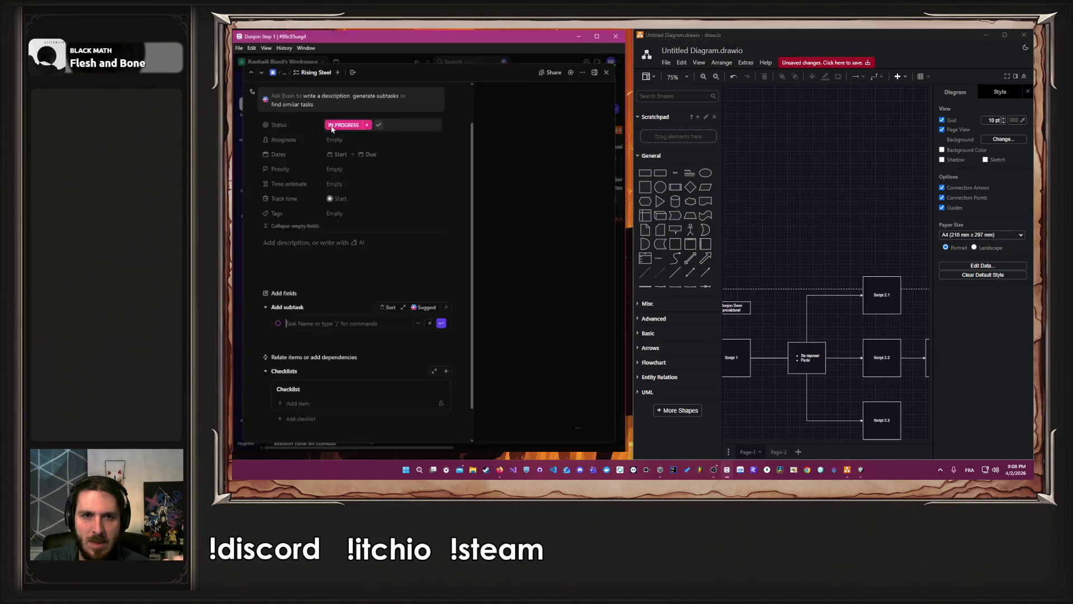
# Pan the diagram to the script boxes and type subtask 'Créer 1 script par image (7 images)'
pyautogui.scroll(2, 398, 271)
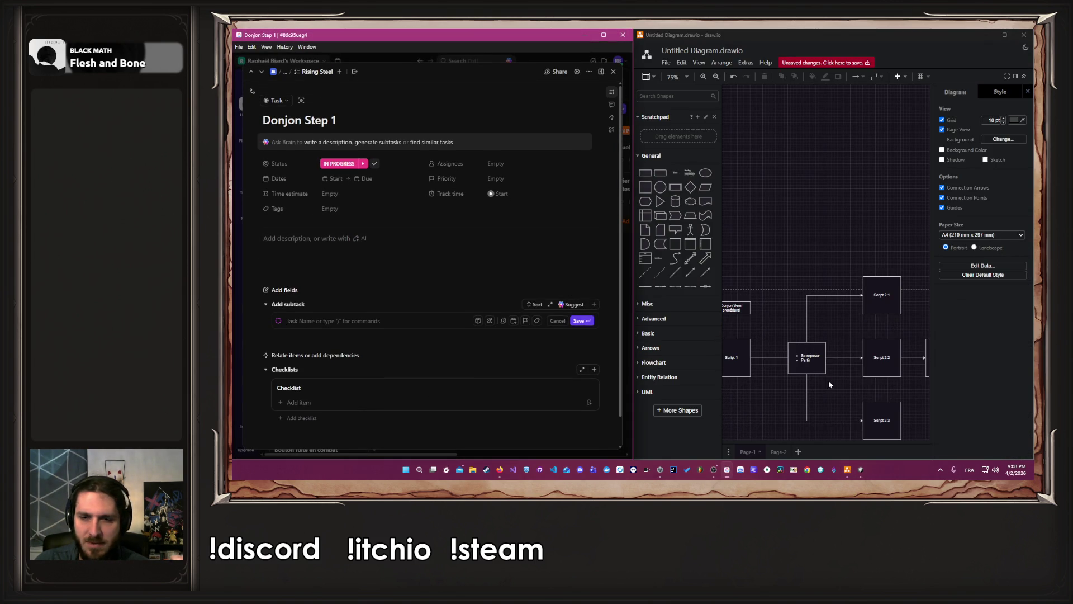
pyautogui.scroll(-3, 824, 375)
pyautogui.moveTo(793, 382)
pyautogui.mouseDown()
pyautogui.moveTo(850, 372)
pyautogui.moveTo(827, 357)
pyautogui.moveTo(805, 365)
pyautogui.moveTo(818, 374)
pyautogui.mouseUp()
pyautogui.click(332, 335)
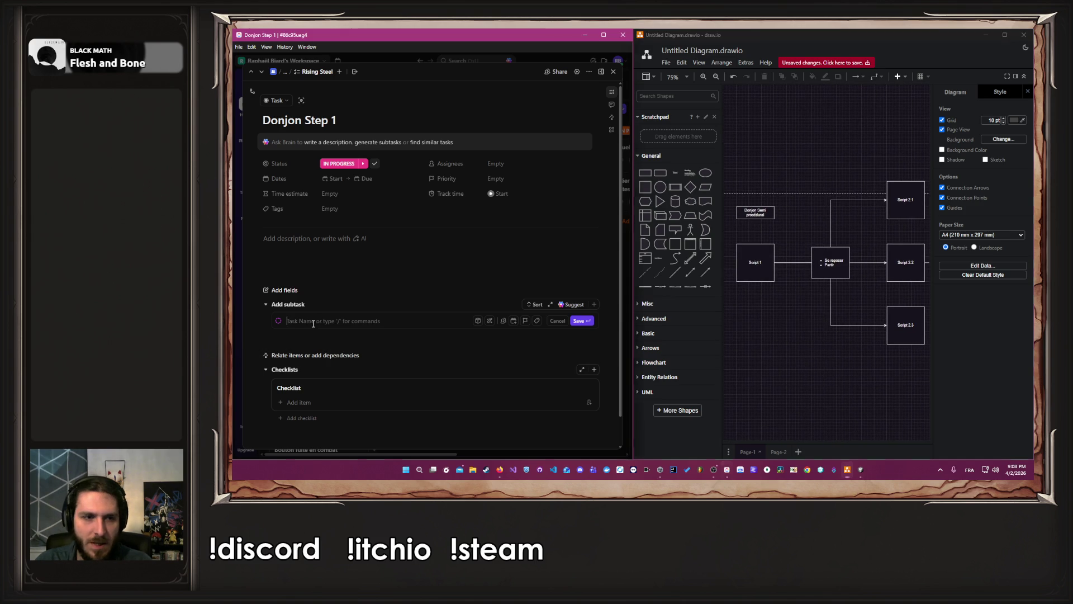
pyautogui.write('créer')
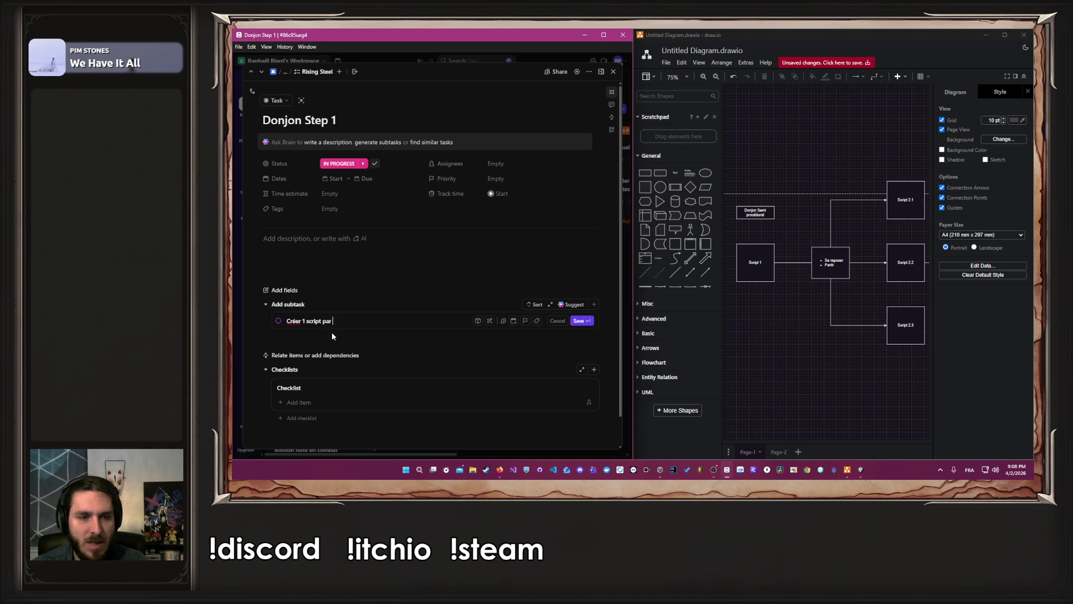
pyautogui.write('7 images)')
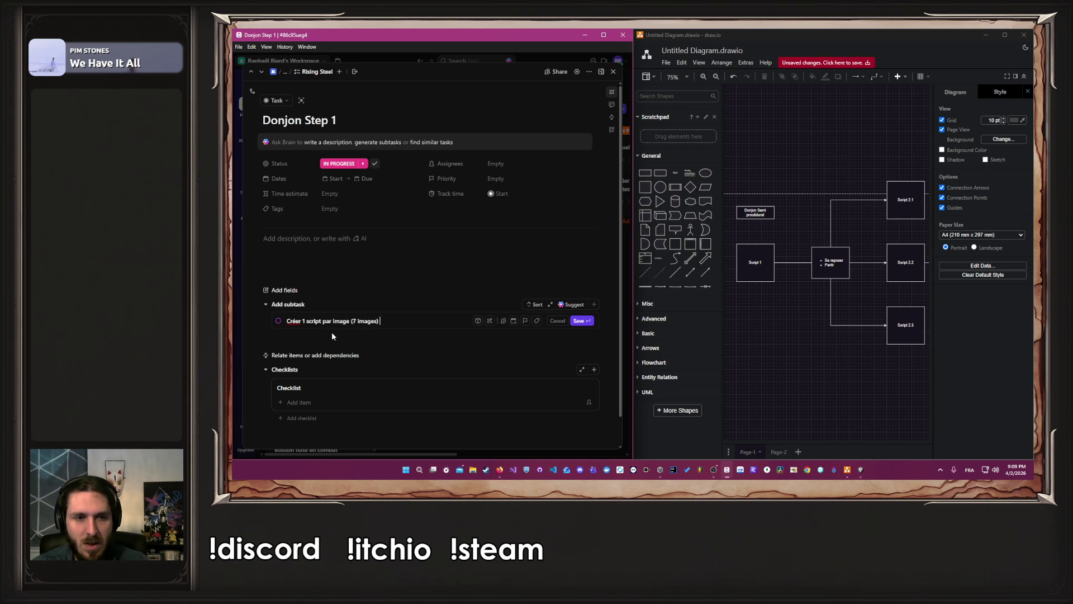
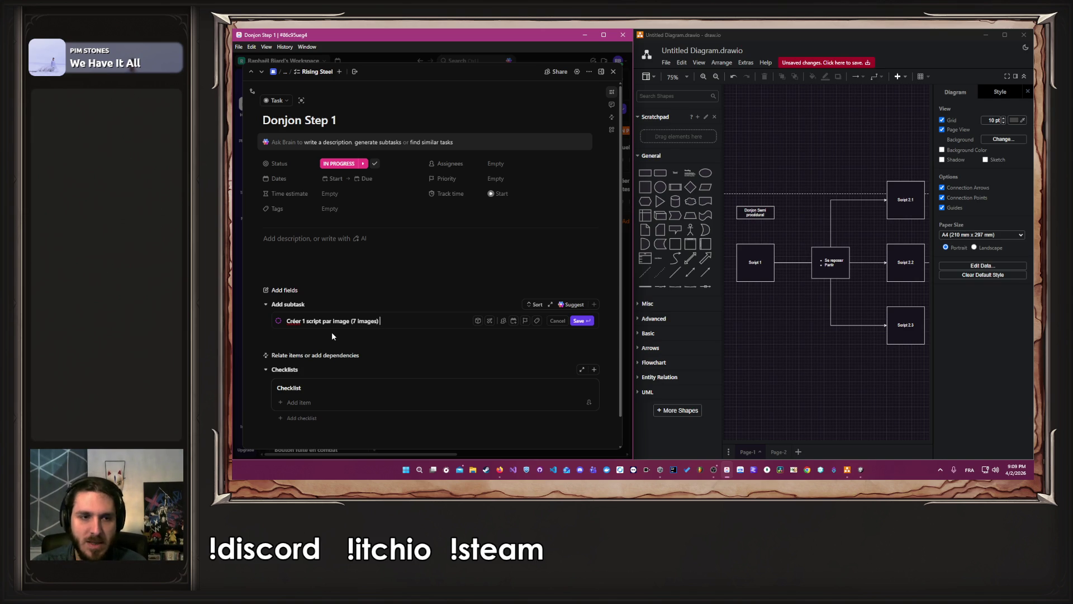
# Trim the subtask name to 'Créer 1 script par image' under Donjon Step 1, save it, and open it
pyautogui.write('=> 7 scripts ae')
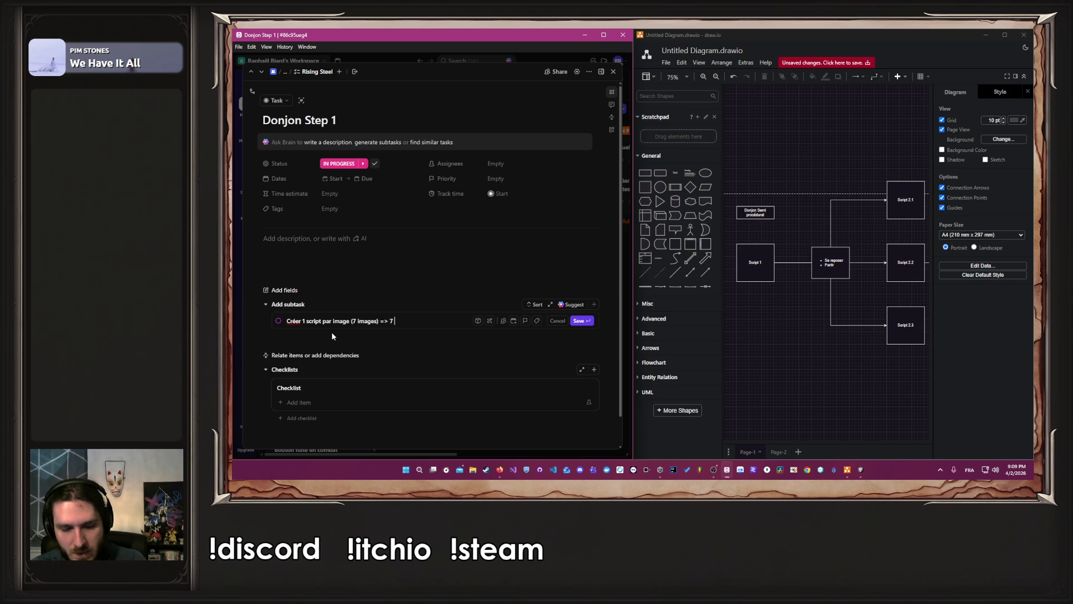
pyautogui.press('BackSpace')
pyautogui.write('vec des')
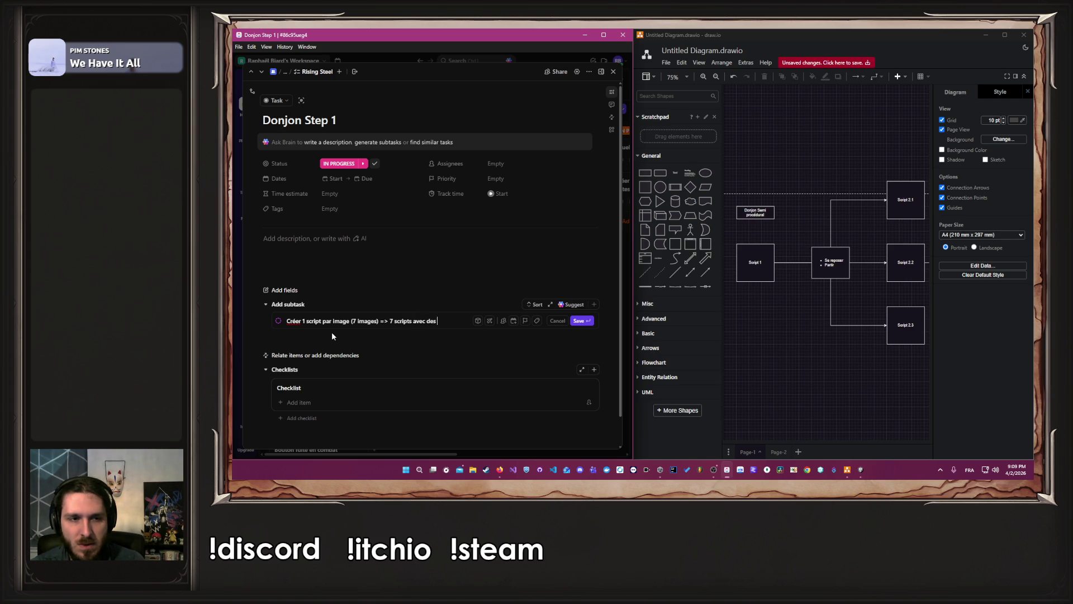
pyautogui.hotkey('ctrl', 'shift', 'Left')
pyautogui.hotkey('ctrl', 'shift', 'Left')
pyautogui.hotkey('ctrl', 'shift', 'Left')
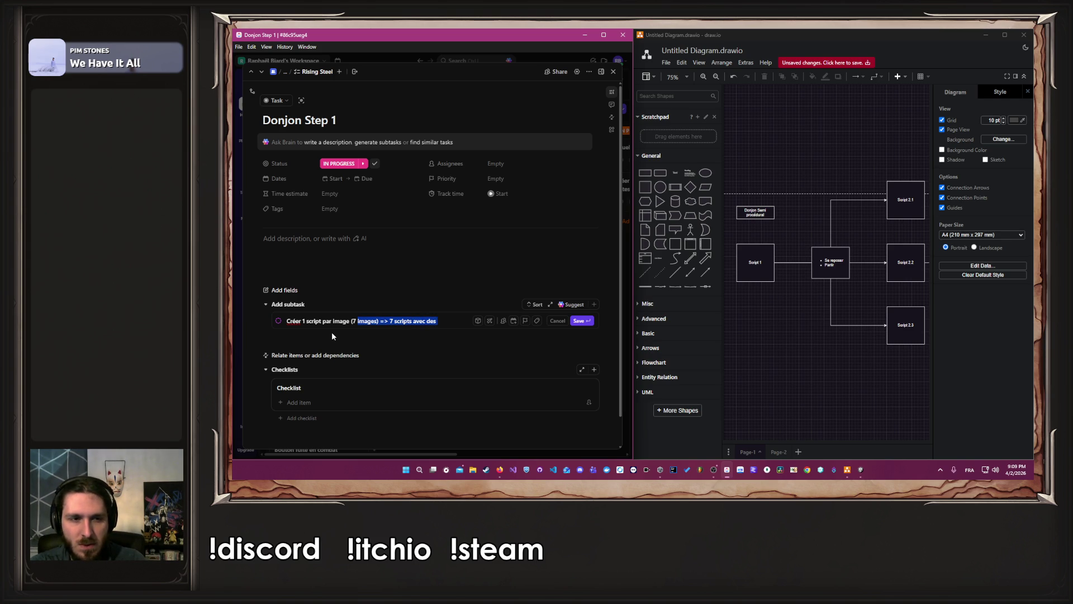
pyautogui.press('BackSpace')
pyautogui.press('Return')
pyautogui.click(407, 338)
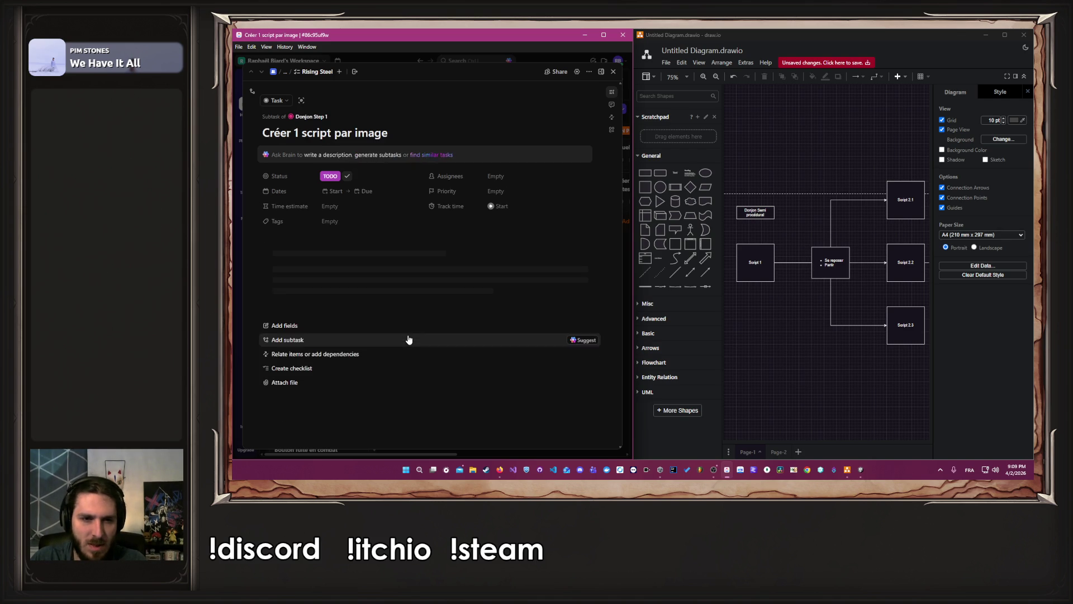
# Write the description '(7 images) => 7 scripts' followed by 'Chaque Script doit contenir un événement'
pyautogui.click(384, 273)
pyautogui.hotkey('ctrl', 'v')
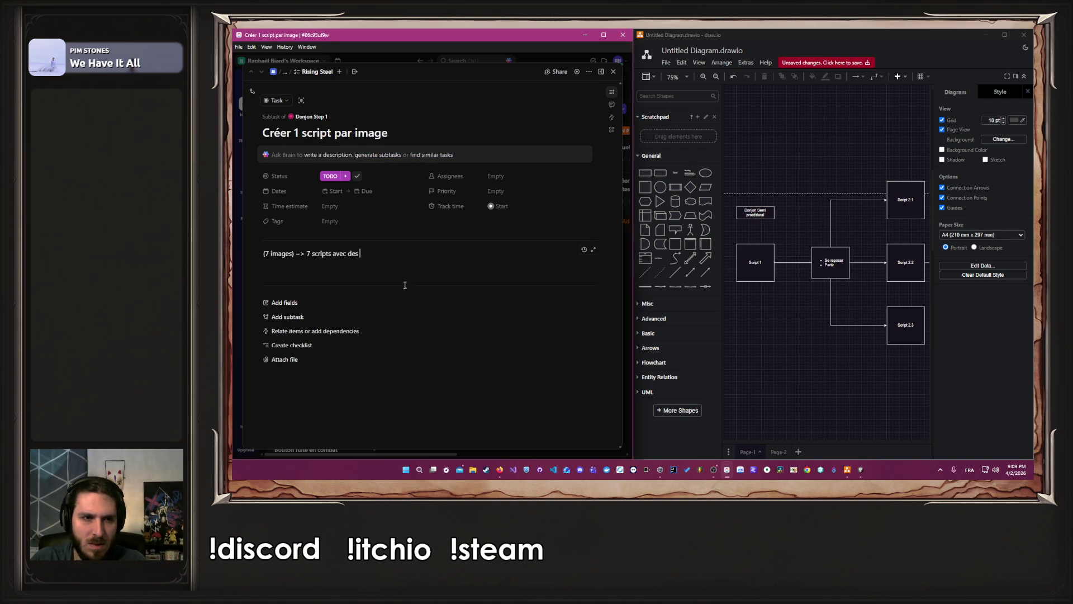
pyautogui.press('BackSpace')
pyautogui.press('BackSpace')
pyautogui.press('BackSpace')
pyautogui.press('Return')
pyautogui.write('chg')
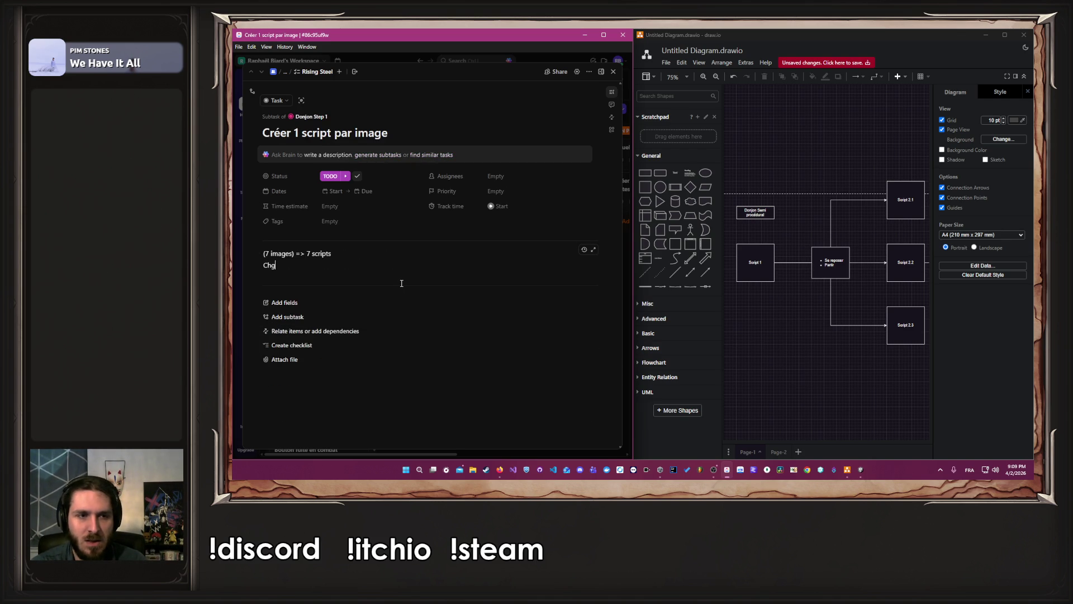
pyautogui.write('que ')
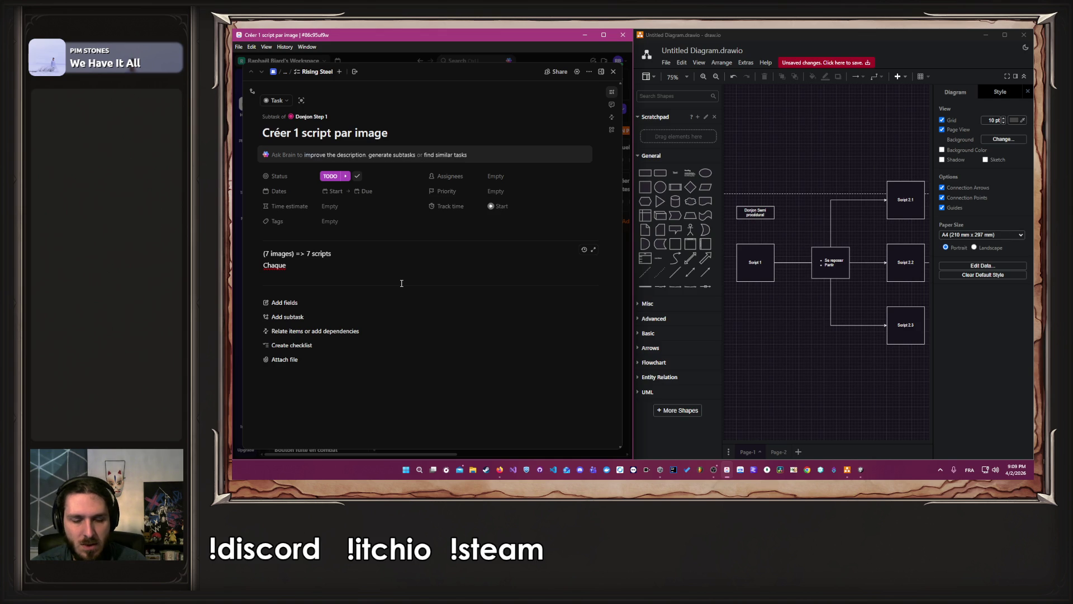
pyautogui.write('Scri')
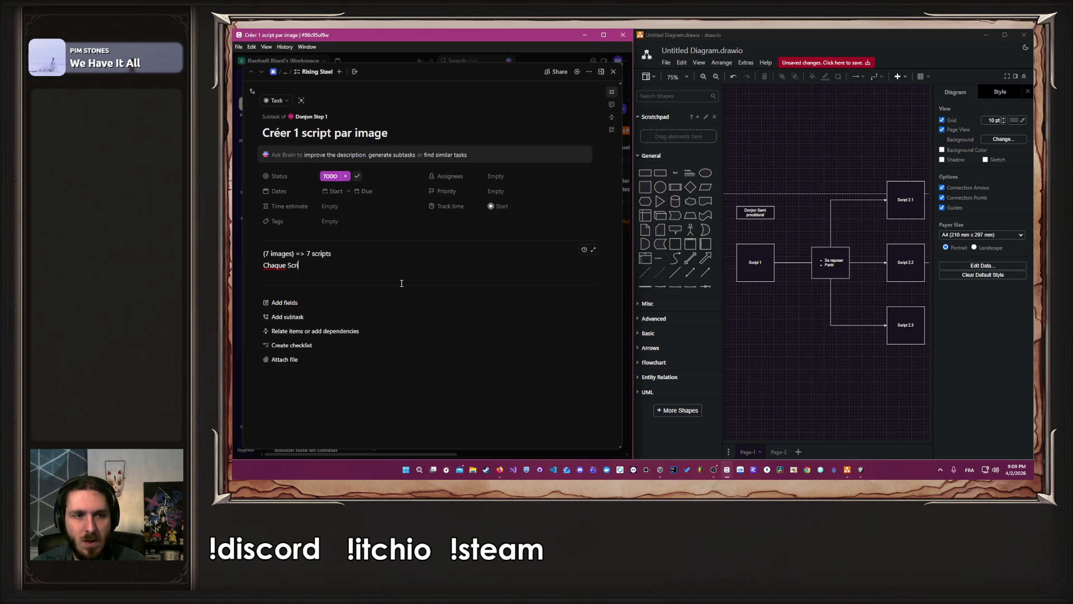
pyautogui.write('pt doit con')
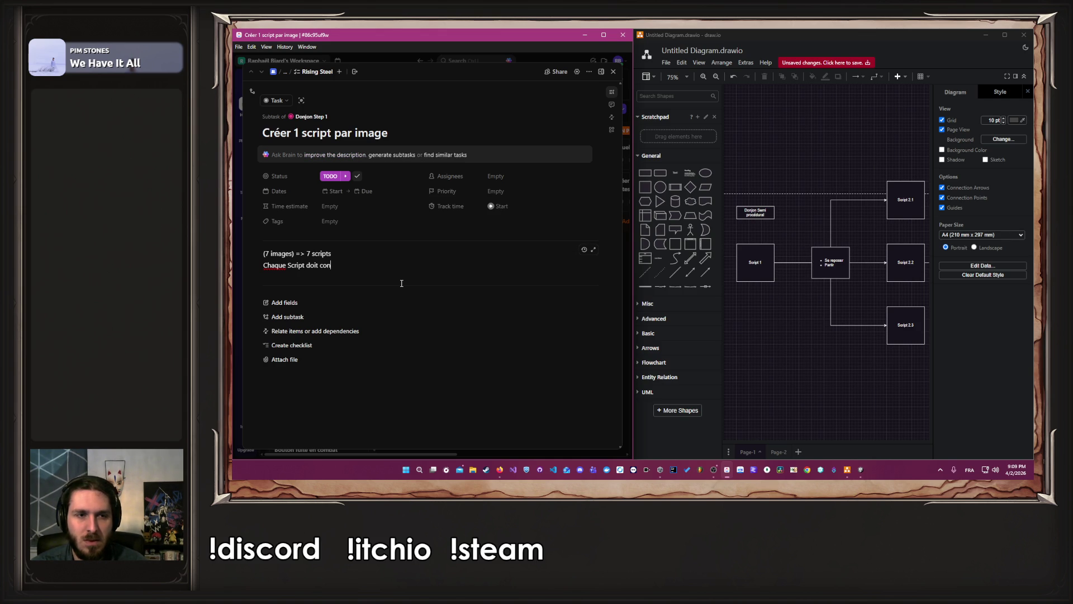
pyautogui.write('tenir ')
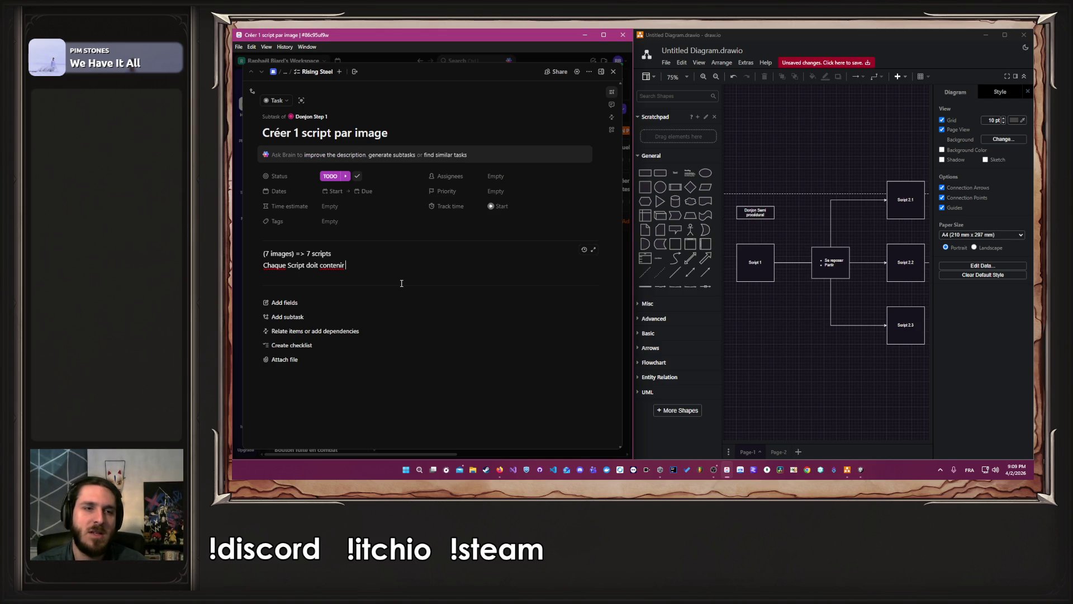
pyautogui.write('un é')
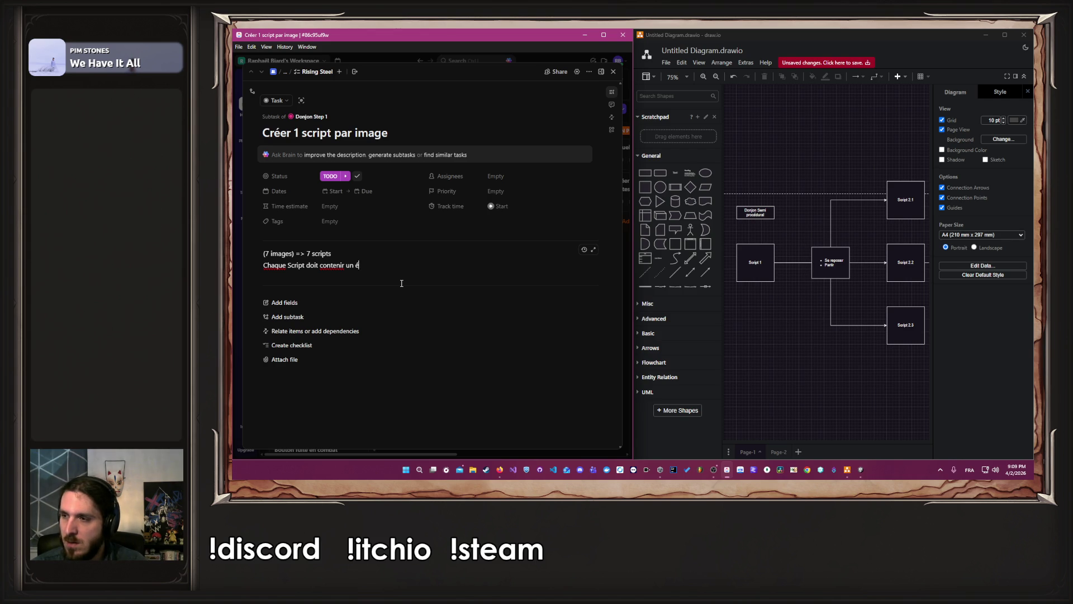
pyautogui.write('vènement')
# Add a bulleted list of event types: Combat, Repos, Piège, Trésor, …
pyautogui.press('Return')
pyautogui.write('- ')
pyautogui.write('Comba')
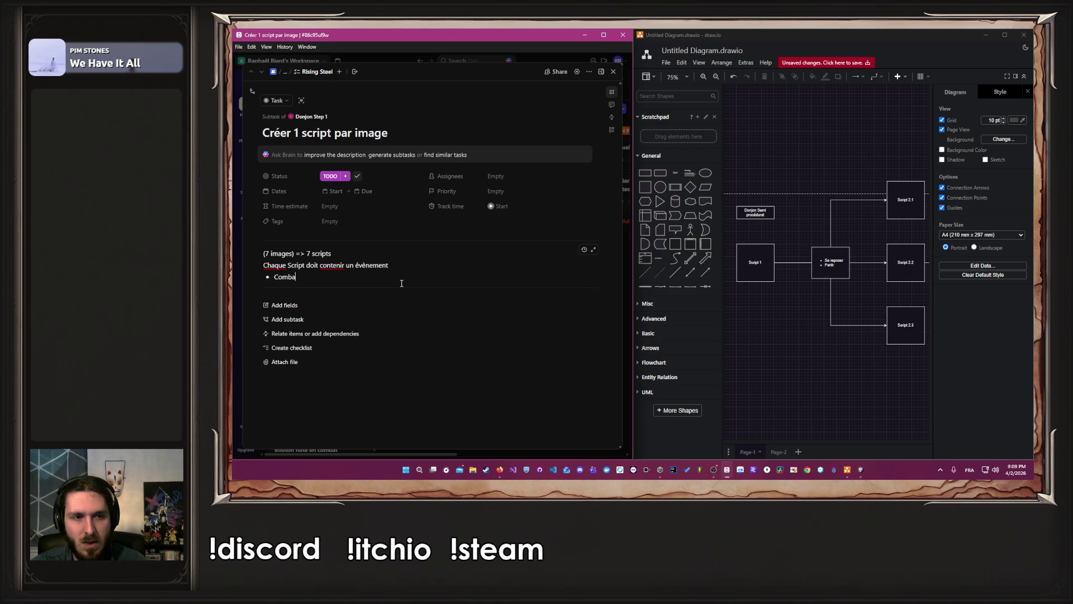
pyautogui.press('Return')
pyautogui.write('Repos')
pyautogui.press('Return')
pyautogui.write('P')
pyautogui.press('BackSpace')
pyautogui.write('ge')
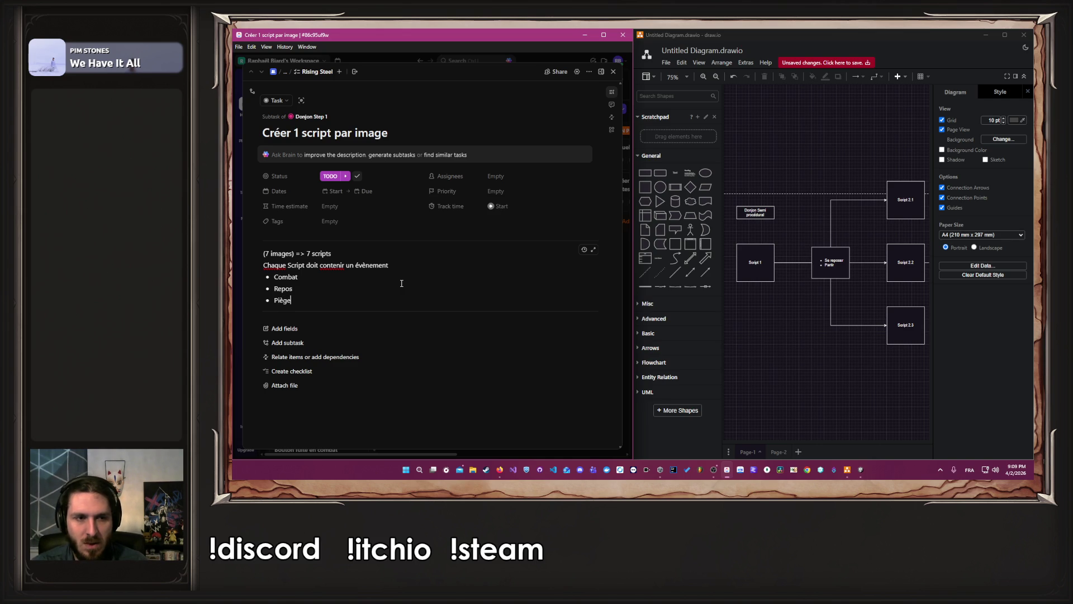
pyautogui.press('Return')
pyautogui.write('Trésor')
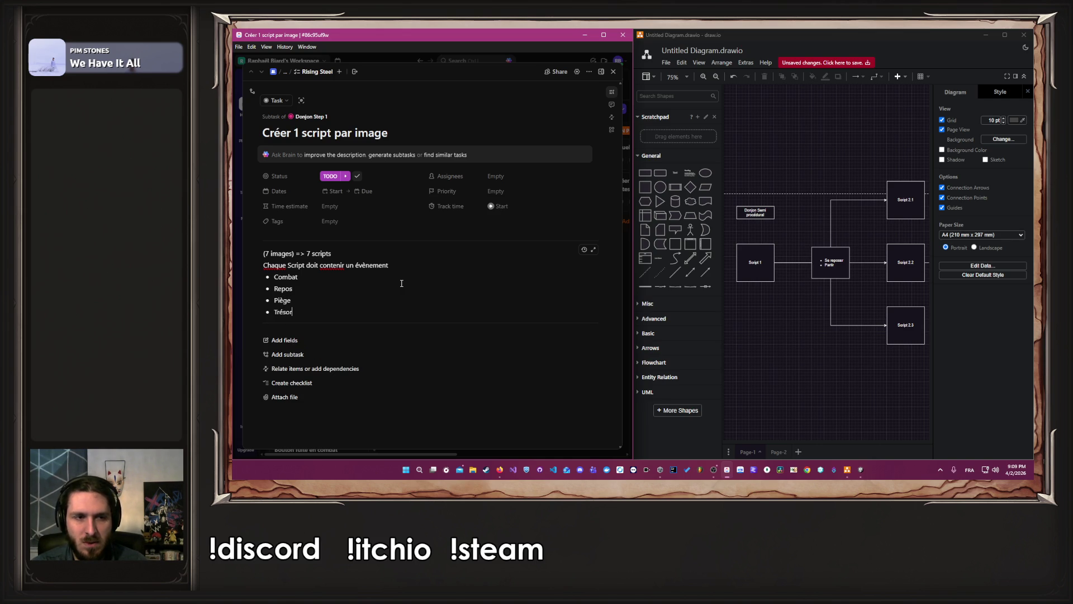
pyautogui.press('Return')
pyautogui.write('...')
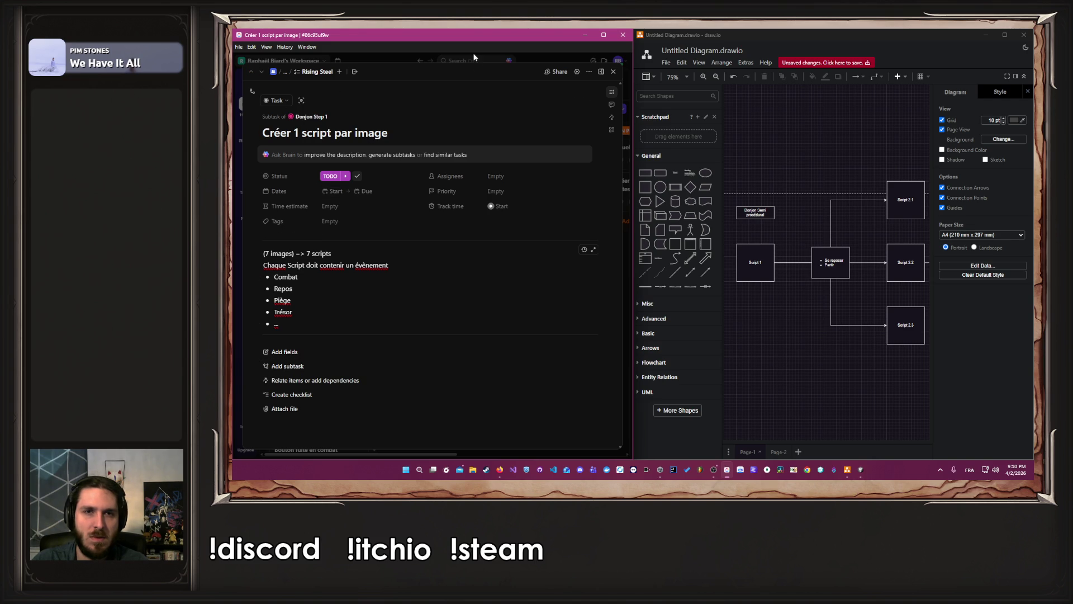
# Return to the ClickUp board and maximize the window
pyautogui.click(613, 71)
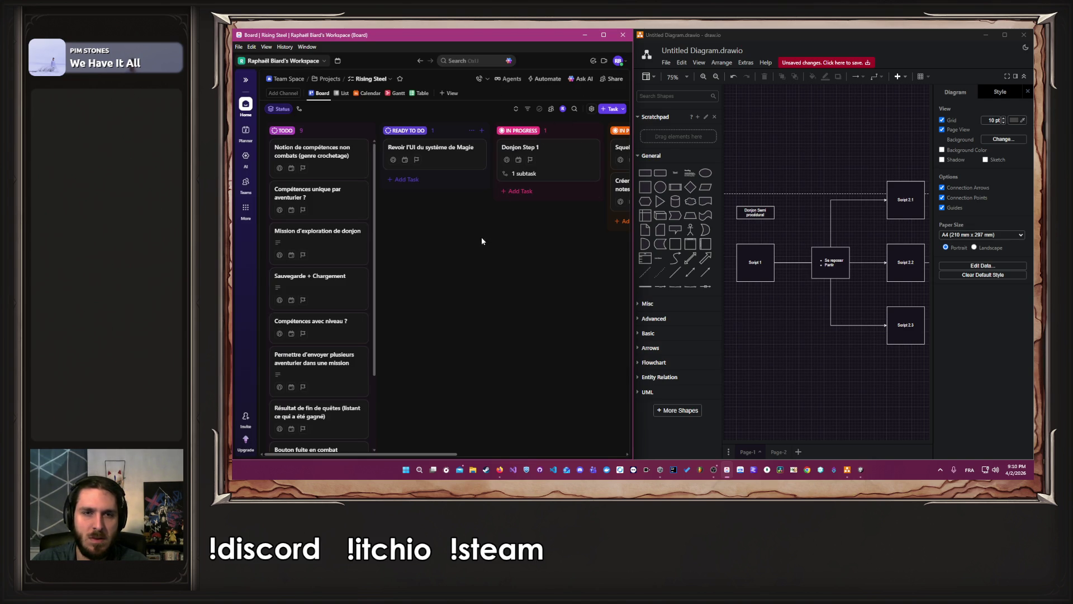
pyautogui.click(582, 157)
pyautogui.scroll(-1, 437, 314)
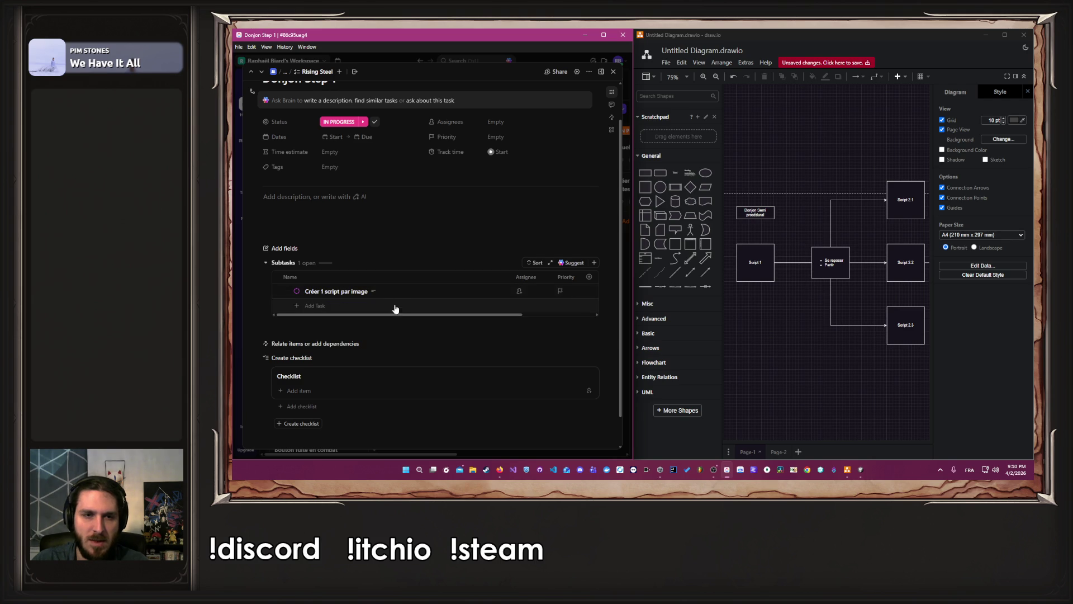
pyautogui.click(613, 71)
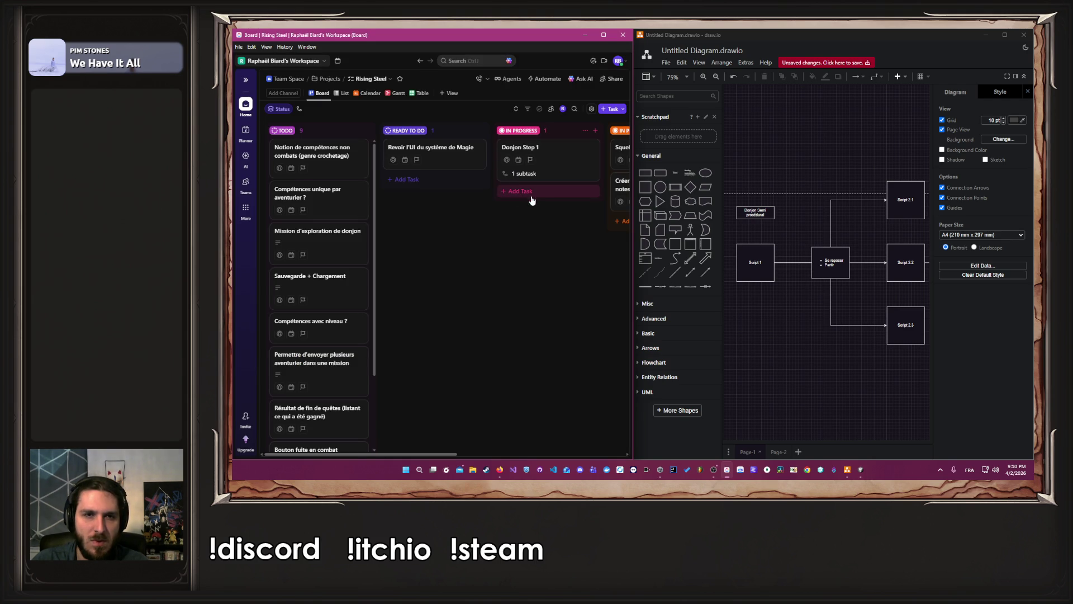
pyautogui.click(604, 35)
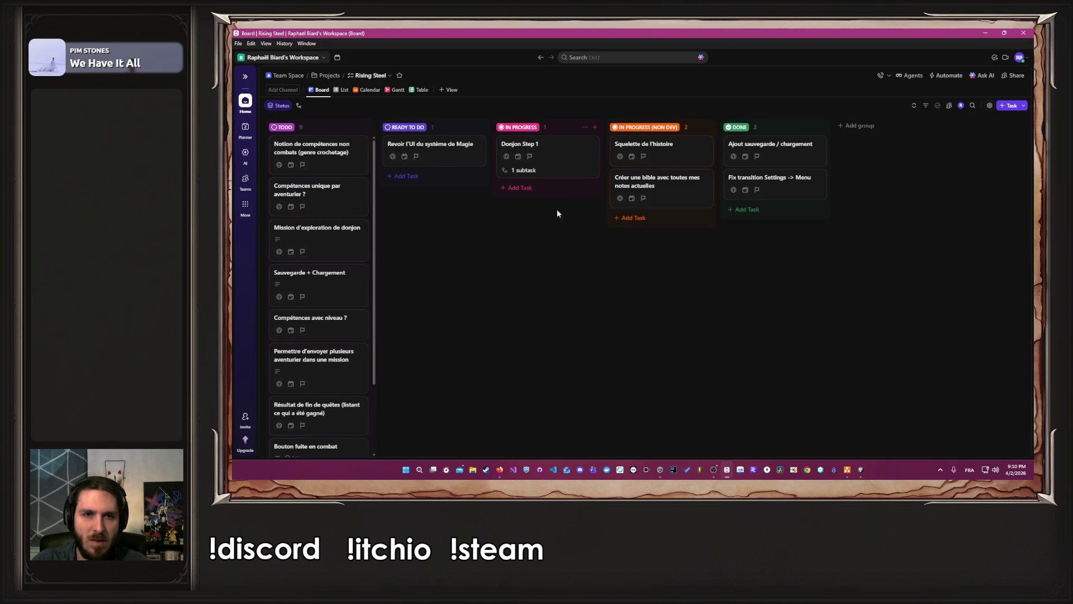
# Expand Donjon Step 1's subtasks, mark Créer 1 script par image complete, undo it, and reopen Donjon Step 1
pyautogui.click(507, 170)
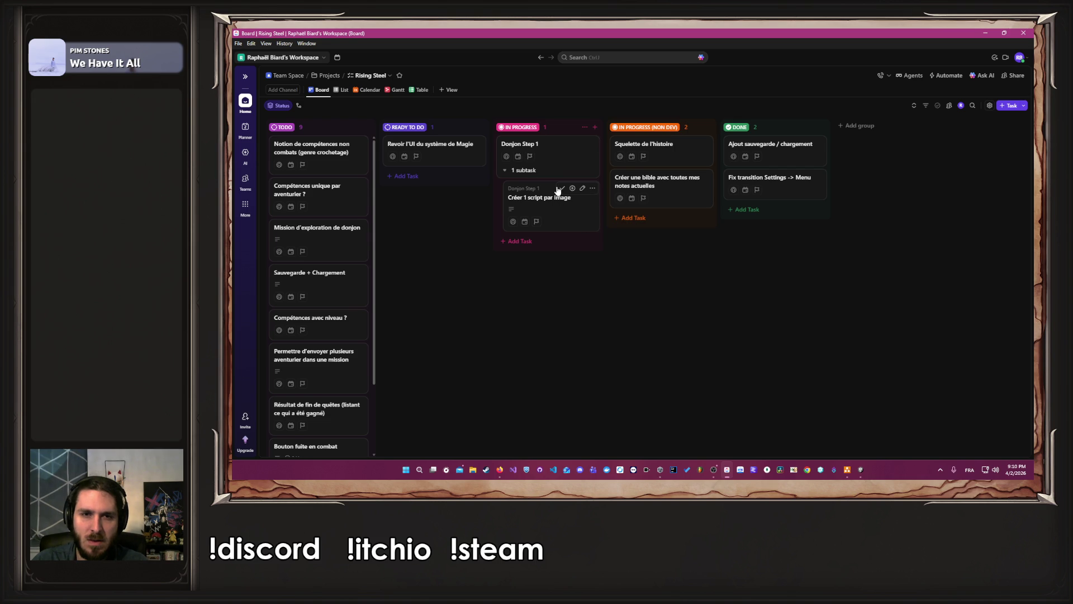
pyautogui.click(562, 189)
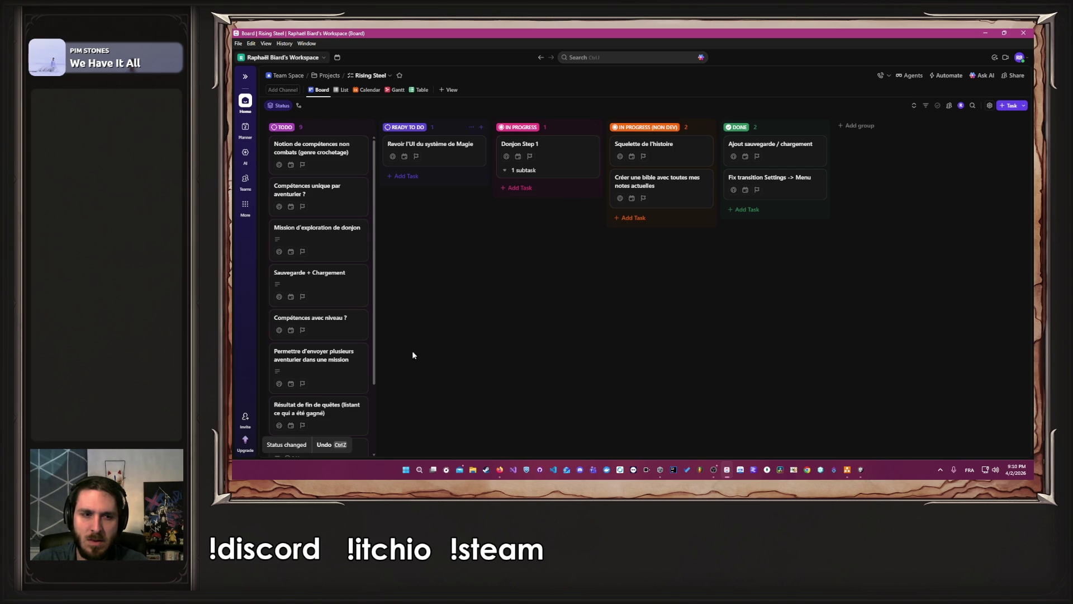
pyautogui.click(324, 446)
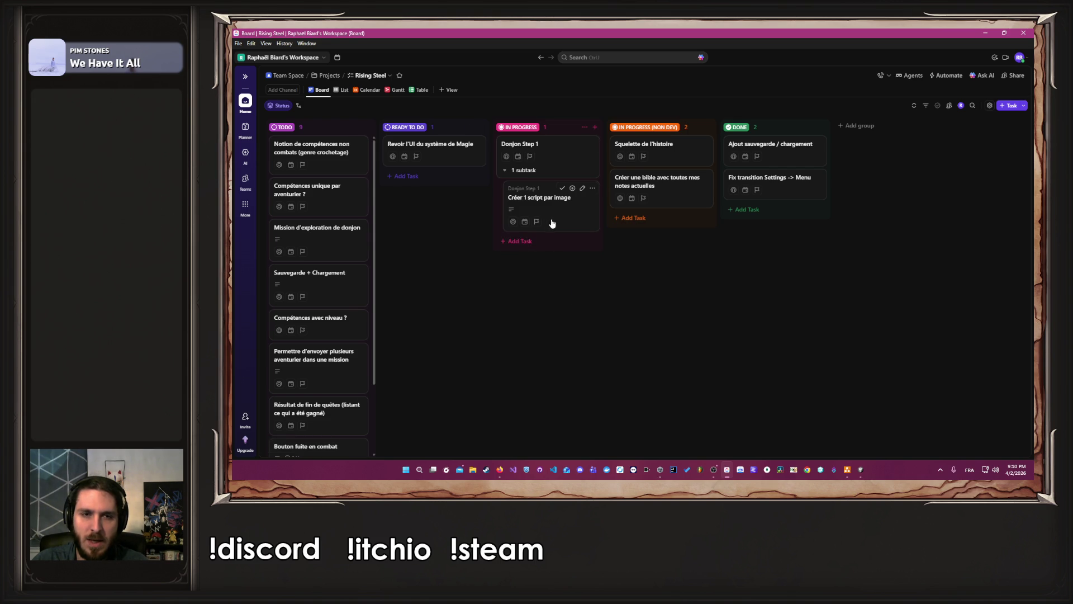
pyautogui.click(558, 168)
pyautogui.scroll(-2, 486, 283)
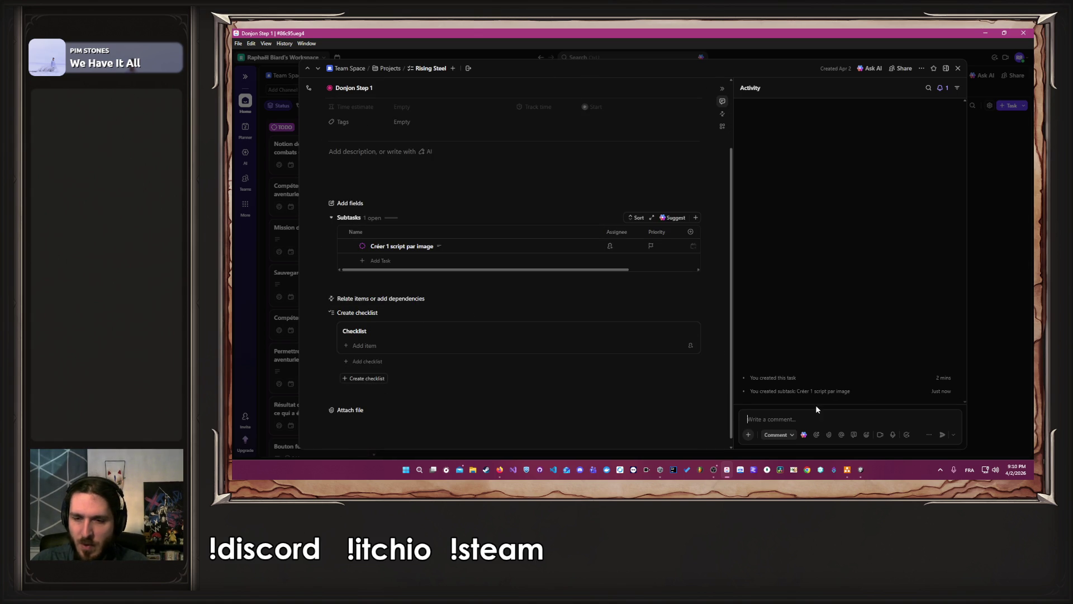
pyautogui.click(847, 470)
# Pan the draw.io diagram to the Coffre, Porte and Trésor notes, then start an empty second Donjon Step 1 subtask
pyautogui.moveTo(779, 372)
pyautogui.mouseDown()
pyautogui.moveTo(910, 420)
pyautogui.moveTo(773, 357)
pyautogui.moveTo(581, 295)
pyautogui.moveTo(436, 285)
pyautogui.moveTo(451, 296)
pyautogui.moveTo(407, 348)
pyautogui.moveTo(420, 343)
pyautogui.mouseUp()
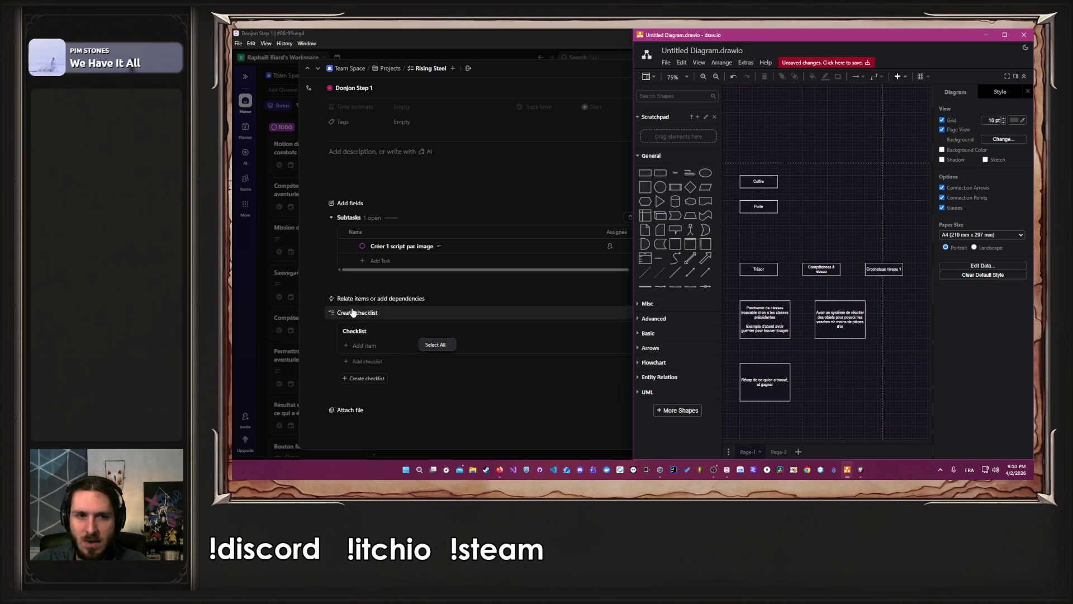
pyautogui.click(417, 262)
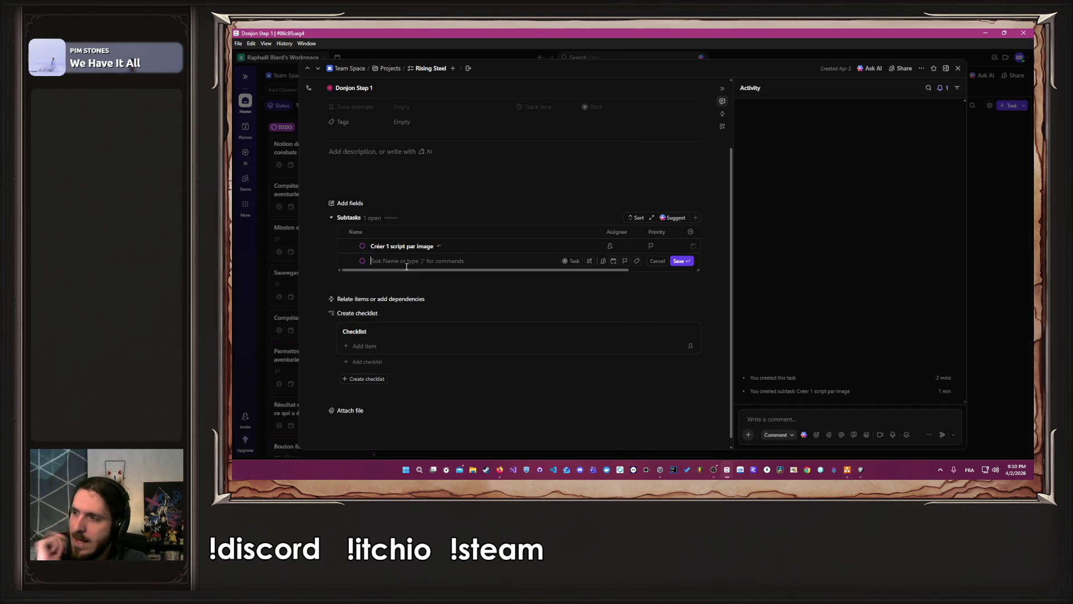
pyautogui.write('C')
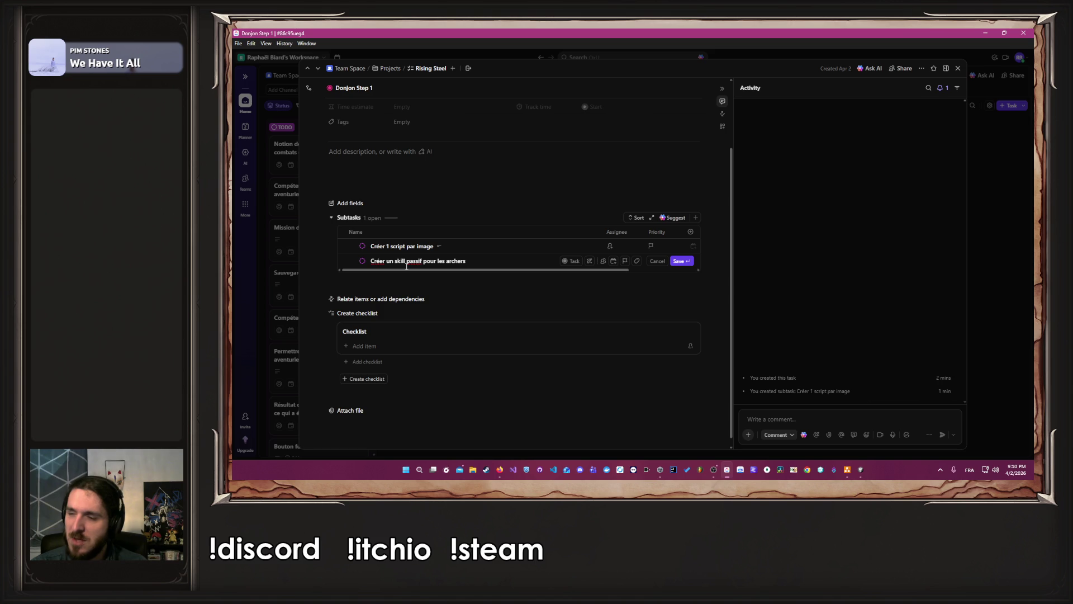
pyautogui.press('BackSpace')
pyautogui.press('BackSpace')
pyautogui.press('BackSpace')
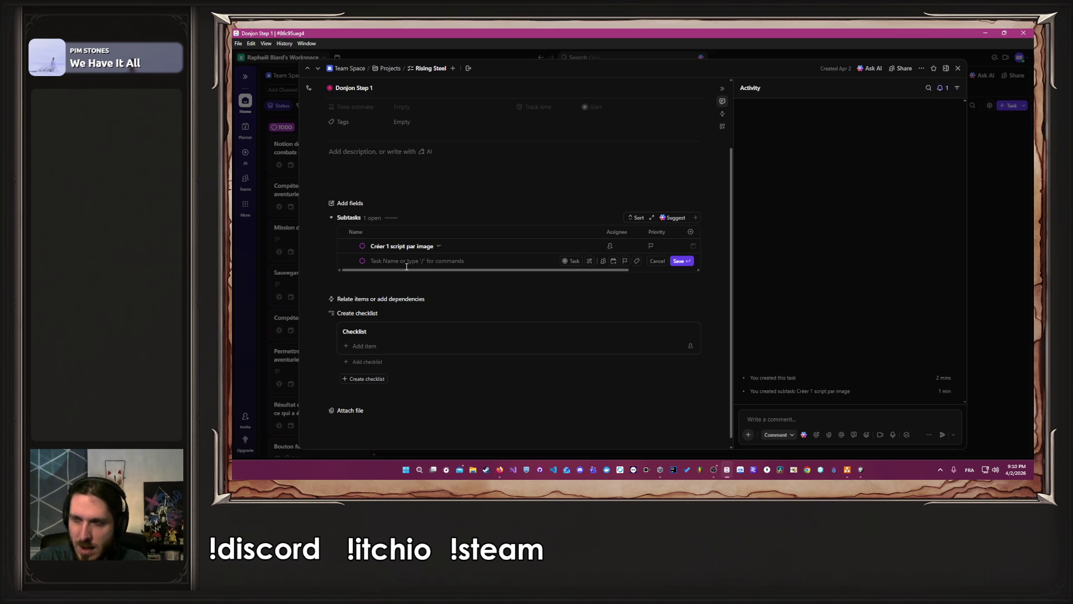
pyautogui.click(847, 470)
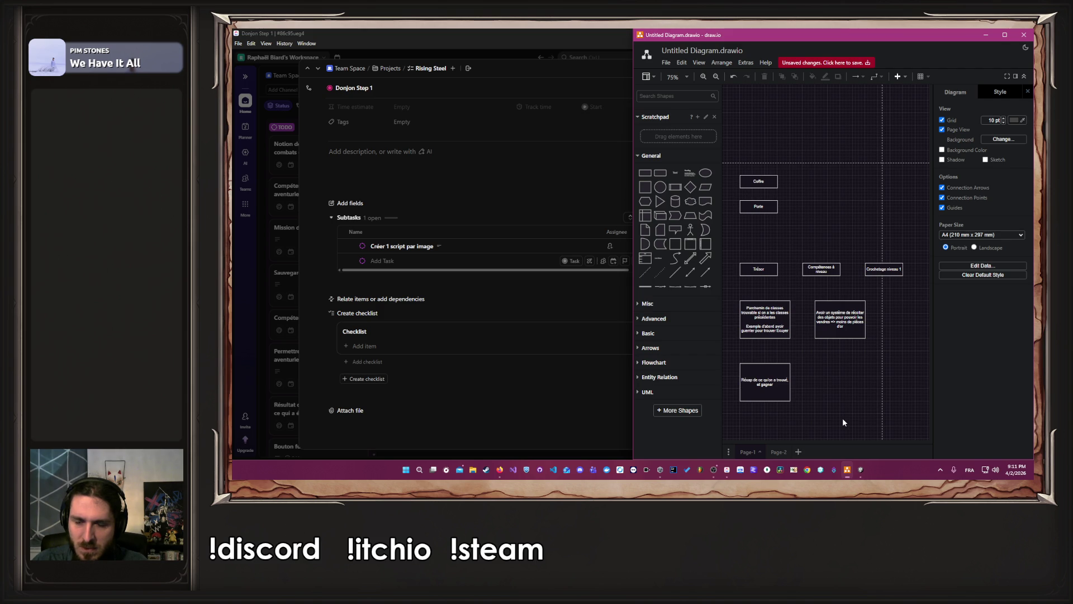
pyautogui.click(462, 265)
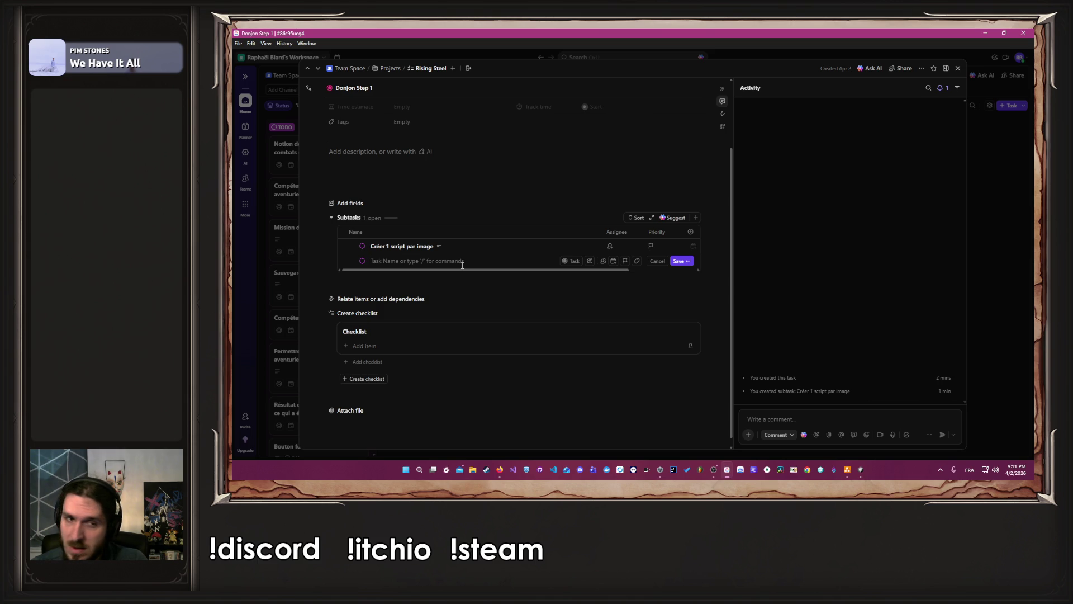
# Add subtasks 'Trésor => Parchemin…' and 'Mise en place d'un système de vente (dans la boutique)'
pyautogui.write('Trésor =>')
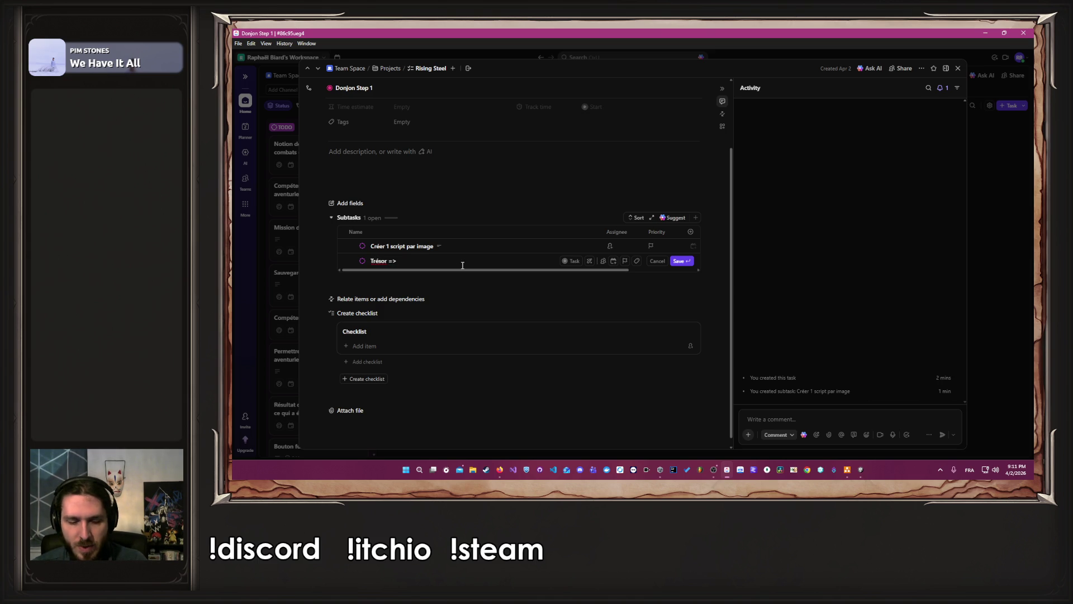
pyautogui.write('n de compéte')
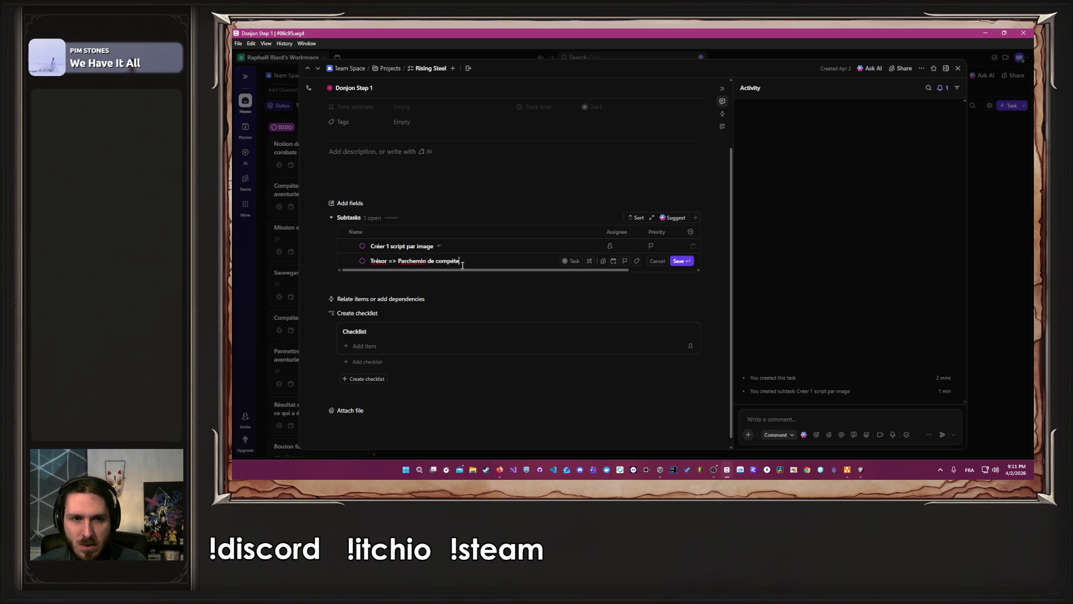
pyautogui.write('nces ou objet unique a vendre')
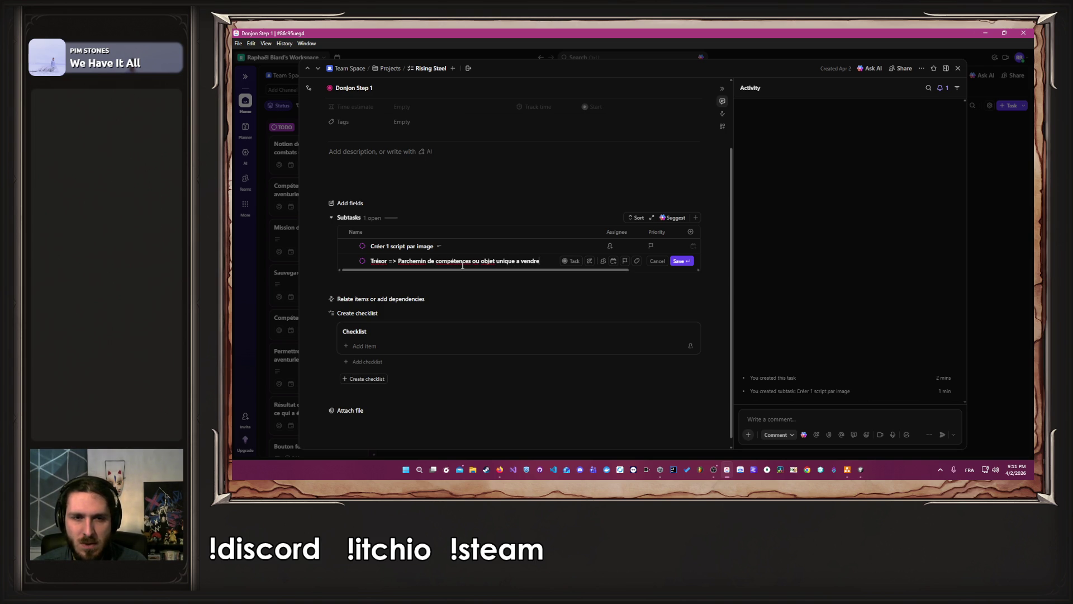
pyautogui.press('Return')
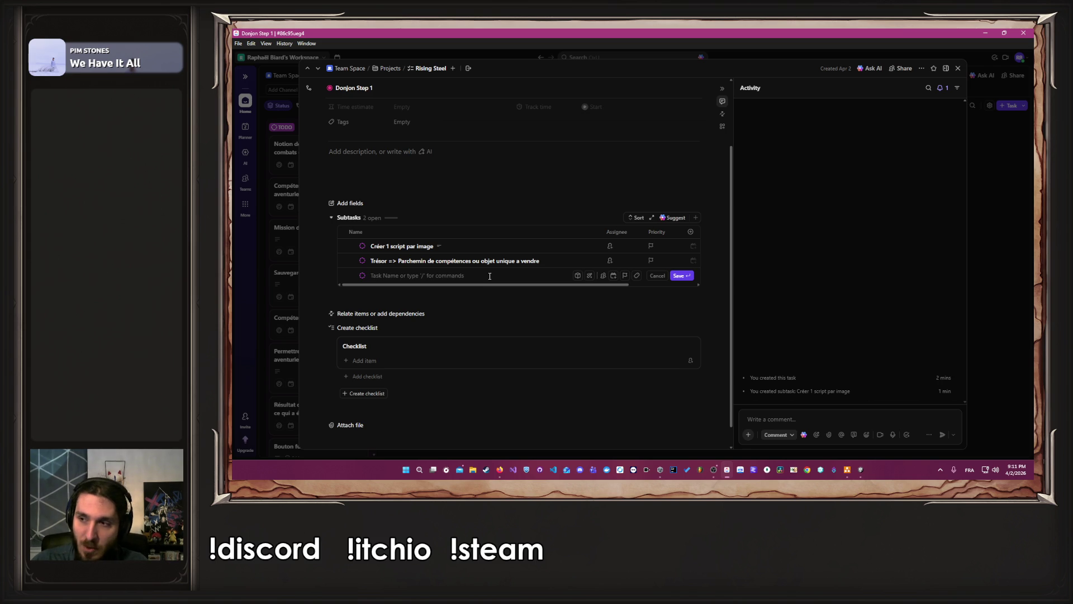
pyautogui.write('V')
pyautogui.press('BackSpace')
pyautogui.press('BackSpace')
pyautogui.press('BackSpace')
pyautogui.write('Mise e')
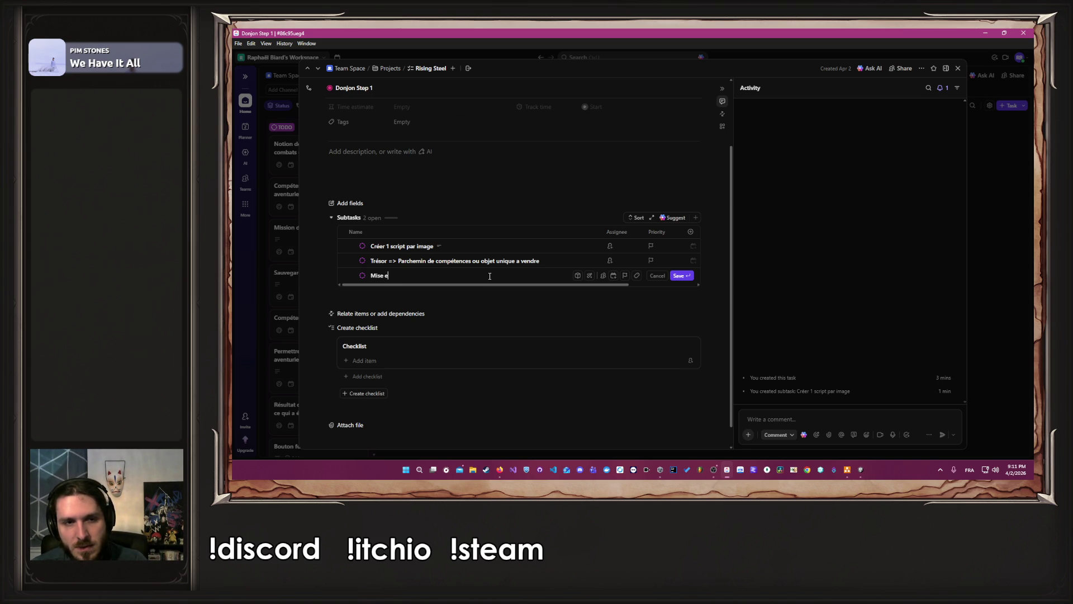
pyautogui.write("n place d'un système de vente (")
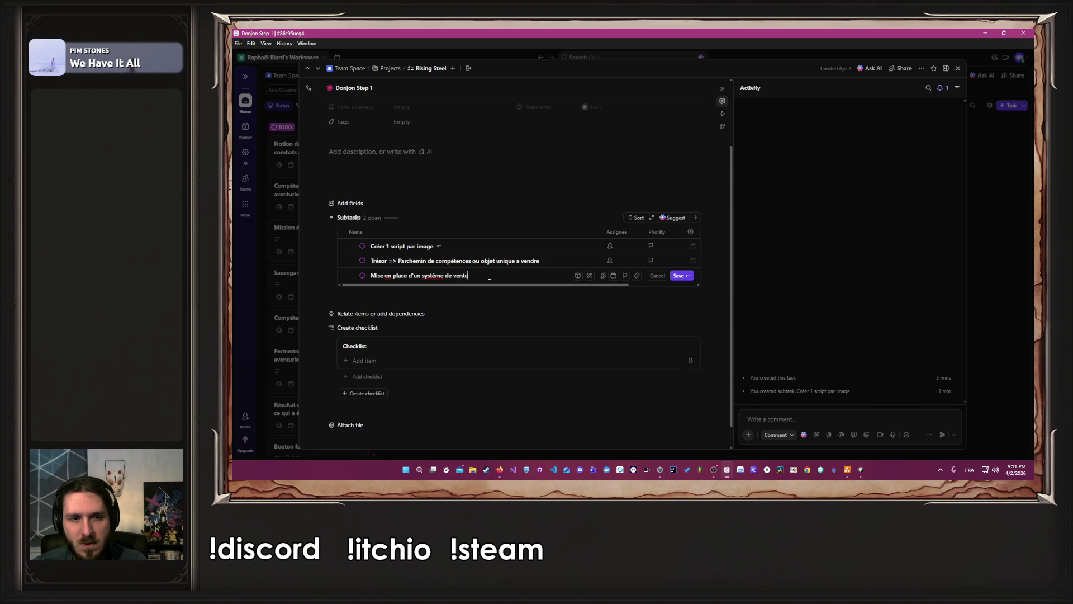
pyautogui.write('dans la boutiq')
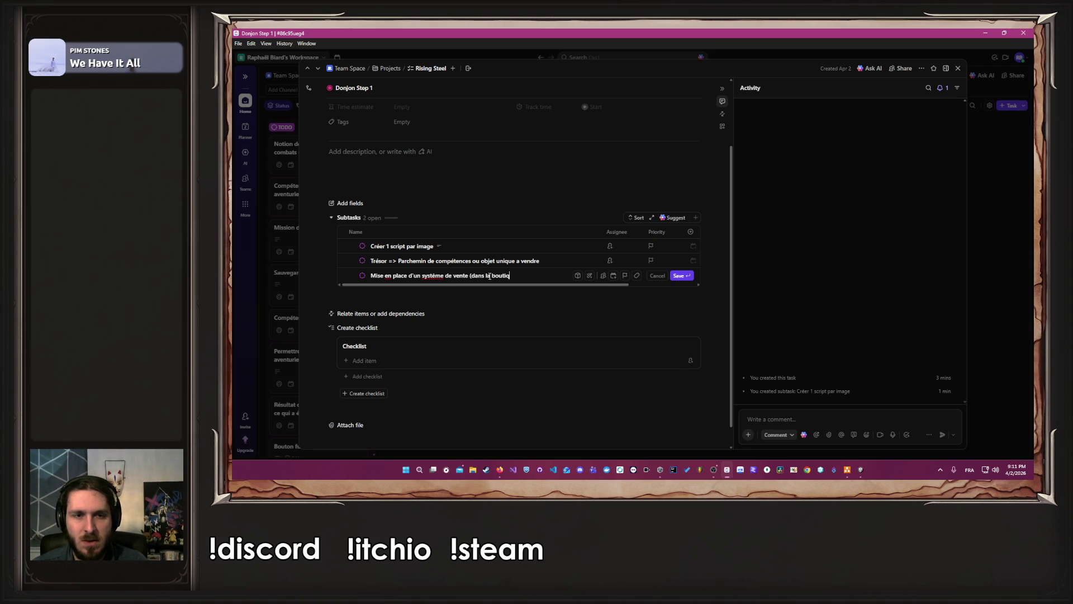
pyautogui.press('Return')
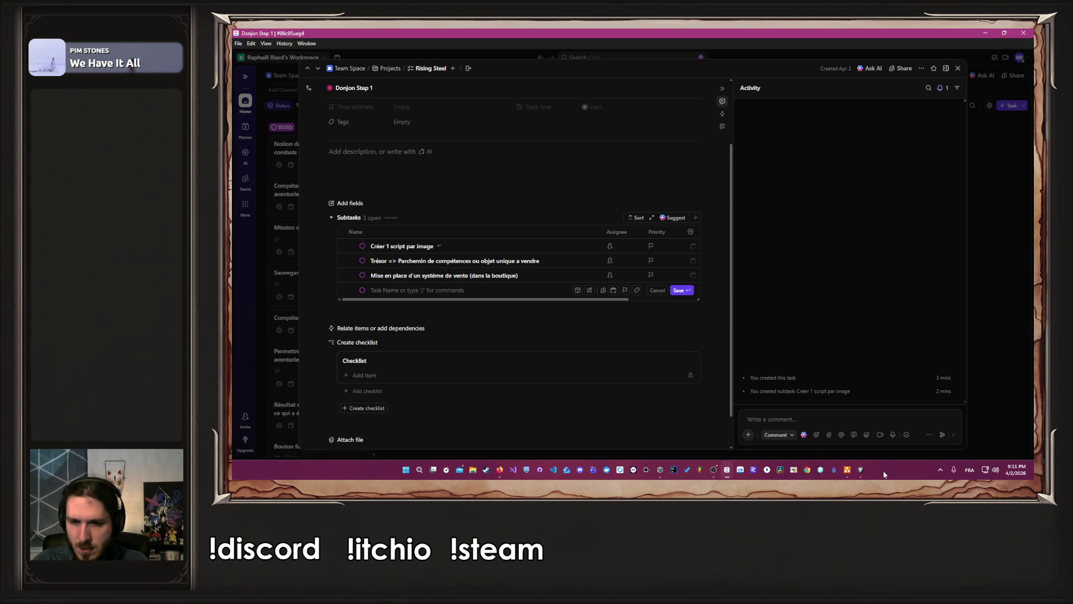
pyautogui.click(847, 471)
# Scroll the draw.io diagram to the Parchemin, Avoir un système and Récap boxes, then select Récap
pyautogui.click(825, 393)
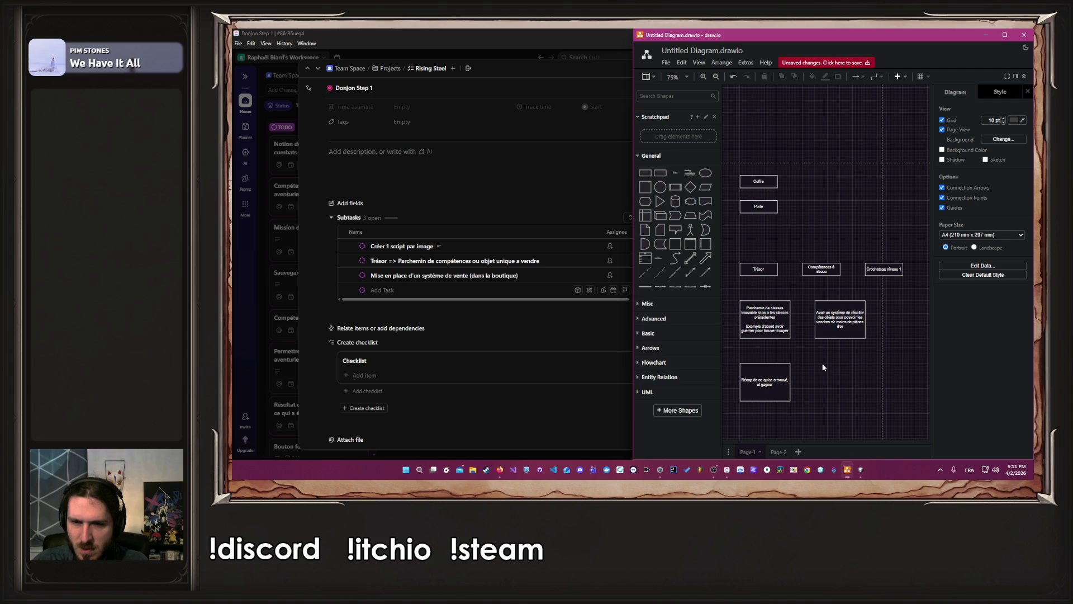
pyautogui.moveTo(791, 274)
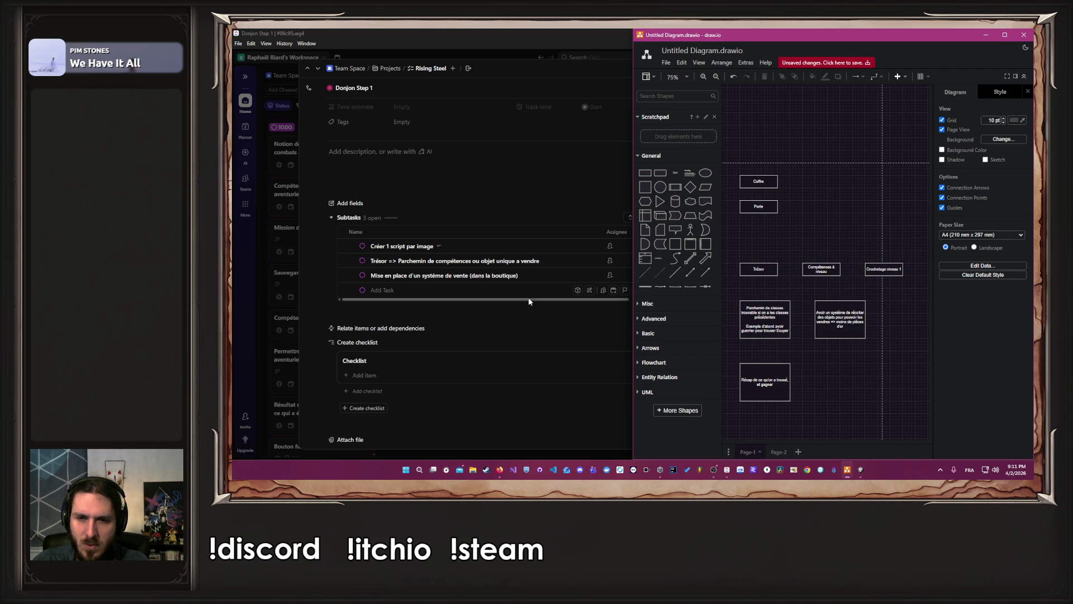
pyautogui.scroll(3, 742, 345)
pyautogui.scroll(-5, 743, 346)
pyautogui.scroll(-2, 742, 345)
pyautogui.scroll(-5, 808, 351)
pyautogui.scroll(-3, 860, 358)
pyautogui.hscroll(4, 859, 369)
pyautogui.scroll(2, 855, 336)
pyautogui.scroll(3, 827, 291)
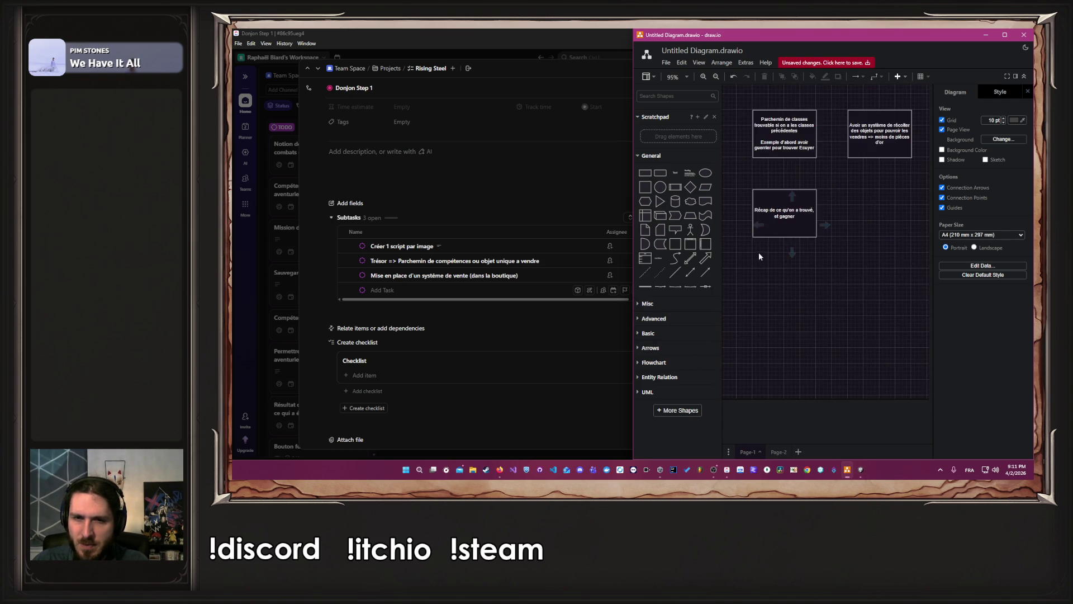
pyautogui.scroll(2, 751, 263)
pyautogui.click(747, 272)
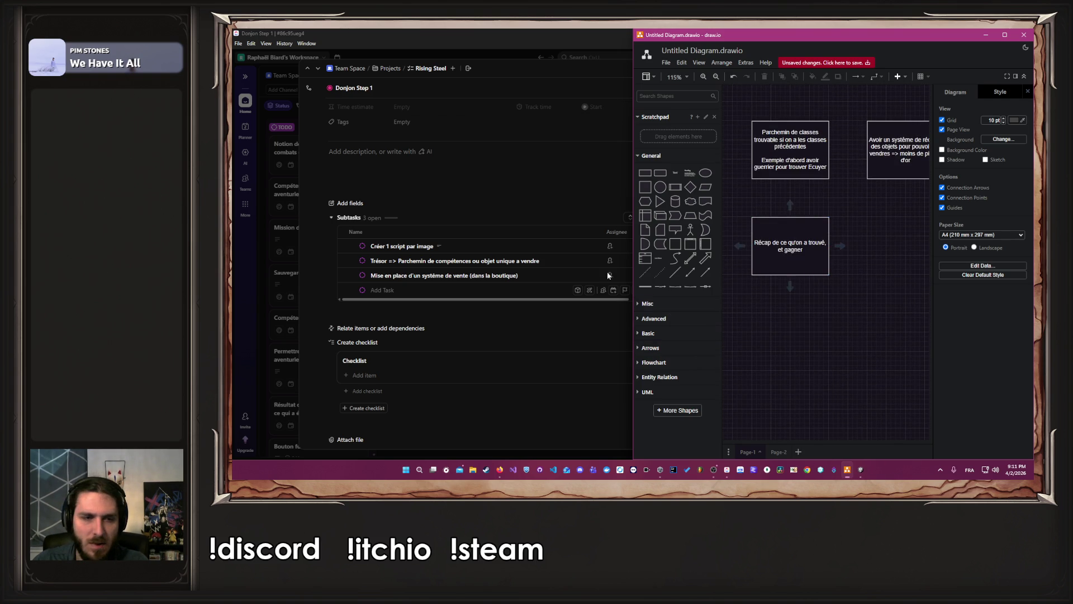
pyautogui.click(424, 289)
# Add the subtask 'Récap de la mission => Ce qui a été gagné' to Donjon Step 1
pyautogui.write('Réc')
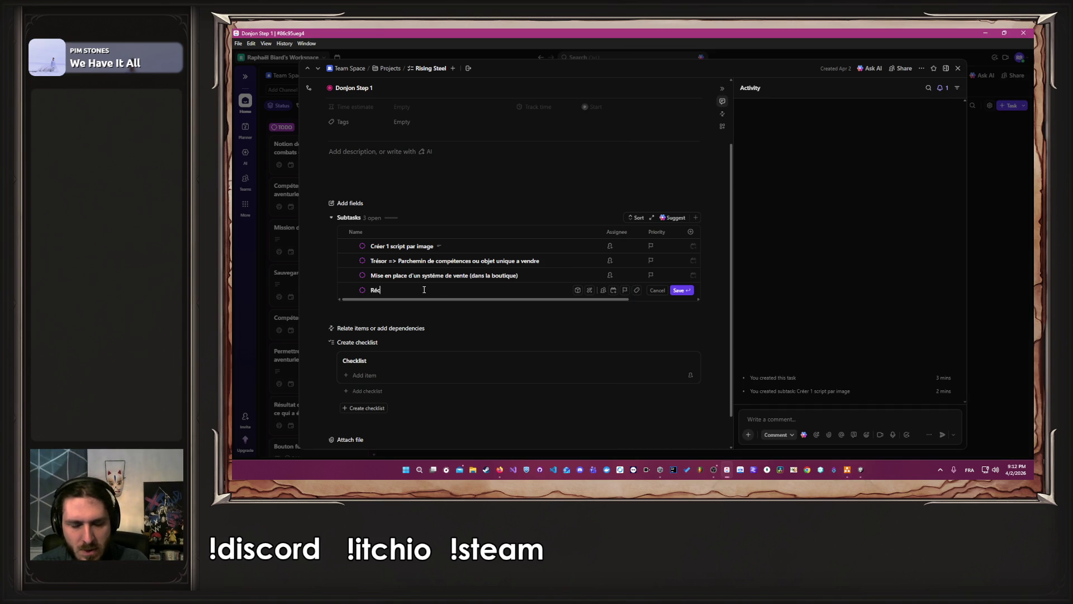
pyautogui.write('ap de la mission')
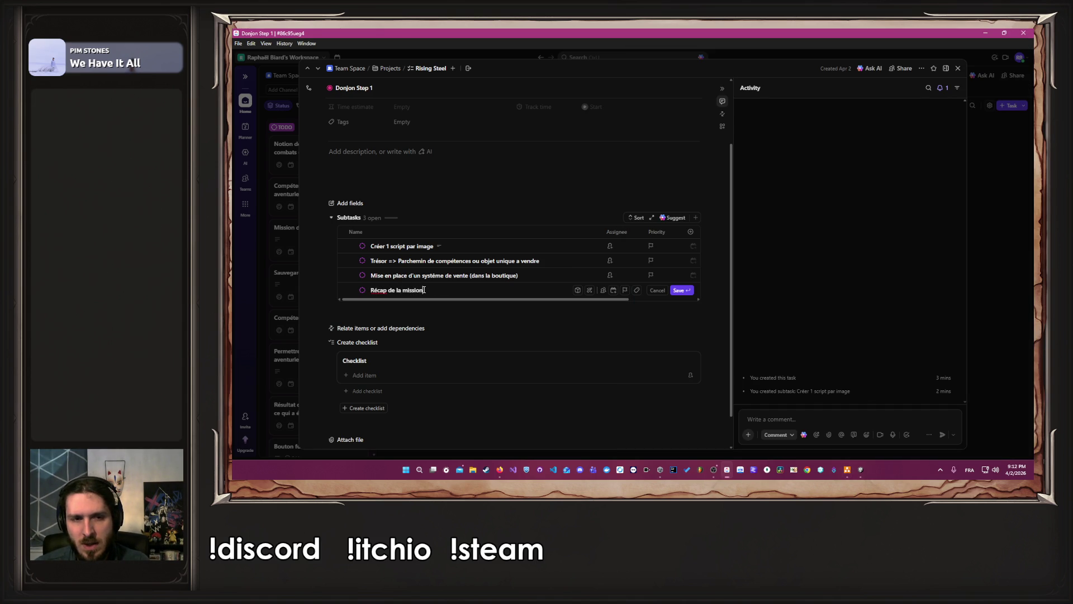
pyautogui.write(' => Ce qui a été gagné')
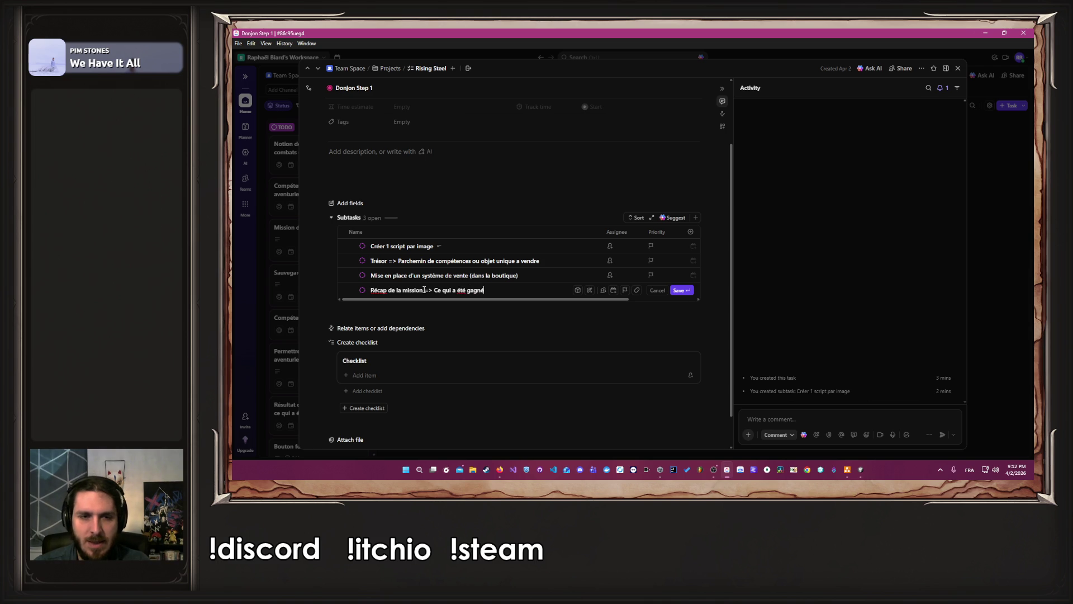
pyautogui.press('Return')
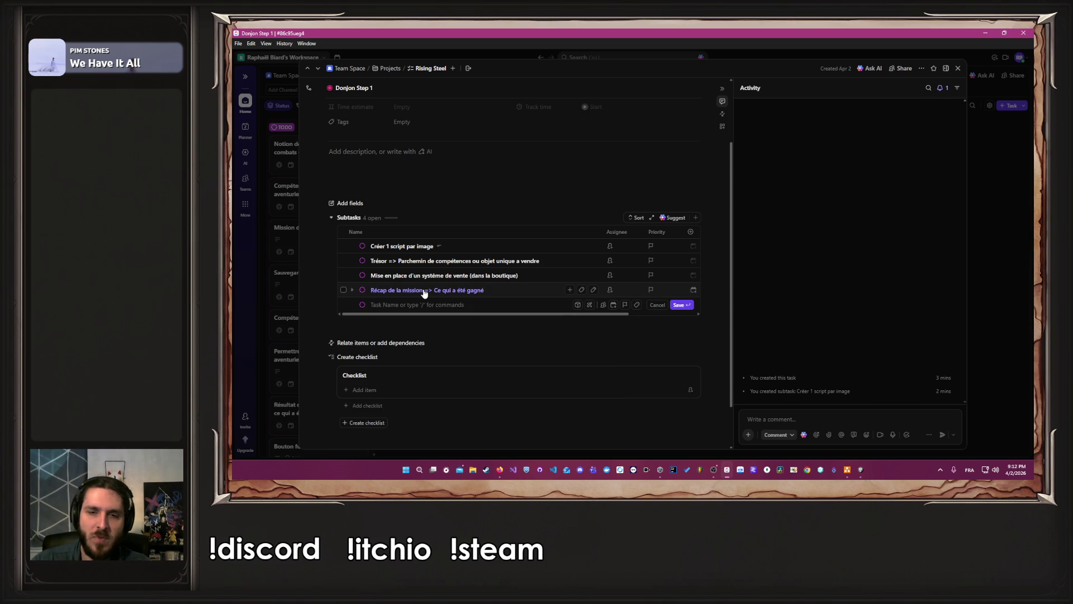
pyautogui.click(491, 337)
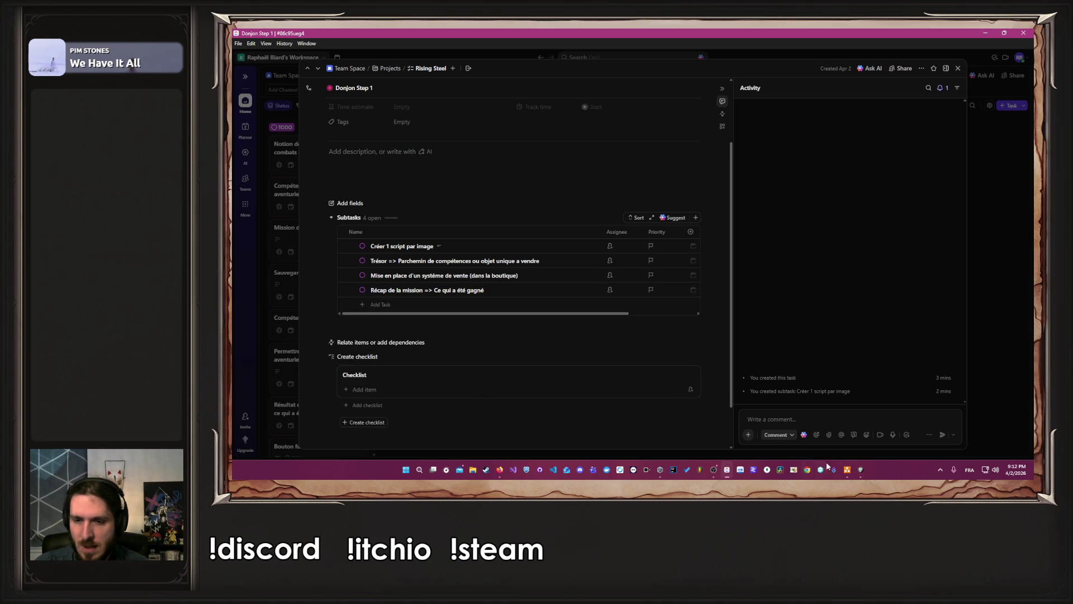
pyautogui.click(847, 470)
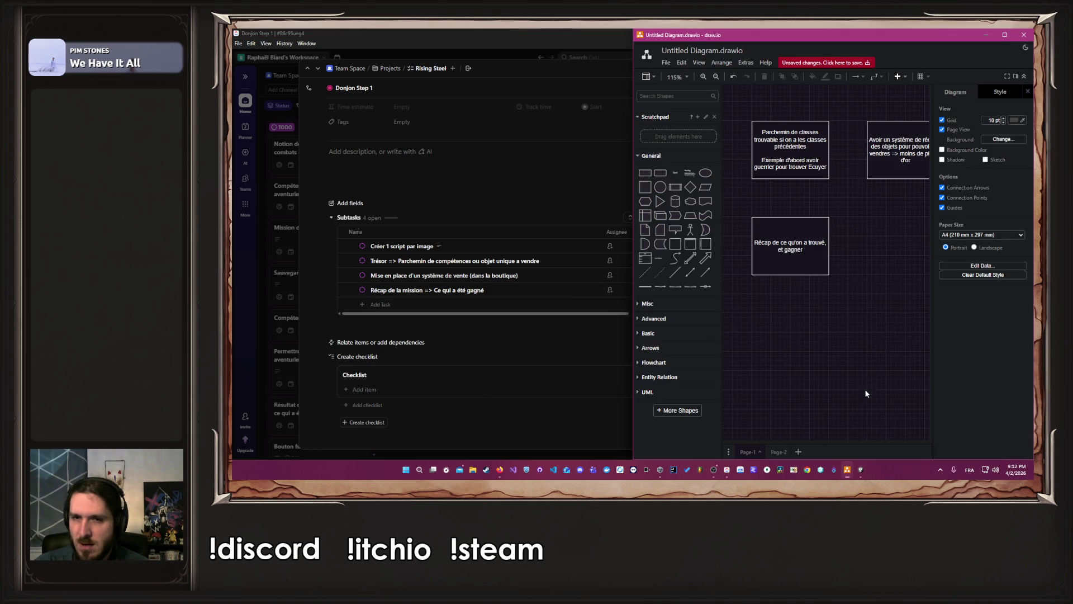
# Maximize draw.io on the empty Page-2, then run the game in Unity play mode
pyautogui.click(1002, 36)
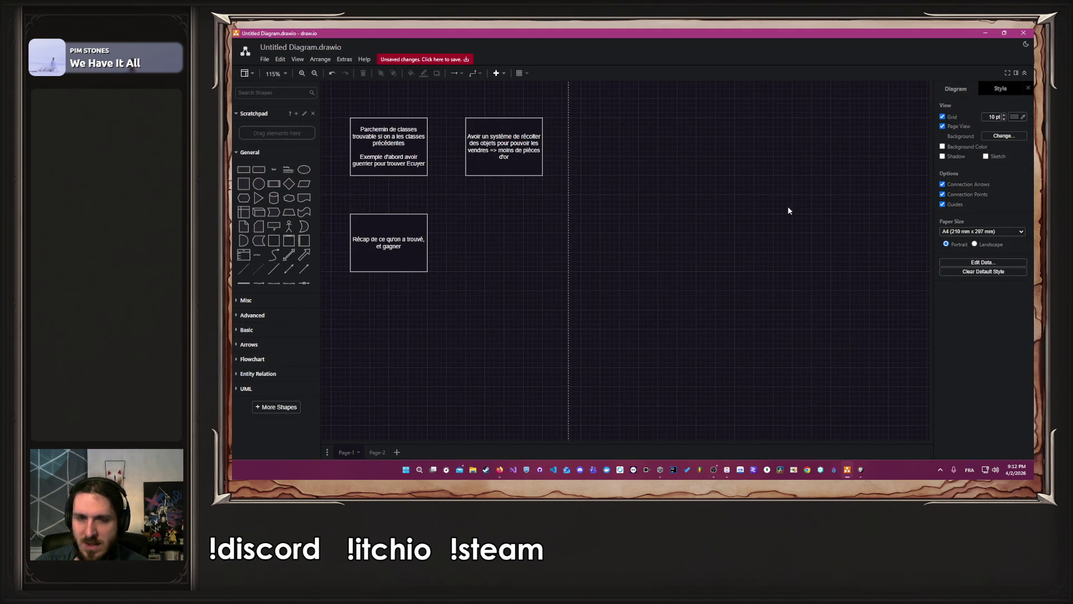
pyautogui.click(377, 452)
pyautogui.scroll(5, 450, 321)
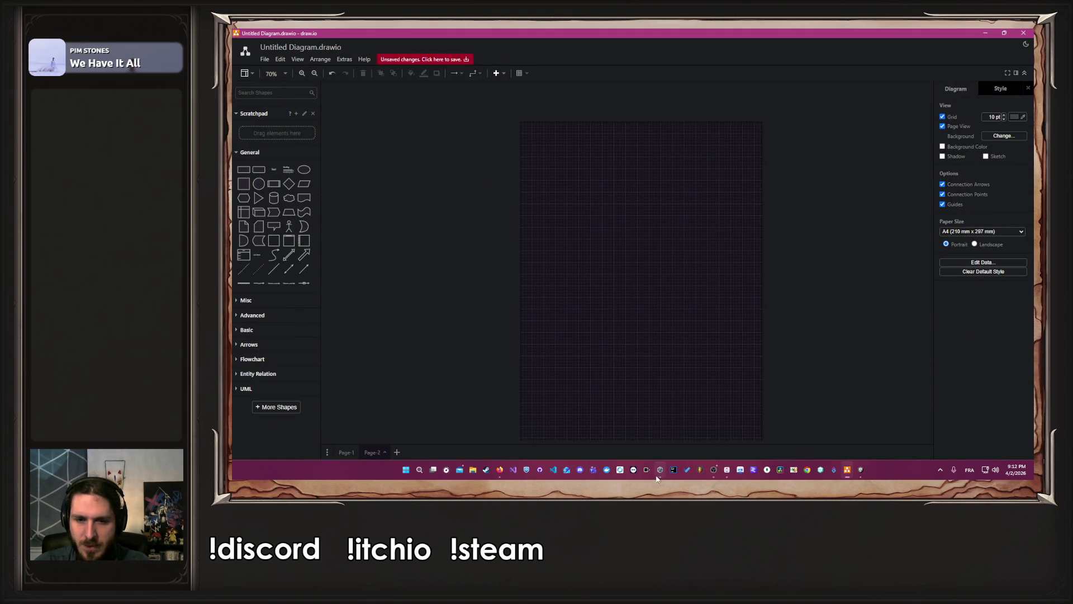
pyautogui.click(861, 470)
pyautogui.click(618, 53)
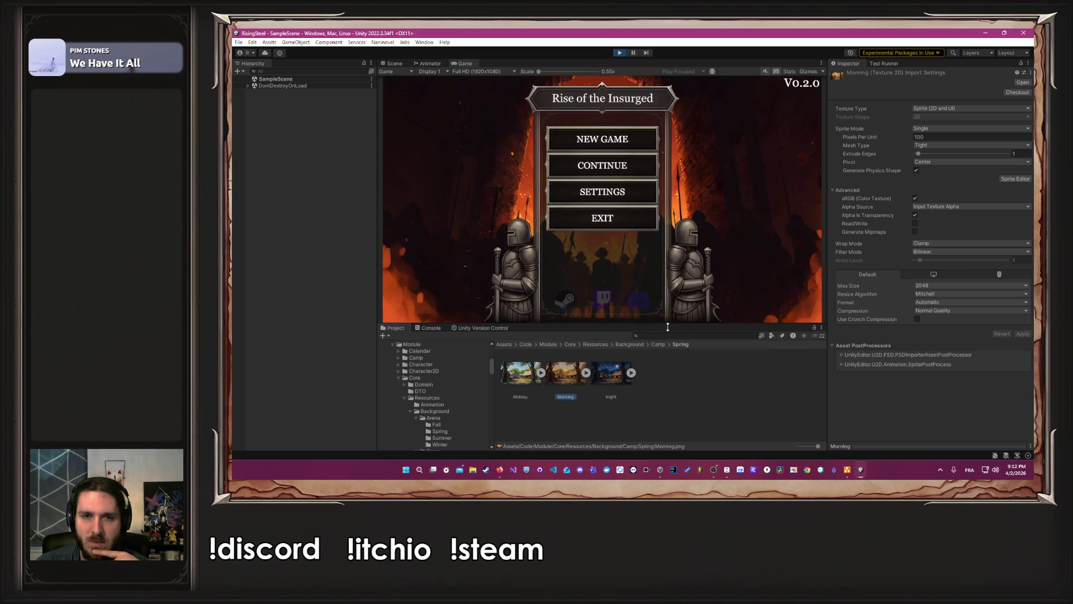
# Continue the saved game and view its Shop listing Chicken, Beer and Healing Potion
pyautogui.click(615, 183)
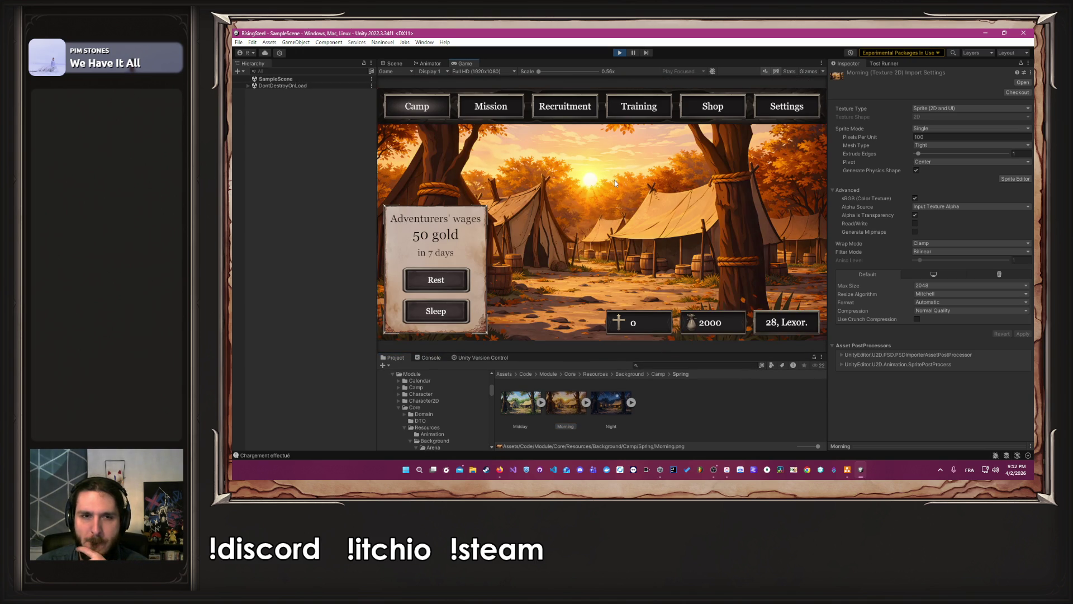
pyautogui.click(698, 109)
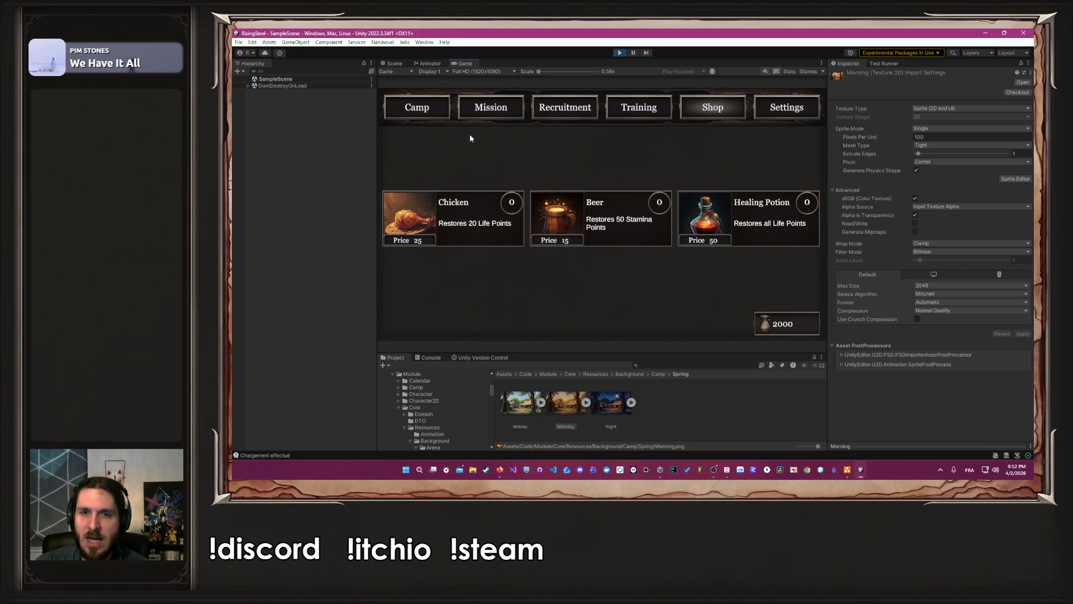
pyautogui.click(847, 470)
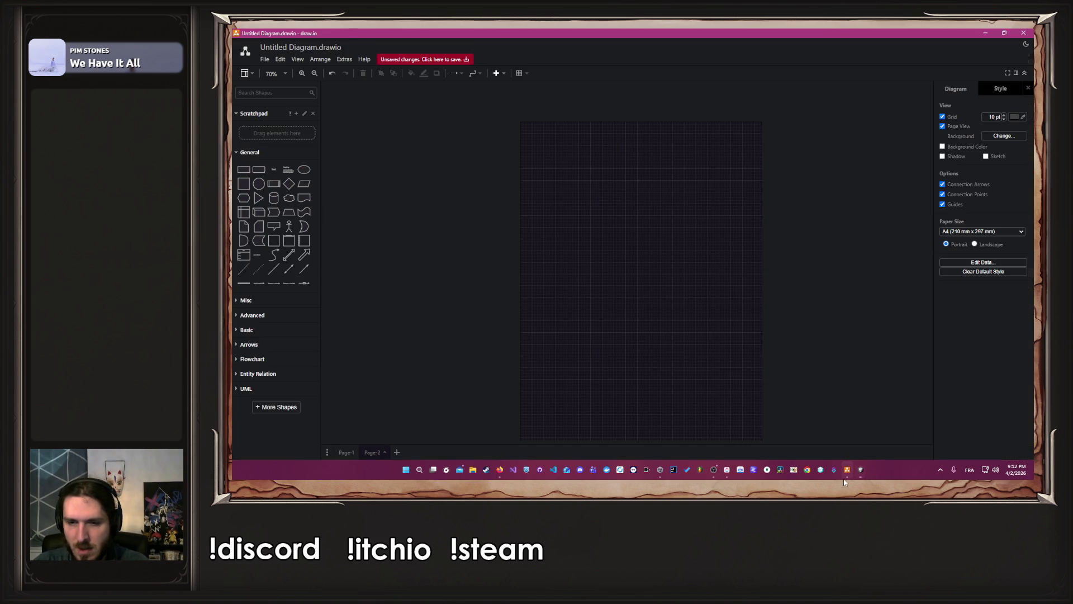
# Draw a 680×400 frame rectangle on Page-2 with a small box at its top-left corner
pyautogui.click(244, 169)
pyautogui.moveTo(621, 268)
pyautogui.mouseDown()
pyautogui.moveTo(545, 160)
pyautogui.moveTo(564, 269)
pyautogui.mouseUp()
pyautogui.moveTo(568, 203); pyautogui.dragTo(756, 197)
pyautogui.click(252, 171)
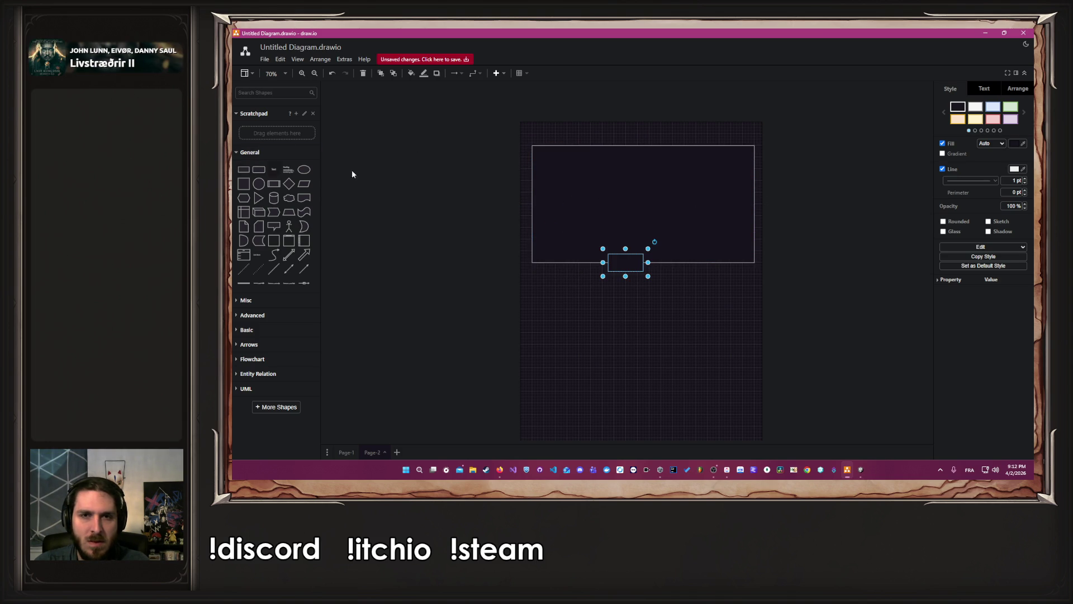
pyautogui.moveTo(629, 263); pyautogui.dragTo(548, 158)
# Duplicate the small box into a row of tabs along the frame's top, referencing the Unity shop
pyautogui.click(861, 470)
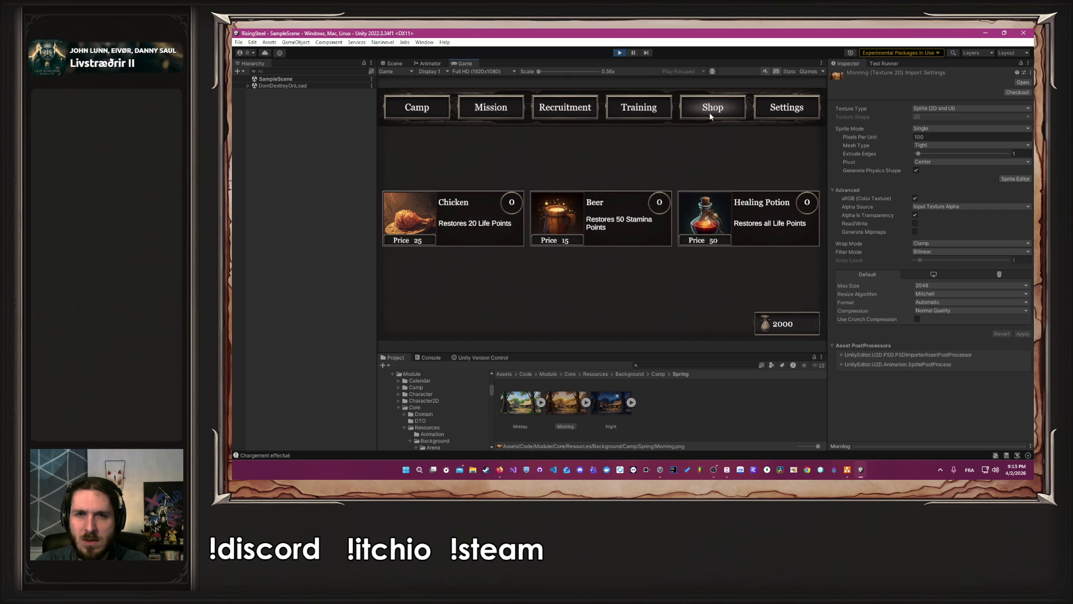
pyautogui.click(985, 33)
pyautogui.click(484, 173)
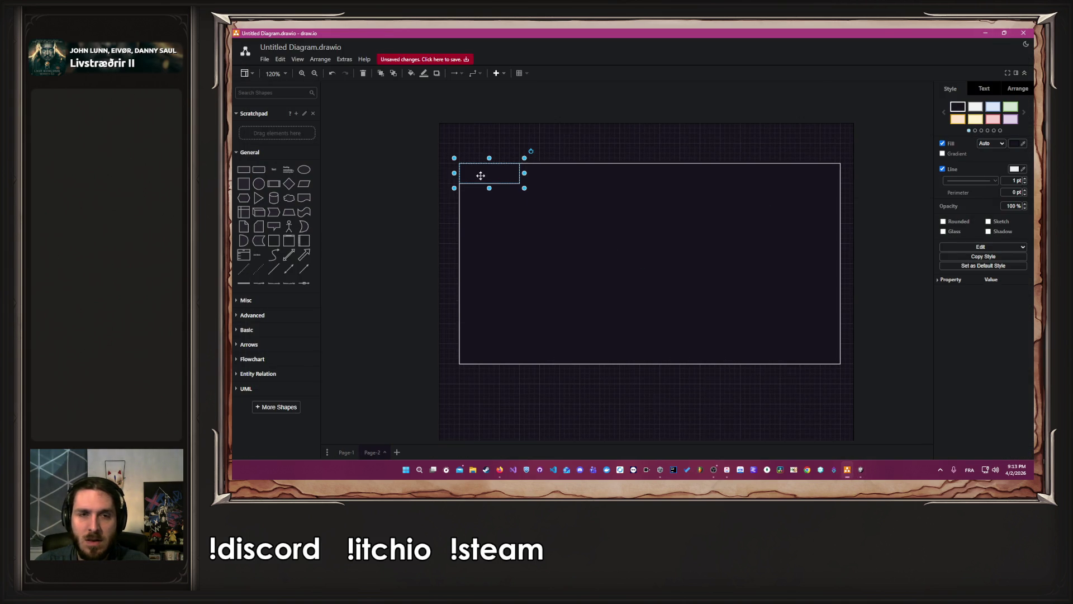
pyautogui.moveTo(496, 181)
pyautogui.mouseDown()
pyautogui.moveTo(556, 192)
pyautogui.moveTo(555, 173)
pyautogui.moveTo(560, 189)
pyautogui.moveTo(620, 178)
pyautogui.mouseUp()
pyautogui.hotkey('ctrl', 'v')
pyautogui.moveTo(491, 187)
pyautogui.mouseDown()
pyautogui.moveTo(685, 180)
pyautogui.moveTo(661, 175)
pyautogui.mouseUp()
pyautogui.hotkey('ctrl', 'v')
pyautogui.moveTo(505, 193)
pyautogui.mouseDown()
pyautogui.moveTo(747, 175)
pyautogui.moveTo(727, 170)
pyautogui.moveTo(695, 200)
pyautogui.moveTo(796, 180)
pyautogui.mouseUp()
pyautogui.hotkey('ctrl', 'v')
# Narrow the large frame so its right edge aligns with the end of the tab row
pyautogui.click(837, 249)
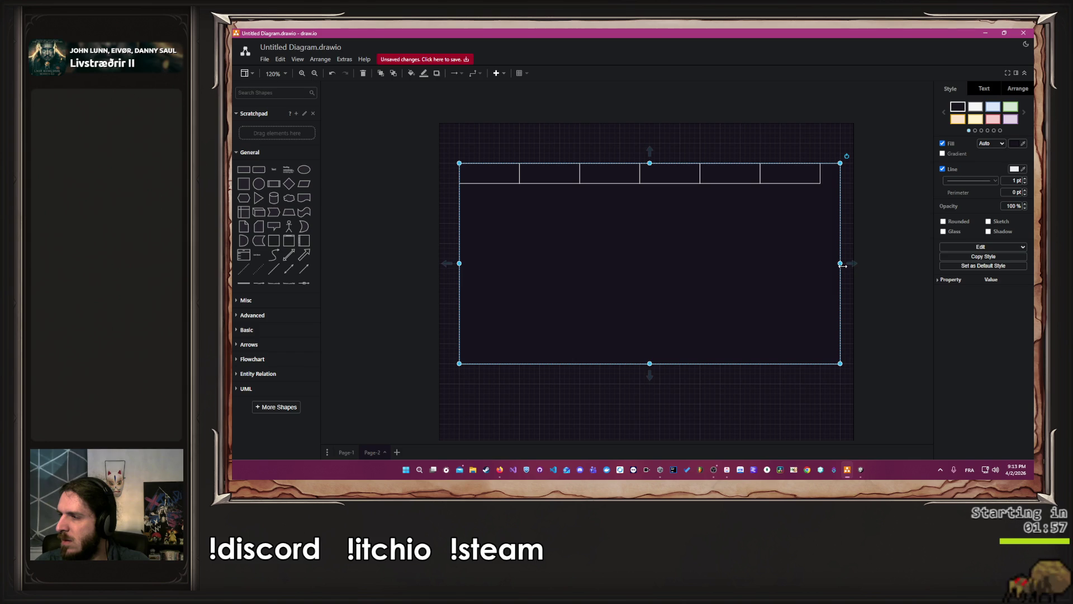
pyautogui.hotkey('alt', 'Tab')
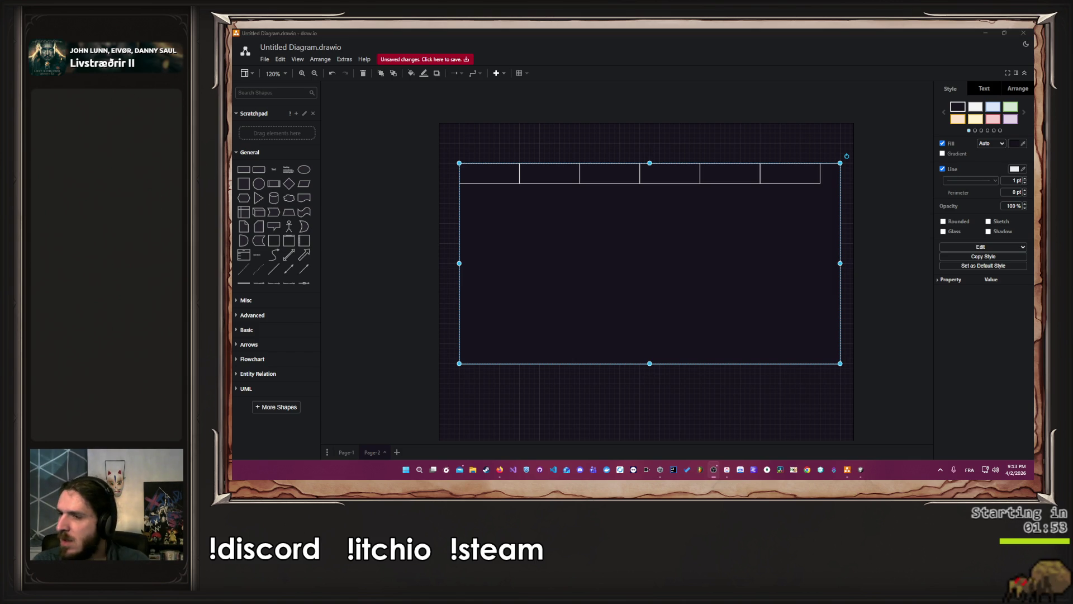
pyautogui.moveTo(840, 263); pyautogui.dragTo(820, 264)
pyautogui.click(859, 476)
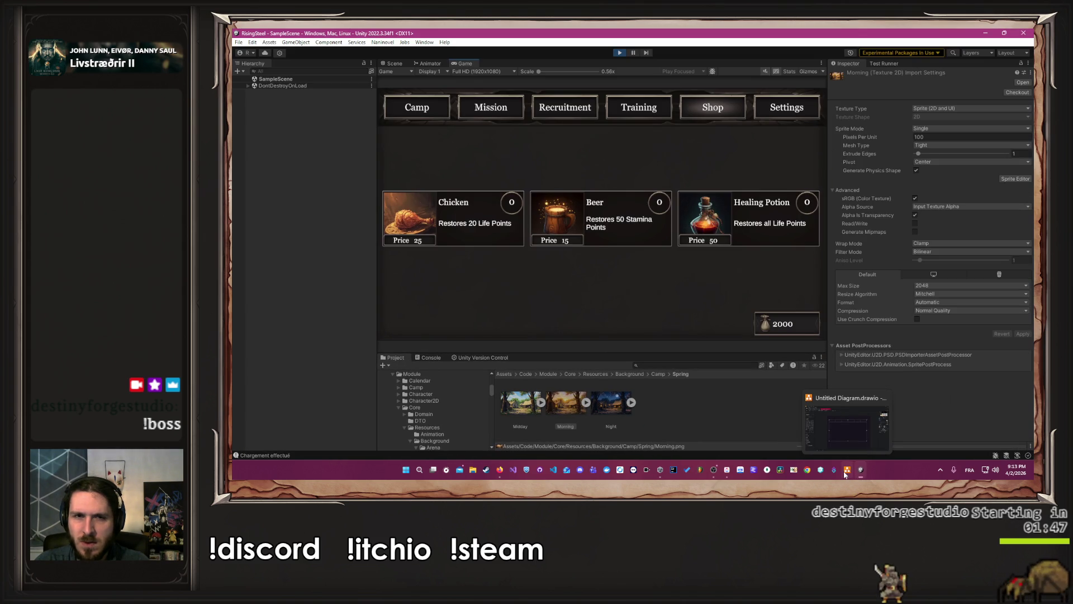
# Label the first, fifth and last header cells Camp, Shop* and Settings
pyautogui.click(846, 474)
pyautogui.click(486, 173)
pyautogui.write('d')
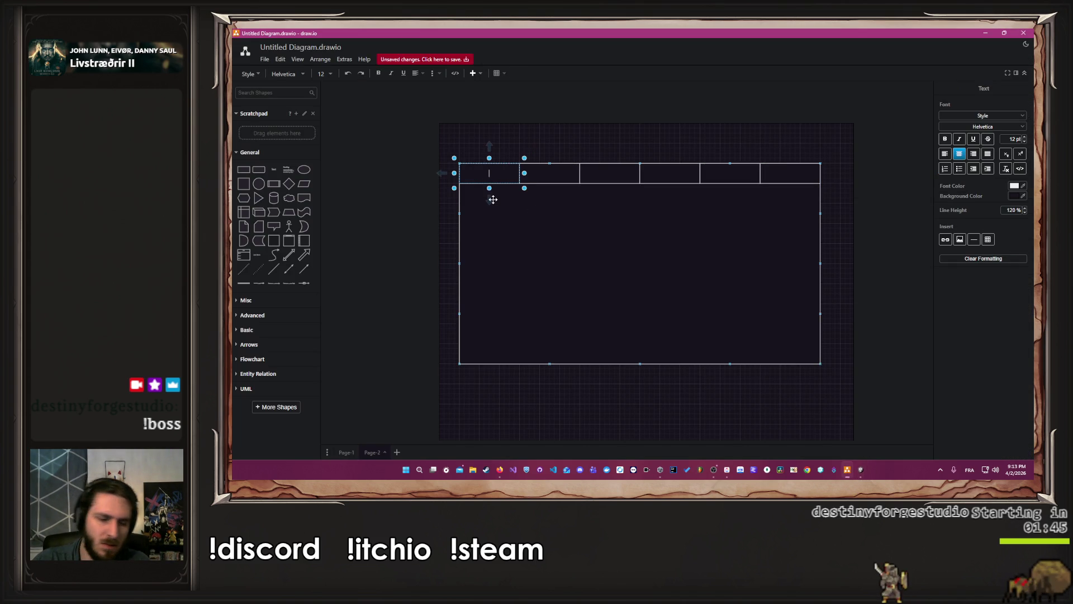
pyautogui.write('amp')
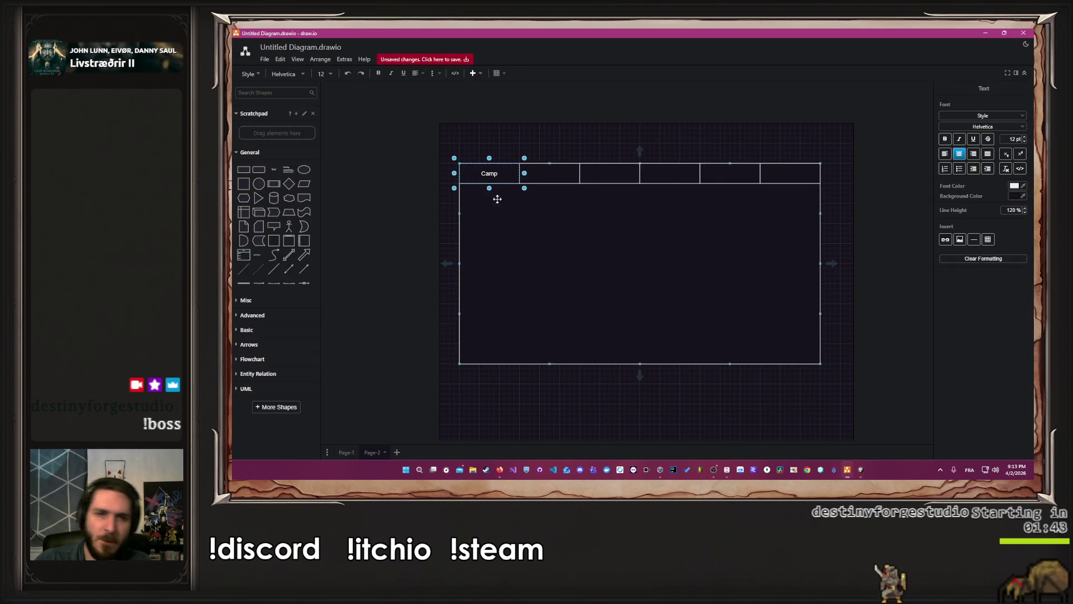
pyautogui.doubleClick(718, 173)
pyautogui.write('Sh')
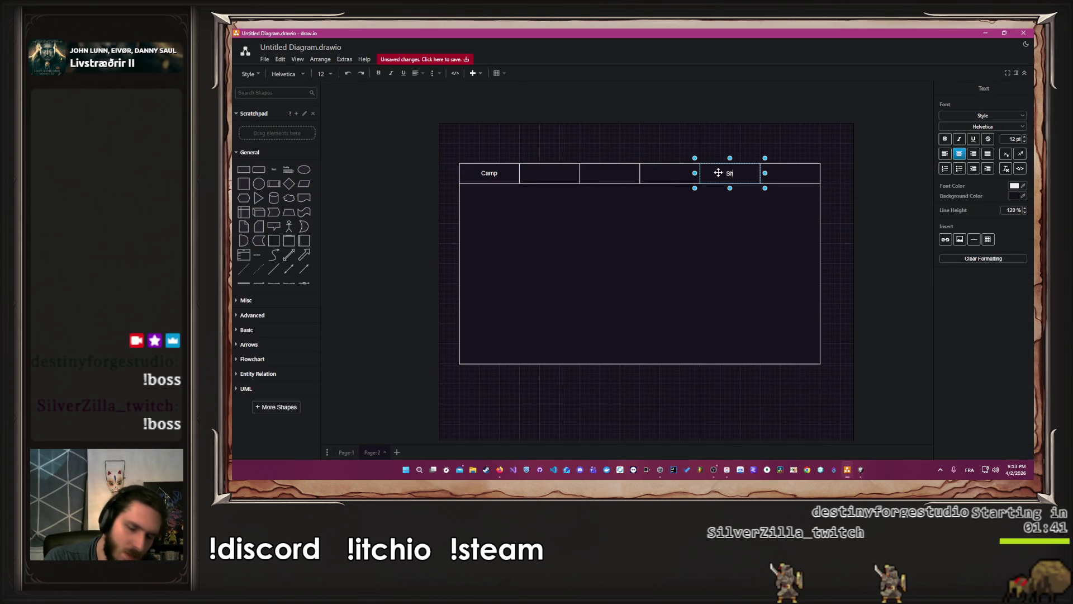
pyautogui.write('op')
pyautogui.doubleClick(787, 175)
pyautogui.write('Sall')
pyautogui.write('tings')
# Check the game's menu, then label the fourth and second header cells Training and Mission
pyautogui.click(861, 471)
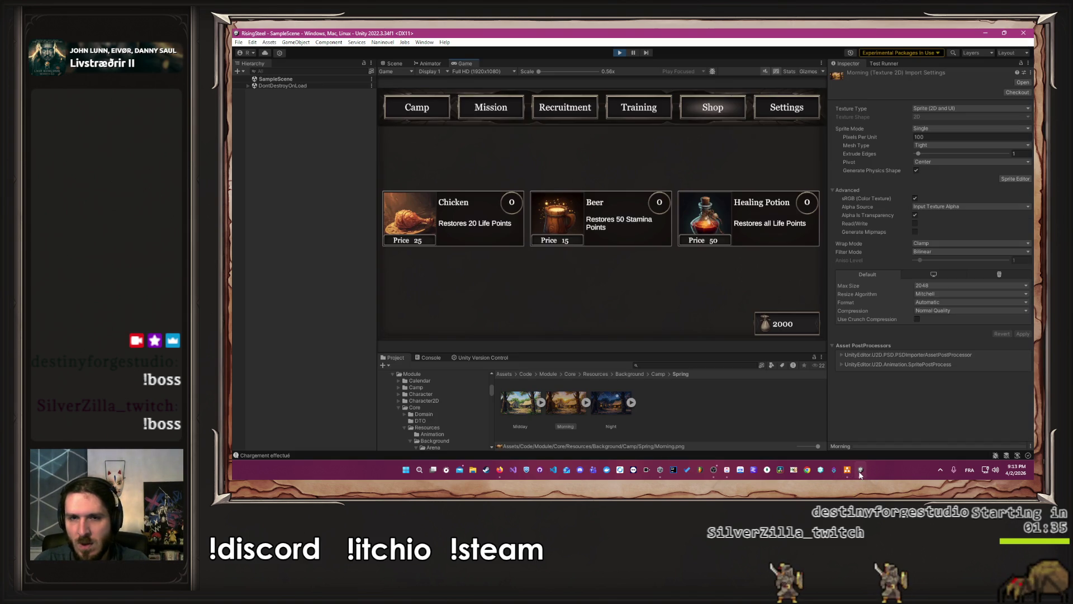
pyautogui.click(848, 470)
pyautogui.doubleClick(671, 176)
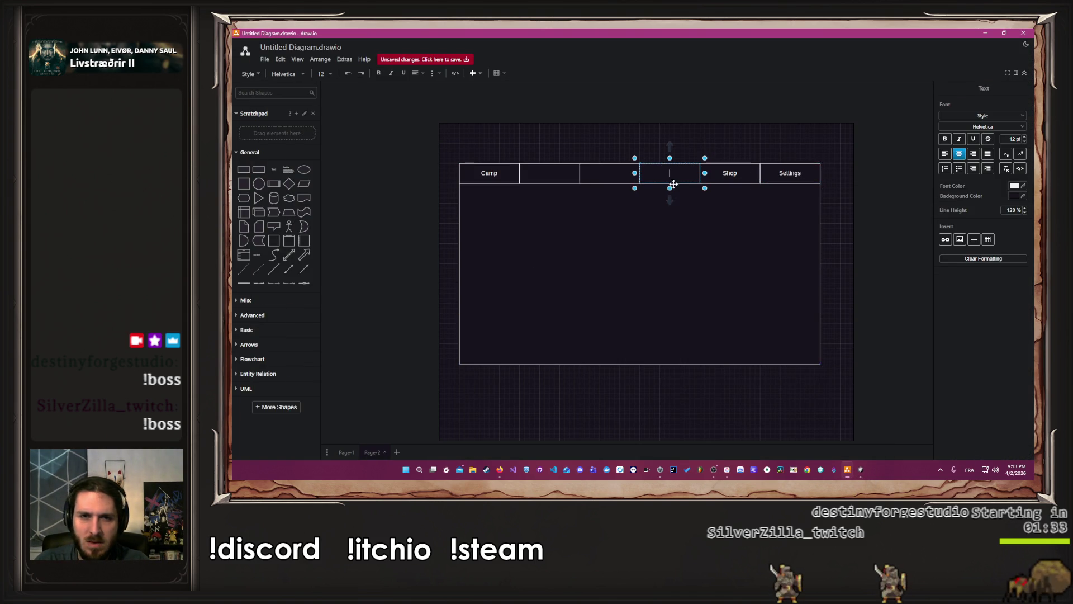
pyautogui.write('Training')
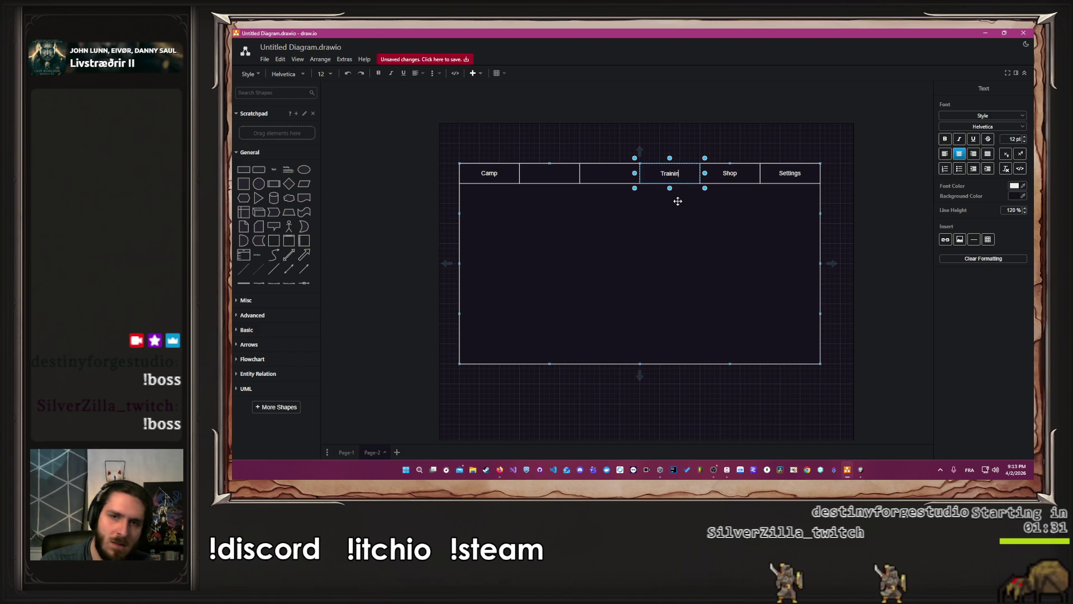
pyautogui.click(546, 182)
pyautogui.doubleClick(547, 182)
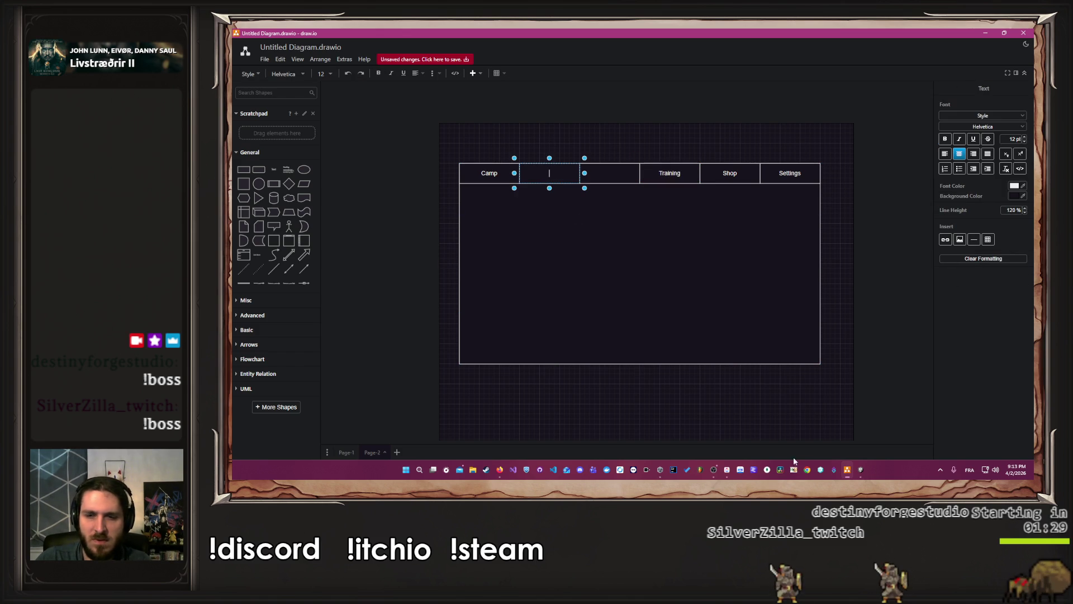
pyautogui.write('M')
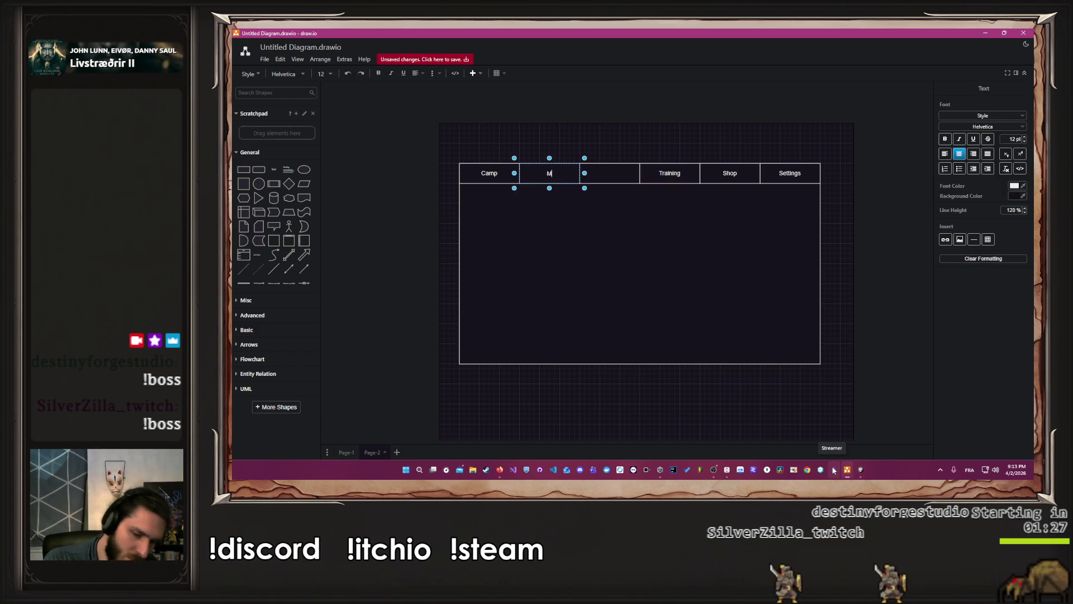
pyautogui.write('ission')
# Label the third header cell Recruitment and finish editing the Shop* cell
pyautogui.doubleClick(594, 175)
pyautogui.write('Rec')
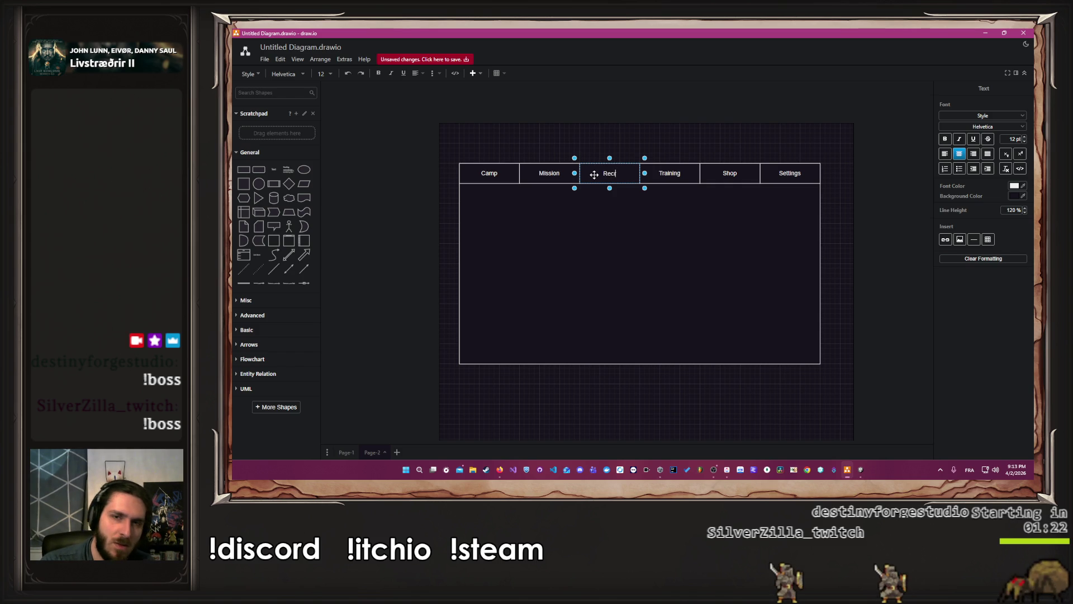
pyautogui.write('uitment')
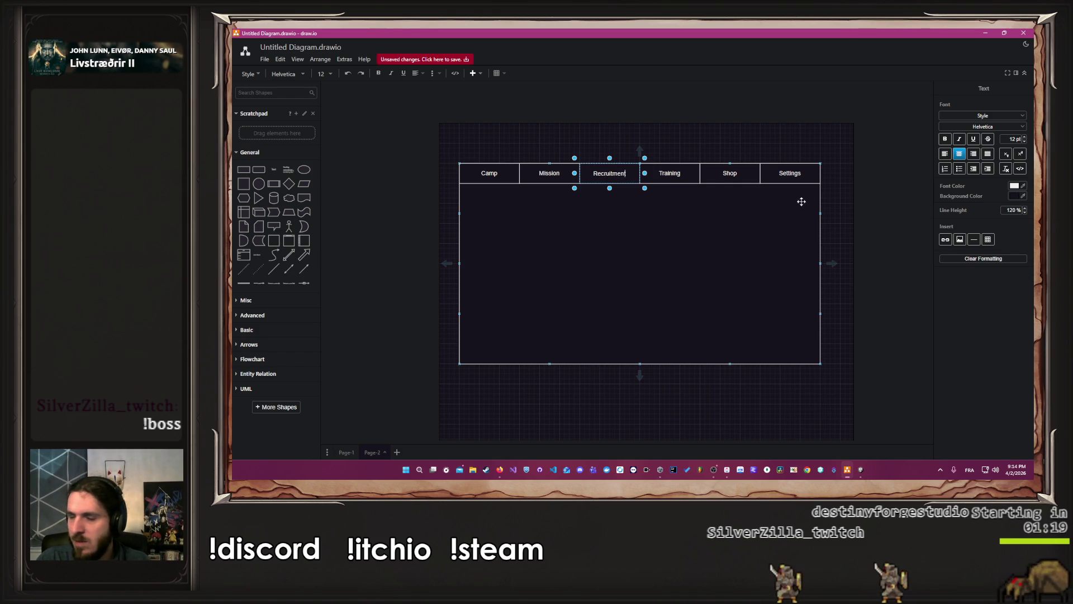
pyautogui.doubleClick(730, 174)
pyautogui.click(731, 175)
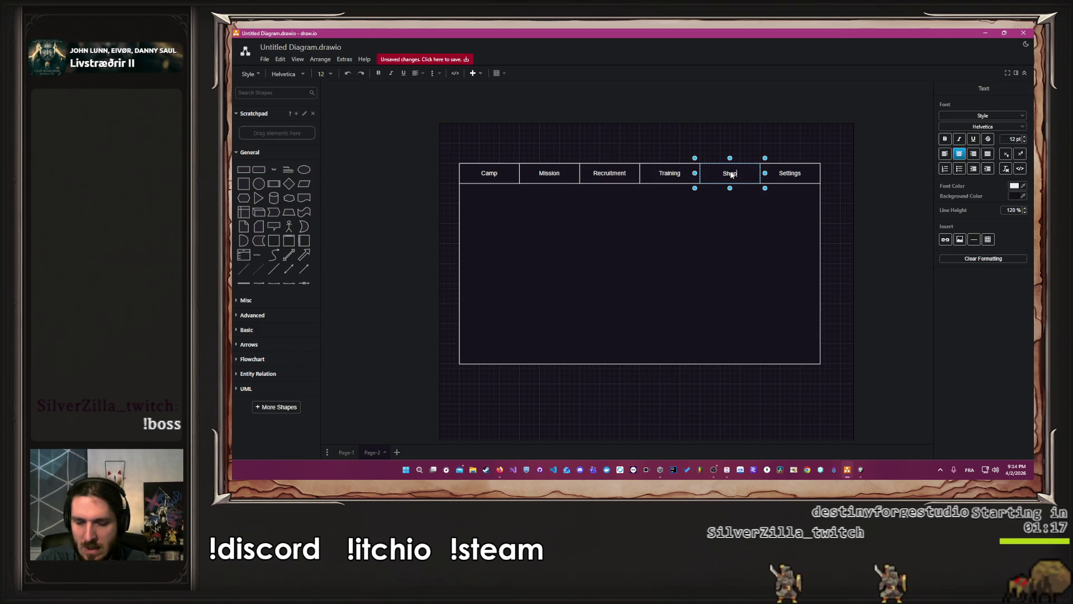
pyautogui.click(885, 274)
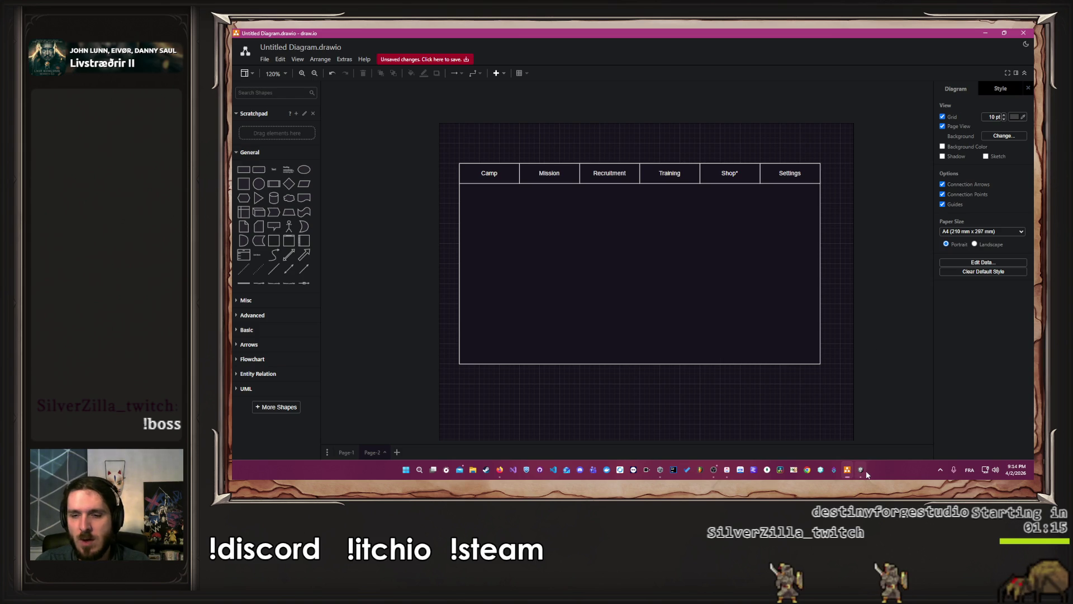
pyautogui.moveTo(867, 474)
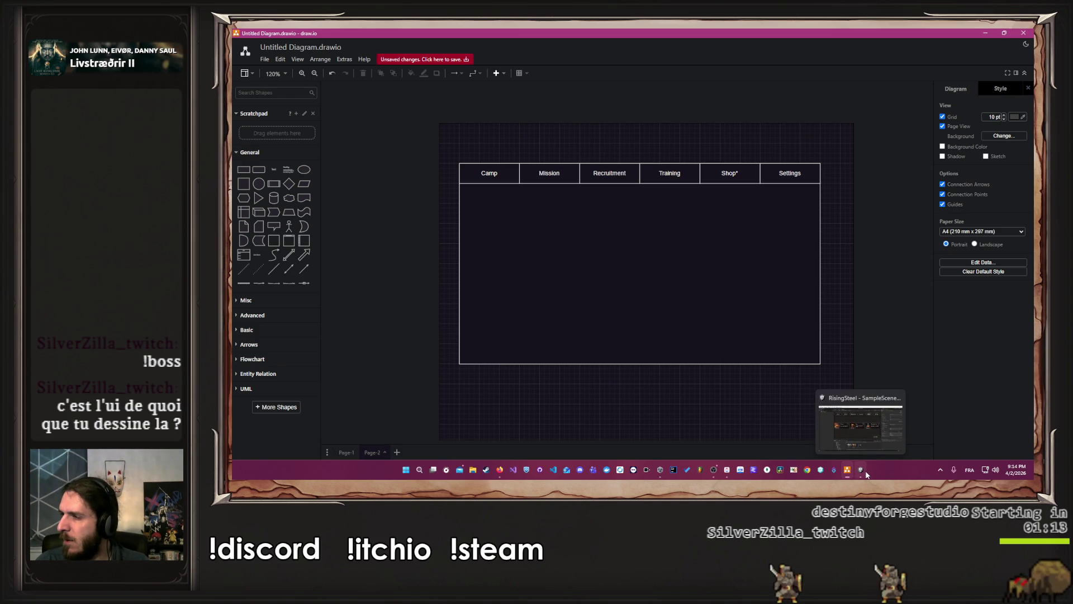
pyautogui.click(866, 473)
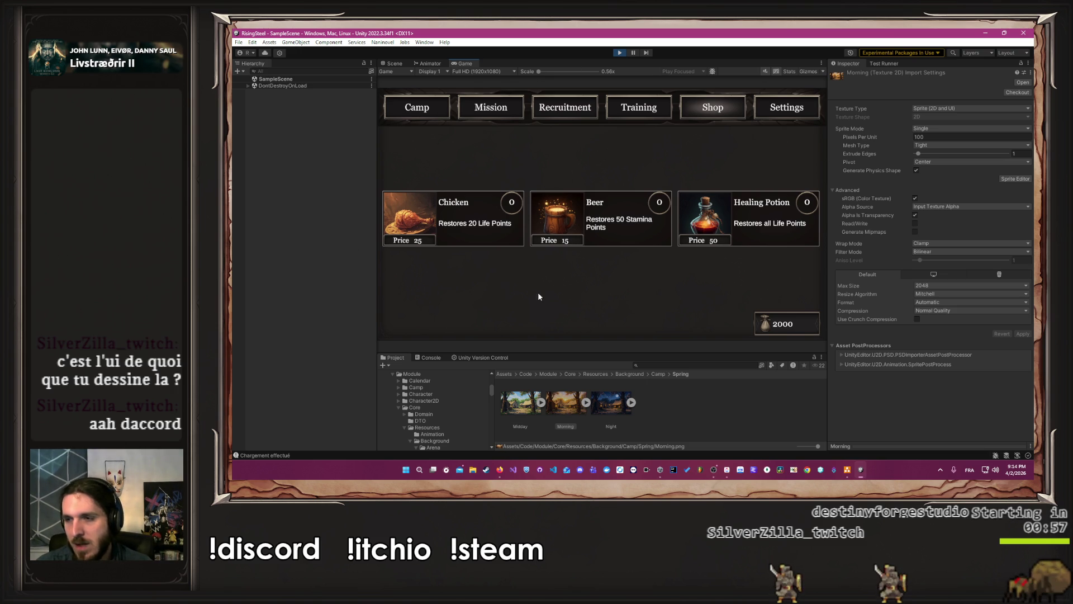
pyautogui.click(848, 470)
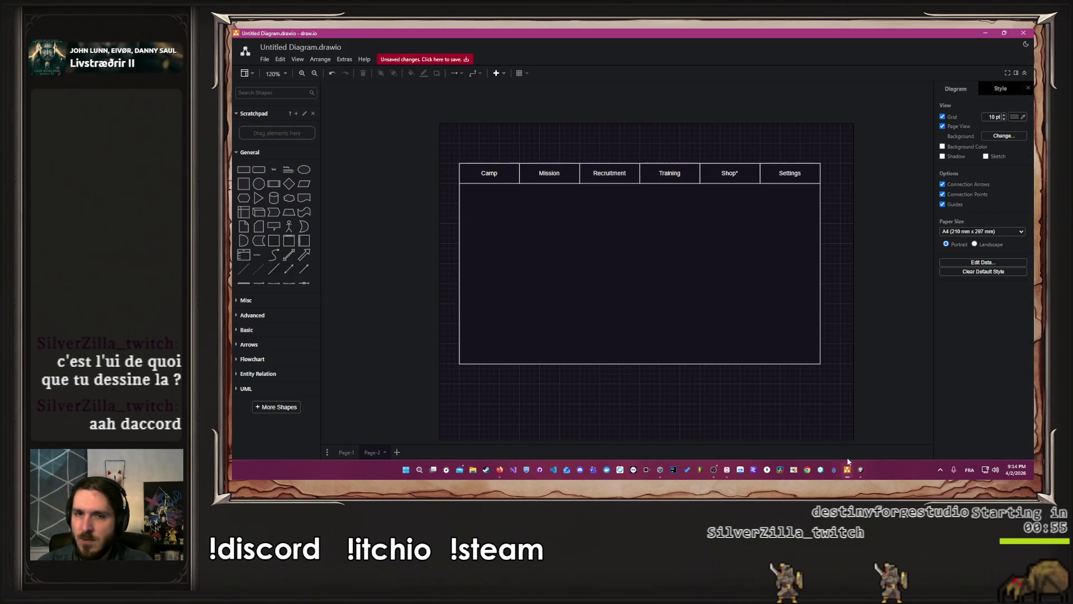
pyautogui.press('Escape')
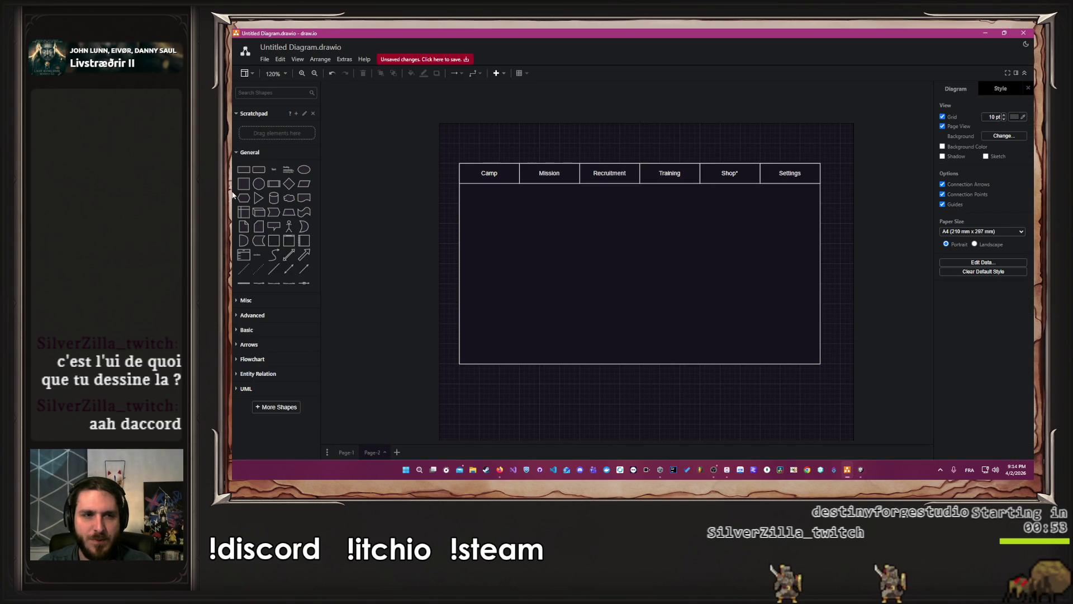
# Add a small rectangle inside the frame and duplicate it into three boxes in a row
pyautogui.click(243, 170)
pyautogui.moveTo(623, 256)
pyautogui.mouseDown()
pyautogui.moveTo(536, 227)
pyautogui.moveTo(503, 243)
pyautogui.moveTo(507, 251)
pyautogui.moveTo(610, 254)
pyautogui.mouseUp()
pyautogui.moveTo(536, 258)
pyautogui.mouseDown()
pyautogui.moveTo(546, 268)
pyautogui.moveTo(678, 245)
pyautogui.moveTo(706, 259)
pyautogui.mouseUp()
pyautogui.click(859, 281)
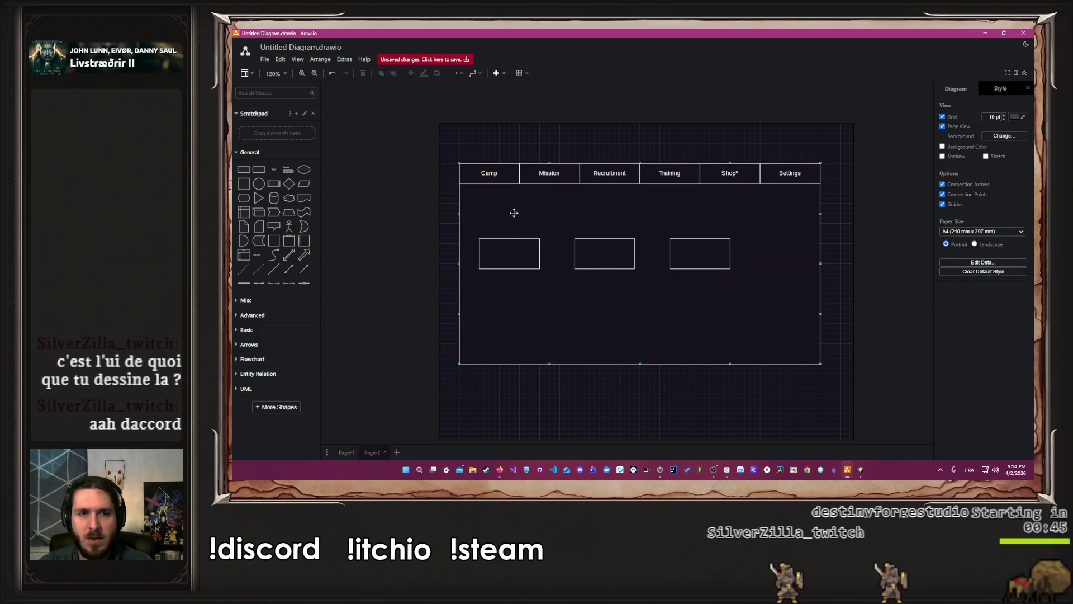
# Add another rectangle and widen it into a large panel enclosing the three boxes
pyautogui.click(249, 174)
pyautogui.moveTo(618, 249)
pyautogui.mouseDown()
pyautogui.moveTo(503, 211)
pyautogui.moveTo(508, 356)
pyautogui.mouseUp()
pyautogui.click(536, 256)
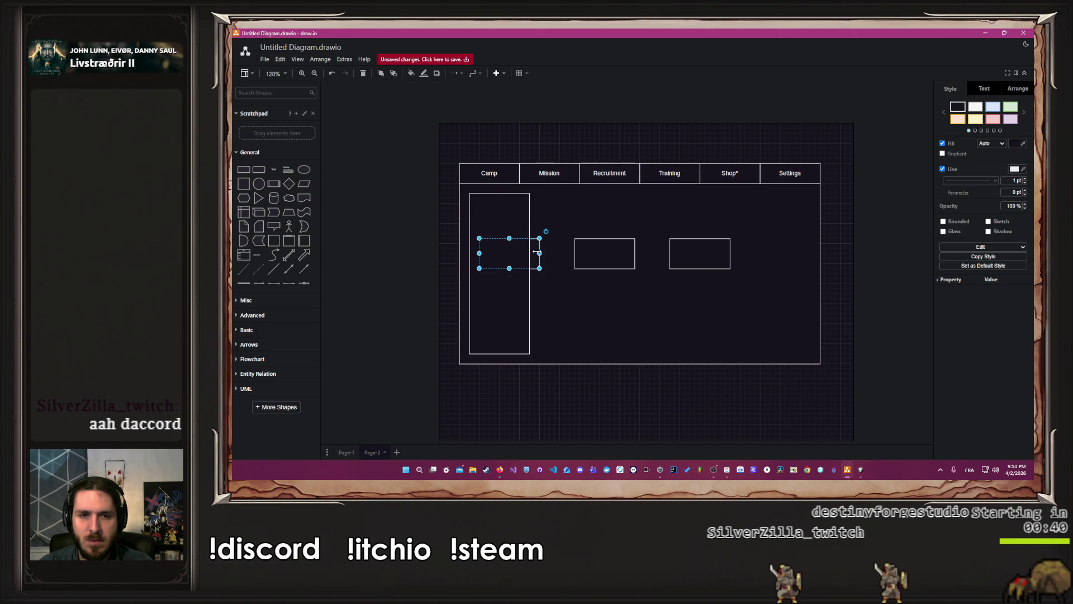
pyautogui.keyDown('shift'); pyautogui.click(613, 267); pyautogui.keyUp('shift')
pyautogui.keyDown('shift'); pyautogui.click(679, 259); pyautogui.keyUp('shift')
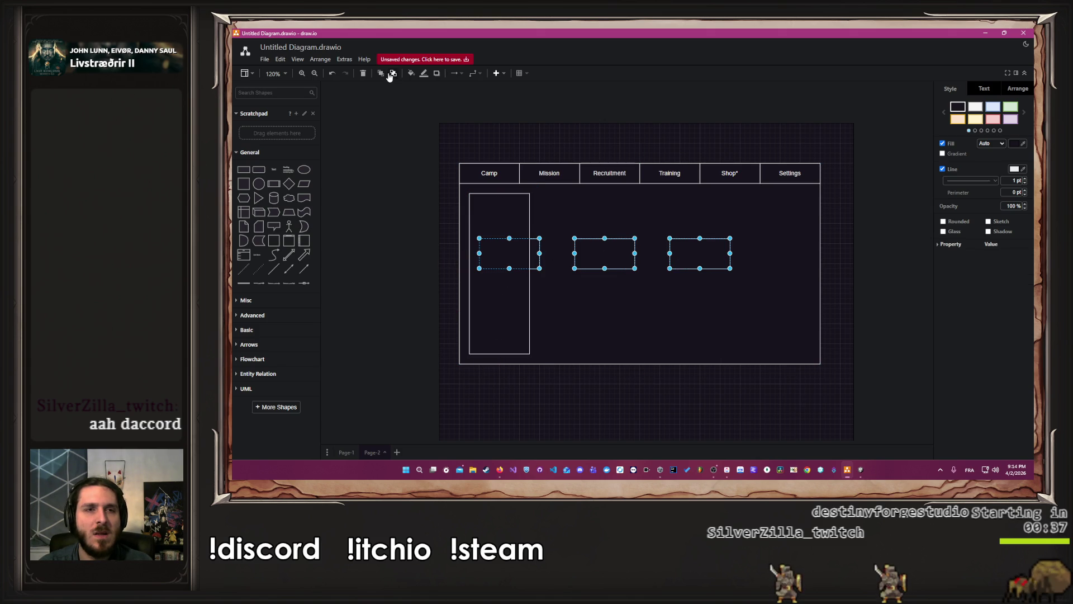
pyautogui.click(447, 213)
pyautogui.click(478, 216)
pyautogui.moveTo(530, 274); pyautogui.dragTo(810, 294)
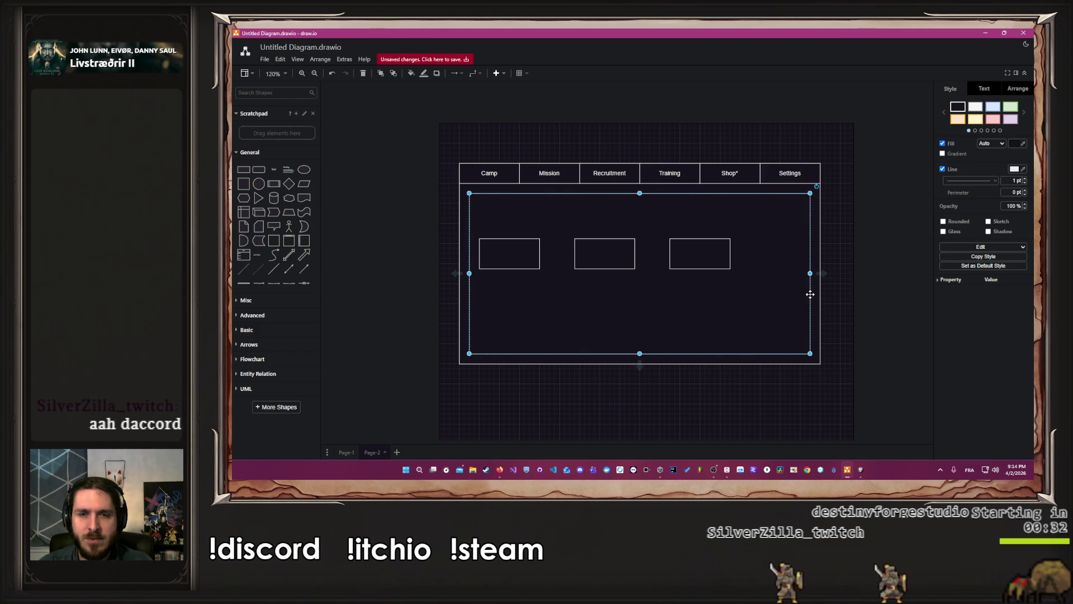
pyautogui.click(878, 204)
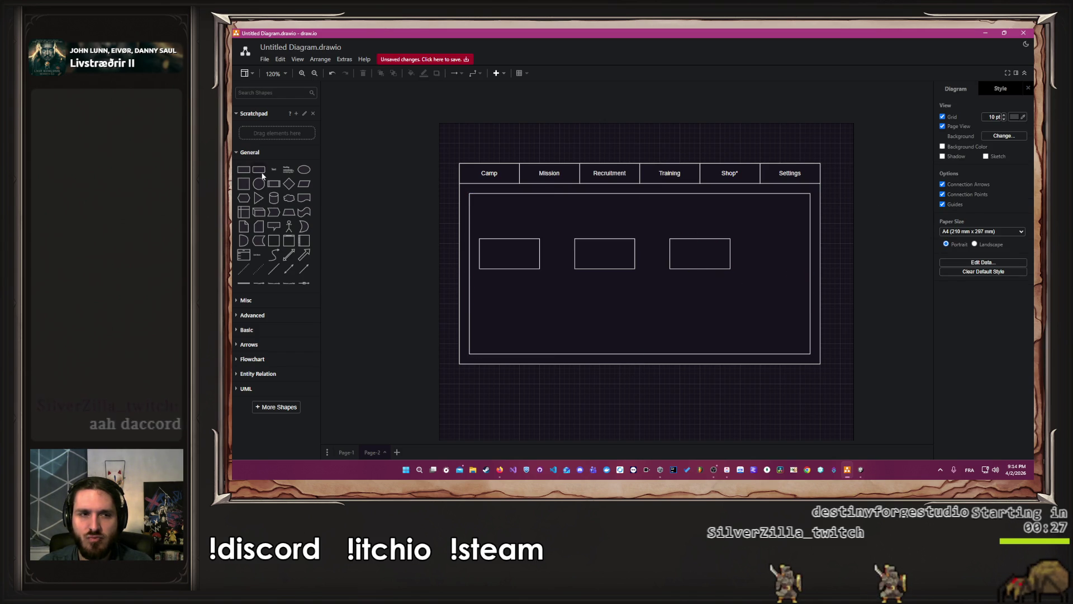
# Compare with the game, then add an arrow at the inner panel's upper right
pyautogui.click(861, 471)
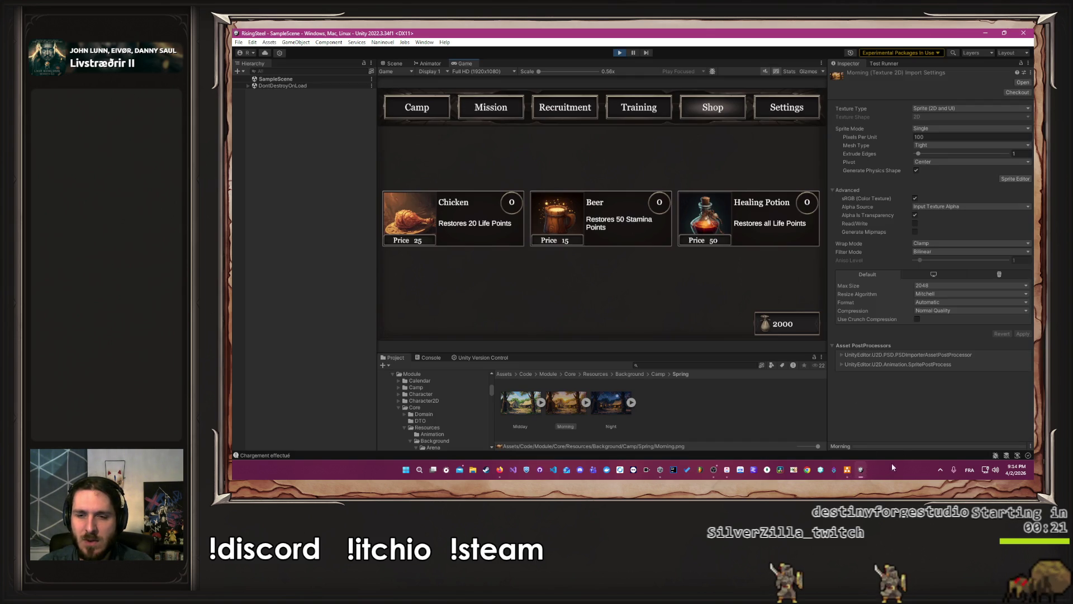
pyautogui.click(861, 470)
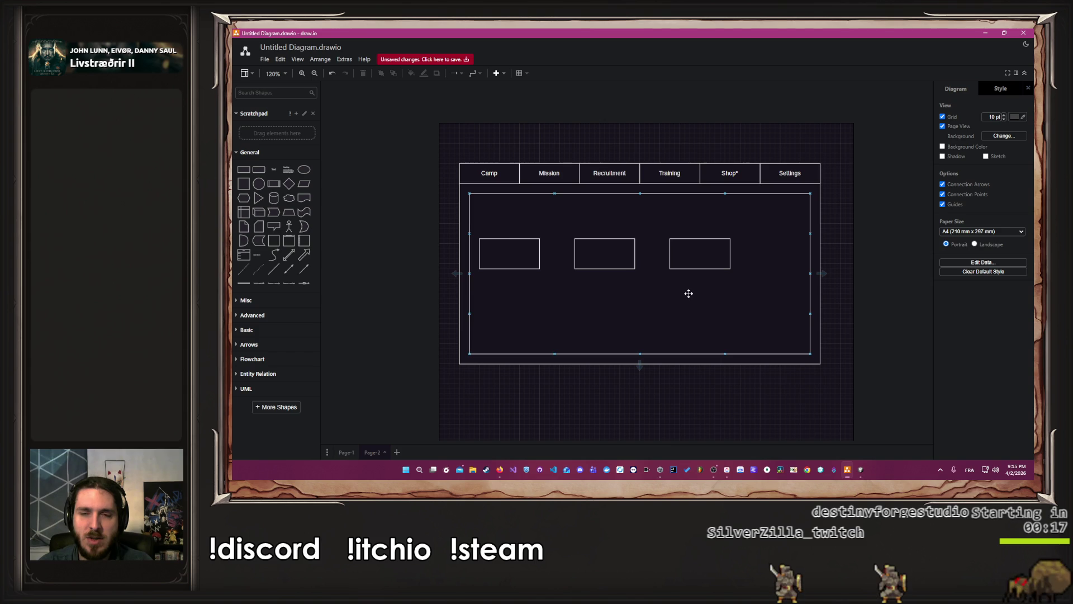
pyautogui.click(302, 267)
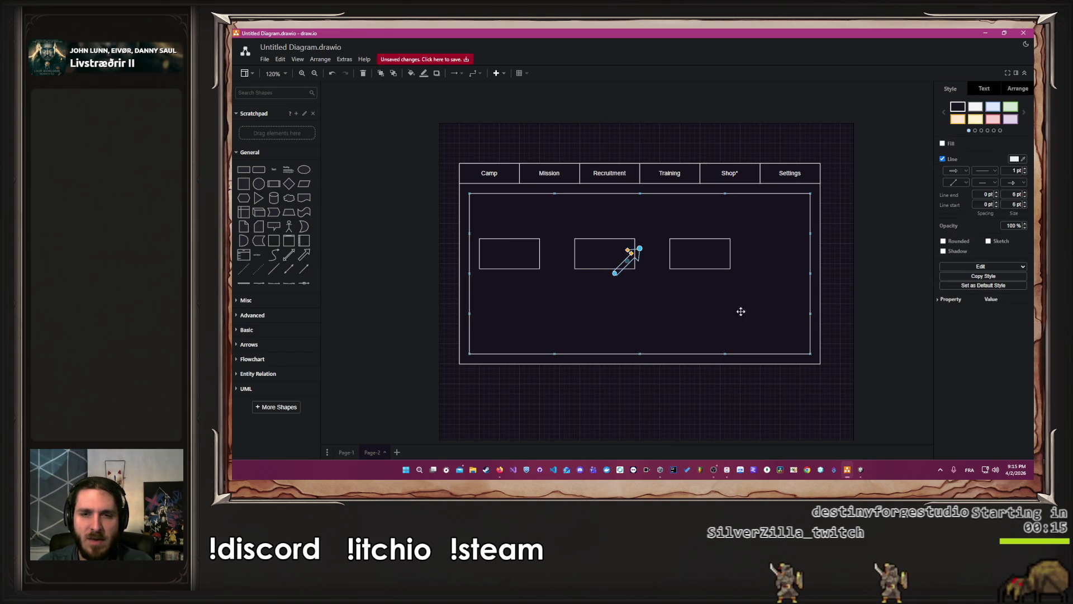
pyautogui.moveTo(637, 253); pyautogui.dragTo(799, 211)
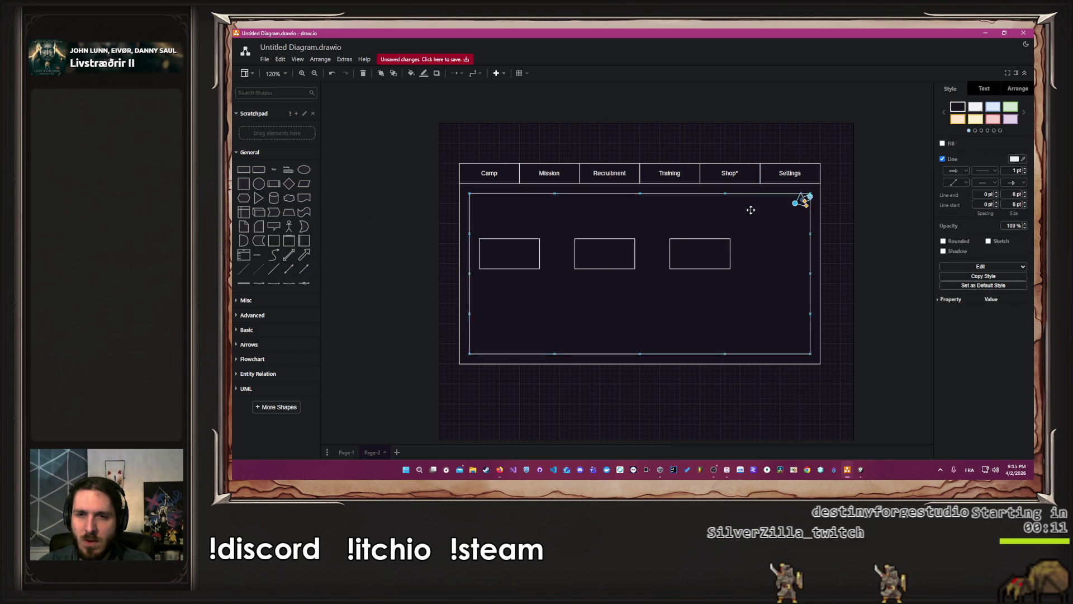
pyautogui.click(754, 212)
pyautogui.click(780, 216)
pyautogui.keyDown('ctrl'); pyautogui.scroll(5, 789, 212); pyautogui.keyUp('ctrl')
pyautogui.moveTo(712, 247); pyautogui.dragTo(677, 219)
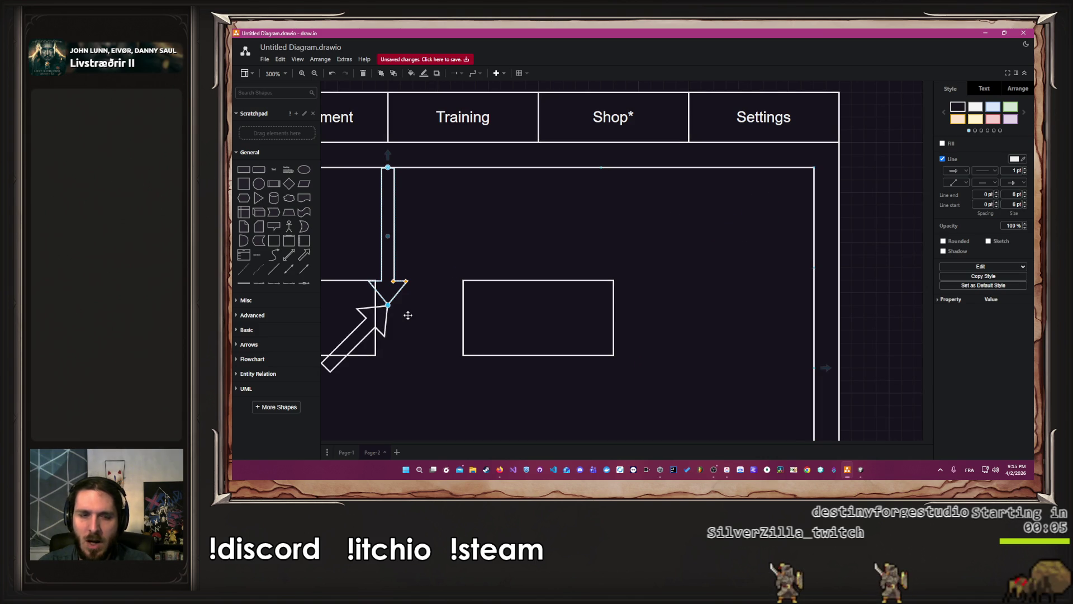
pyautogui.click(908, 284)
pyautogui.moveTo(385, 318)
pyautogui.mouseDown()
pyautogui.moveTo(626, 274)
pyautogui.moveTo(780, 206)
pyautogui.mouseUp()
# Lock the inner panel, adjust the arrow's tail, and add an Achat label above it
pyautogui.click(727, 290)
pyautogui.rightClick(727, 290)
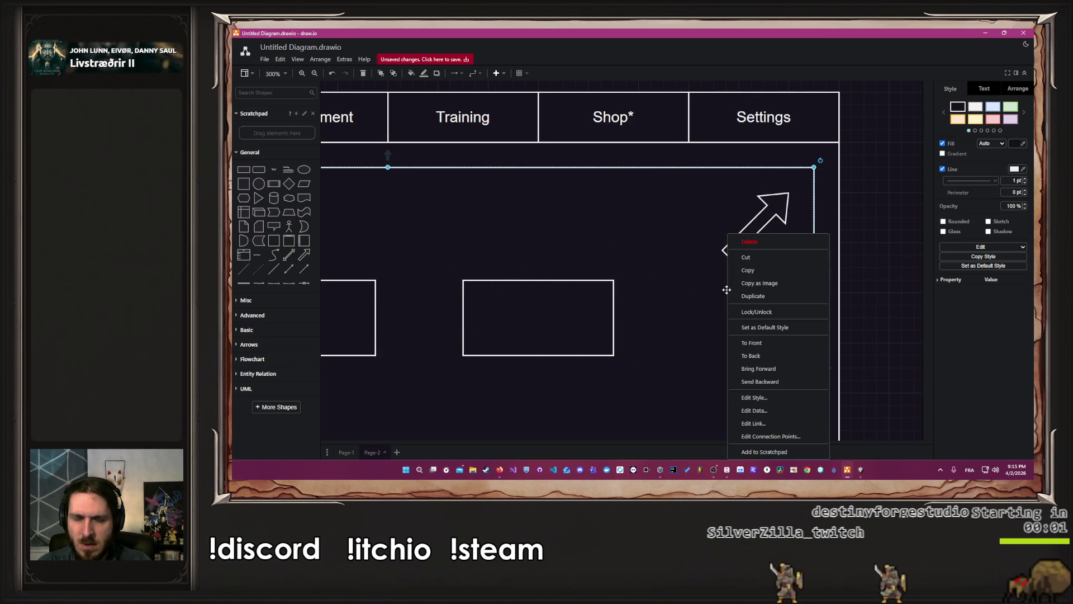
pyautogui.click(749, 312)
pyautogui.click(748, 237)
pyautogui.moveTo(726, 255)
pyautogui.mouseDown()
pyautogui.moveTo(668, 221)
pyautogui.moveTo(661, 202)
pyautogui.moveTo(679, 190)
pyautogui.moveTo(708, 220)
pyautogui.mouseUp()
pyautogui.click(274, 169)
pyautogui.moveTo(806, 233)
pyautogui.mouseDown()
pyautogui.moveTo(742, 200)
pyautogui.moveTo(780, 238)
pyautogui.moveTo(801, 234)
pyautogui.mouseUp()
pyautogui.click(896, 248)
# Duplicate the Achat arrow and label, and relabel the copy Vente
pyautogui.click(778, 253)
pyautogui.moveTo(870, 267)
pyautogui.mouseDown()
pyautogui.moveTo(680, 192)
pyautogui.moveTo(656, 170)
pyautogui.mouseUp()
pyautogui.hotkey('ctrl', 'd')
pyautogui.moveTo(753, 236)
pyautogui.mouseDown()
pyautogui.moveTo(789, 248)
pyautogui.moveTo(925, 233)
pyautogui.moveTo(868, 235)
pyautogui.moveTo(882, 220)
pyautogui.moveTo(869, 218)
pyautogui.mouseUp()
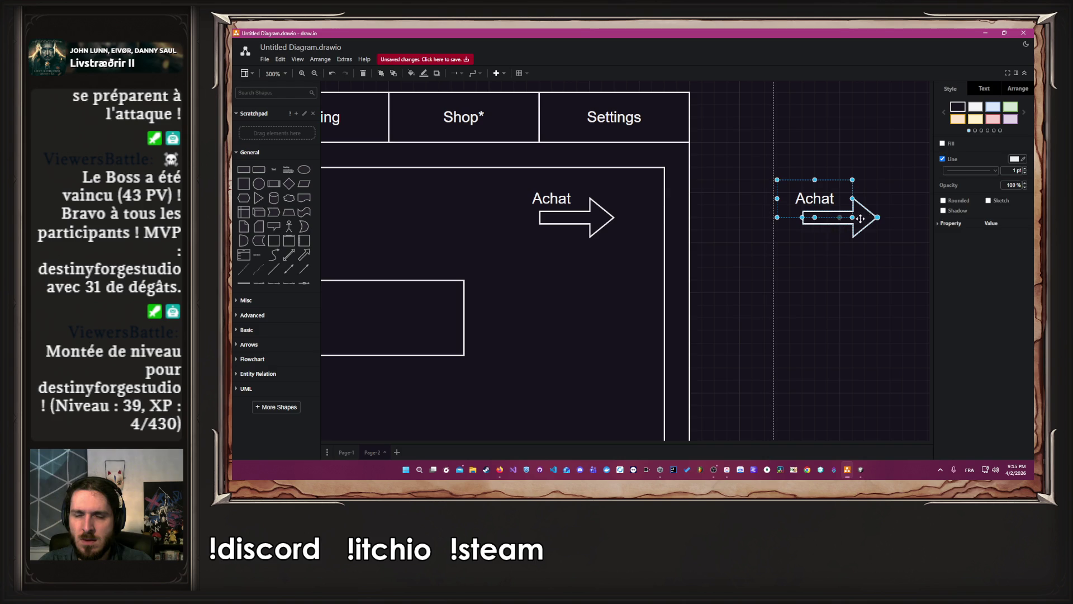
pyautogui.doubleClick(816, 201)
pyautogui.write('Vente')
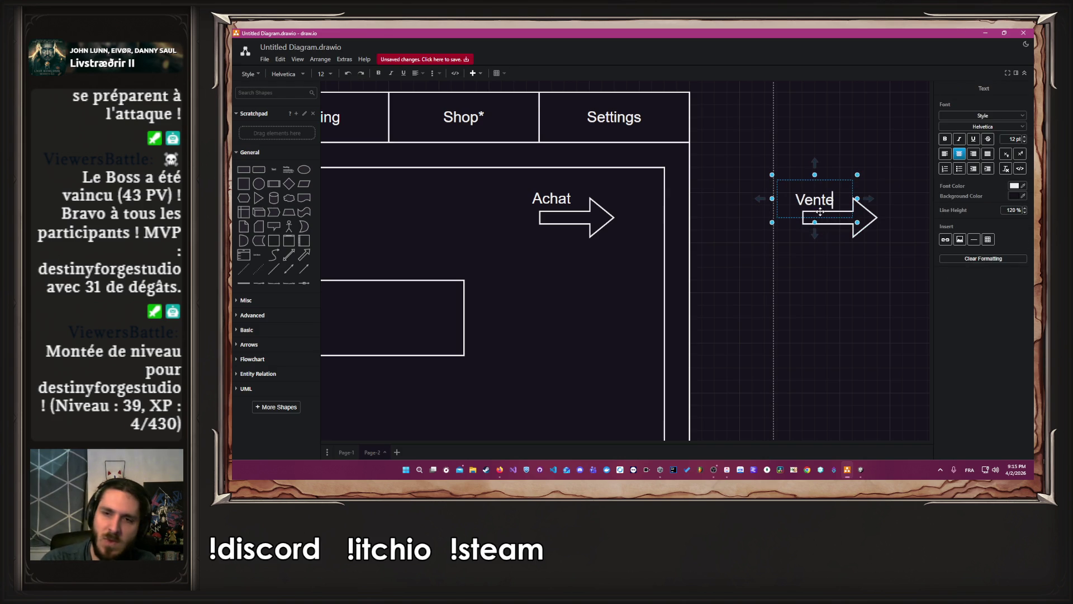
pyautogui.click(818, 282)
# Position the Vente arrow beside Achat and glance at the Unity game
pyautogui.scroll(-6, 818, 281)
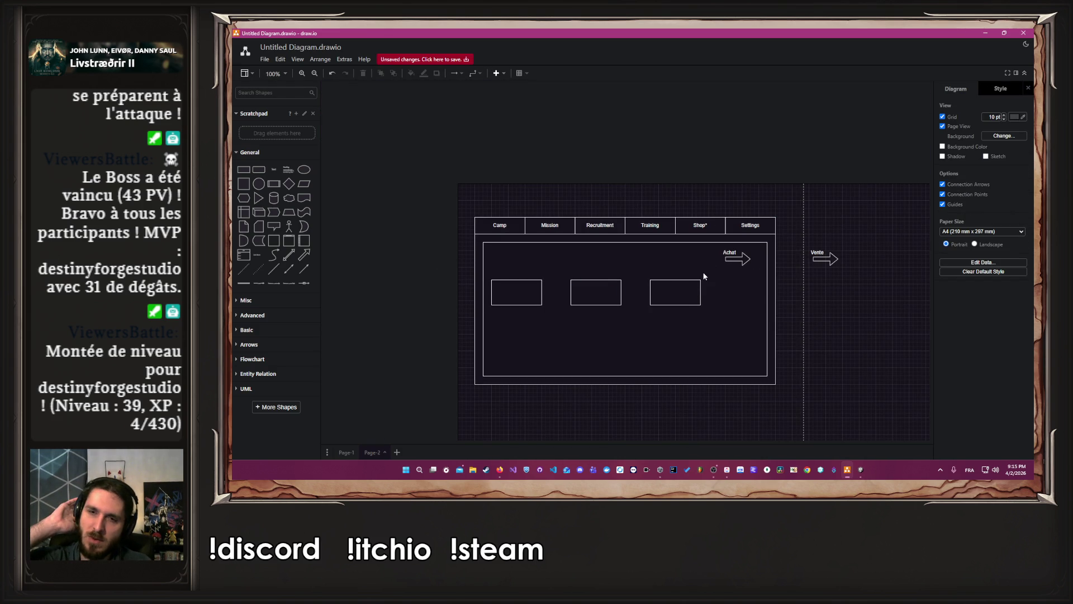
pyautogui.moveTo(798, 223)
pyautogui.mouseDown()
pyautogui.moveTo(861, 283)
pyautogui.moveTo(811, 269)
pyautogui.mouseUp()
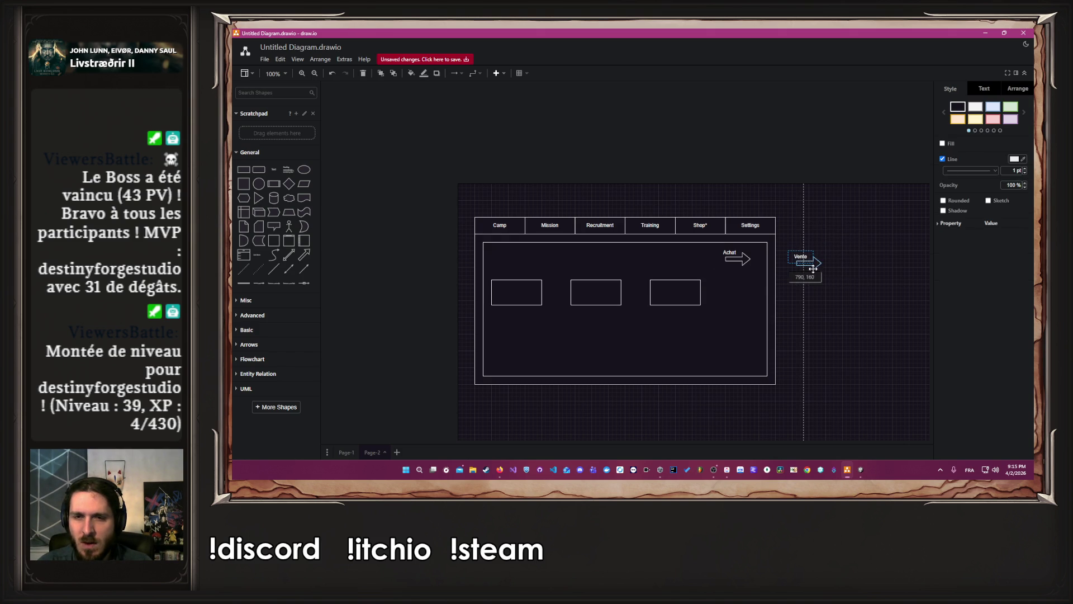
pyautogui.click(860, 367)
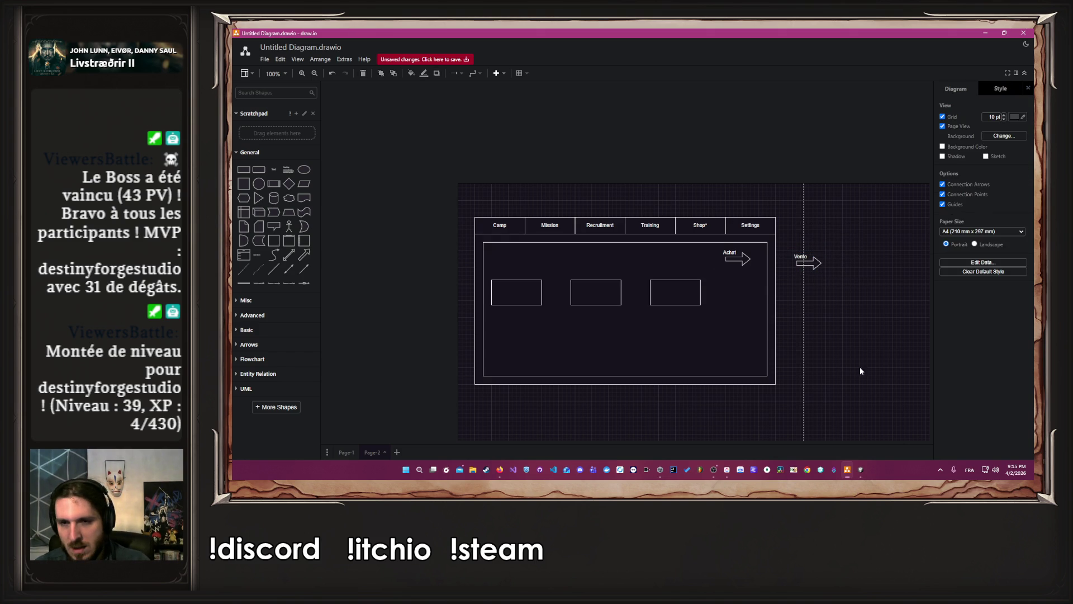
pyautogui.click(861, 471)
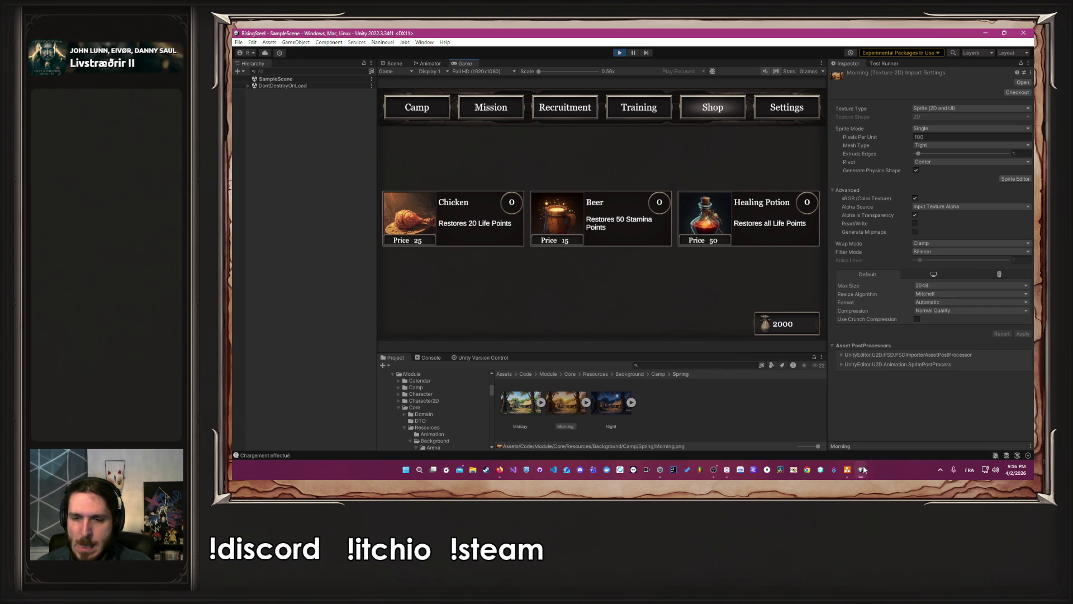
pyautogui.click(863, 469)
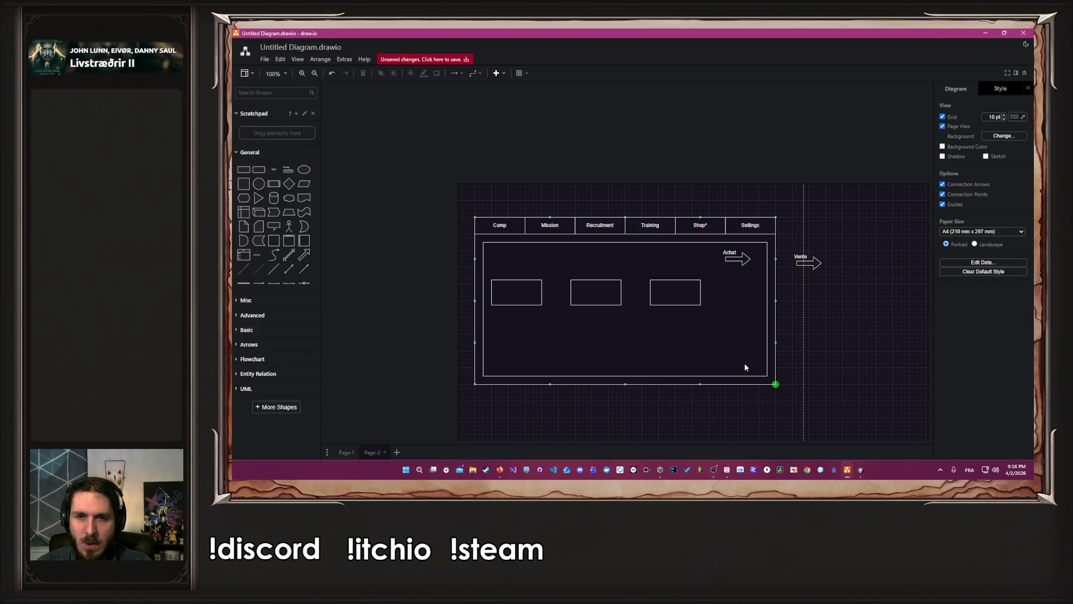
# Export the diagram as a PNG image saved to the Desktop
pyautogui.click(264, 60)
pyautogui.moveTo(283, 172)
pyautogui.click(424, 174)
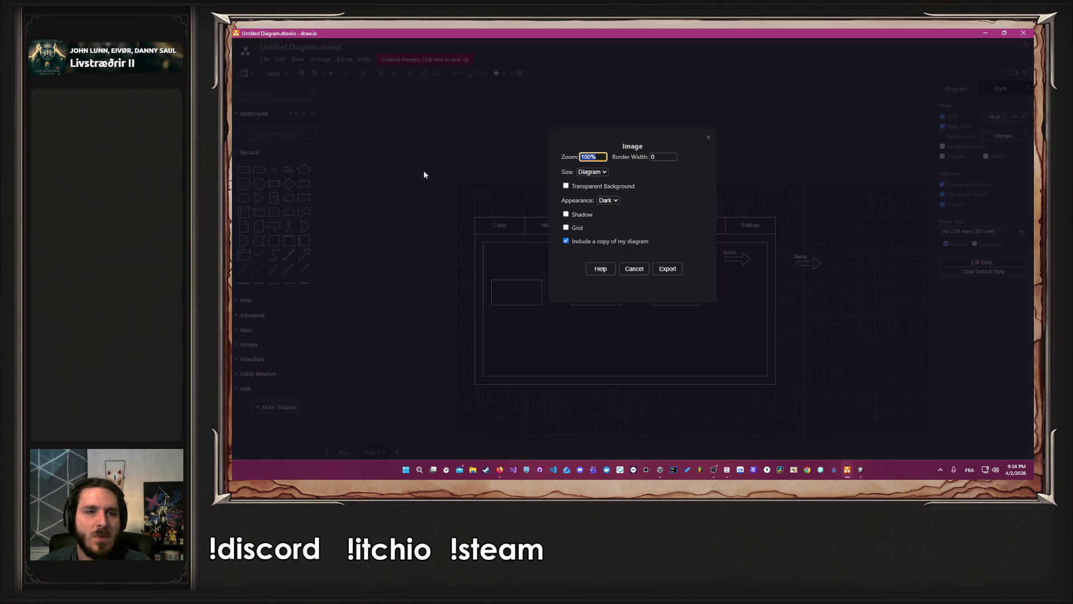
pyautogui.click(668, 269)
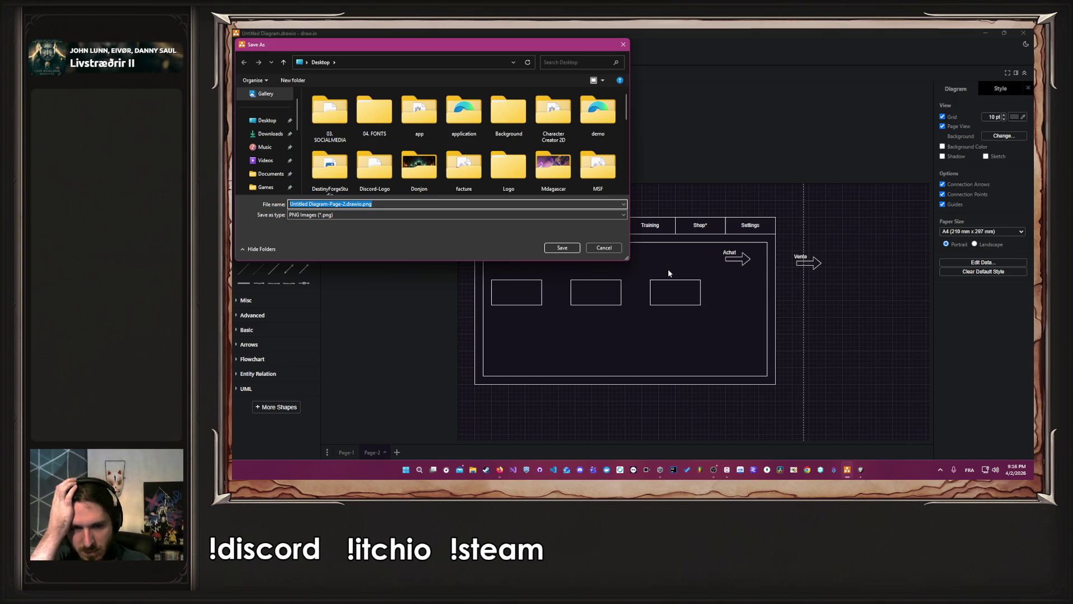
pyautogui.click(559, 248)
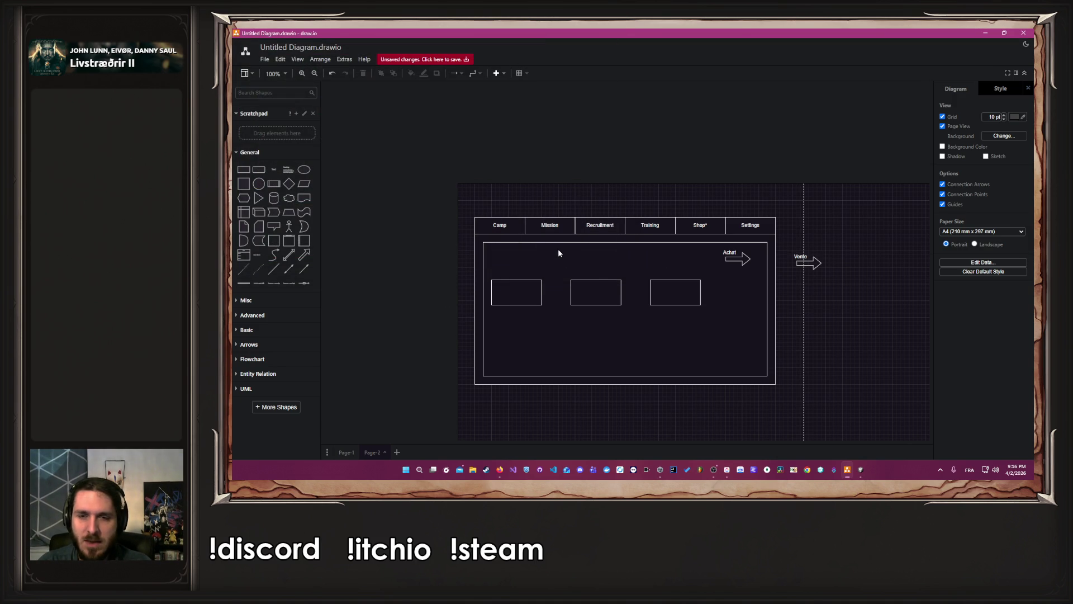
# Switch through Unity to the ClickUp task window
pyautogui.click(857, 468)
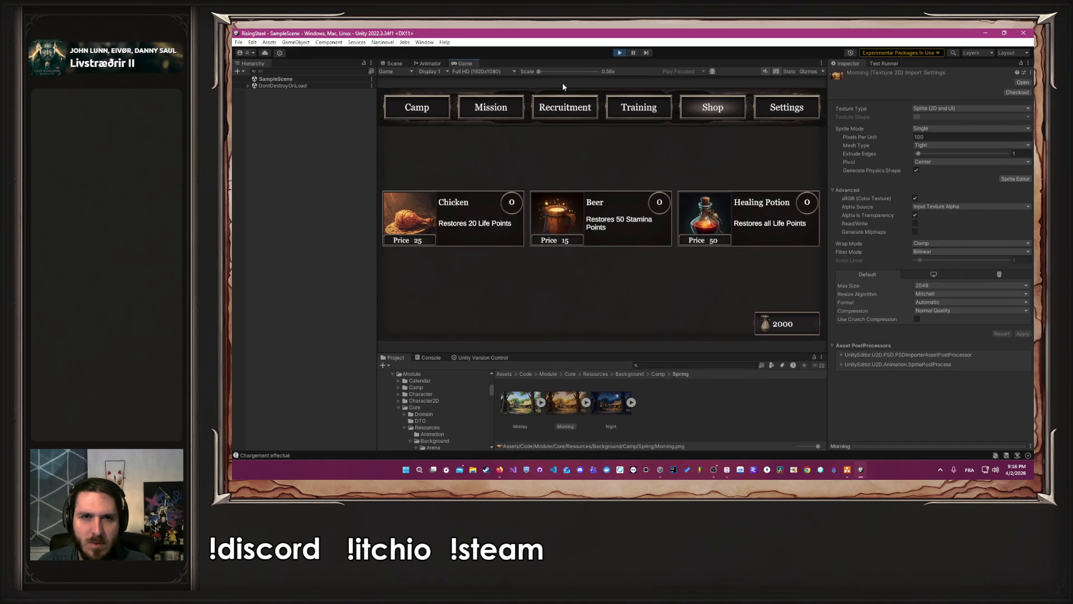
pyautogui.click(619, 53)
pyautogui.click(727, 470)
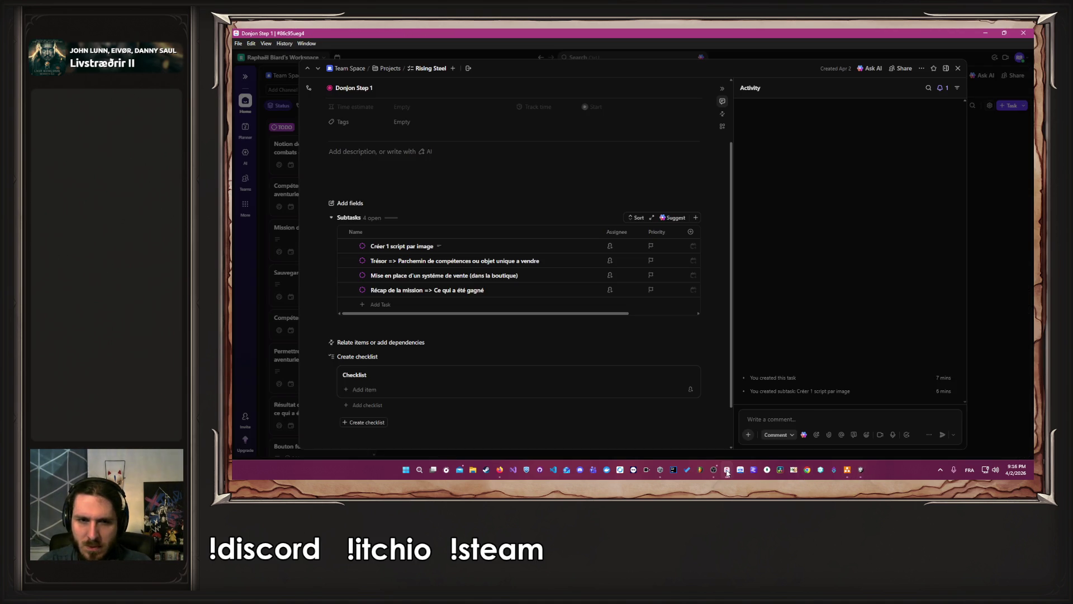
# Open the shop sales-system subtask and rearrange windows to reveal the desktop files
pyautogui.click(520, 277)
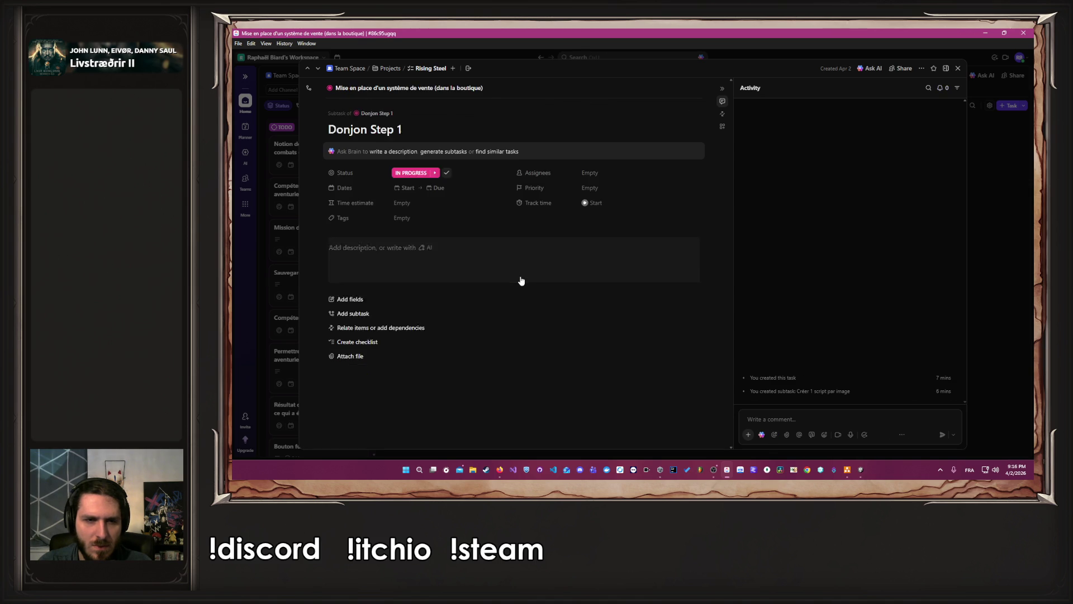
pyautogui.click(473, 470)
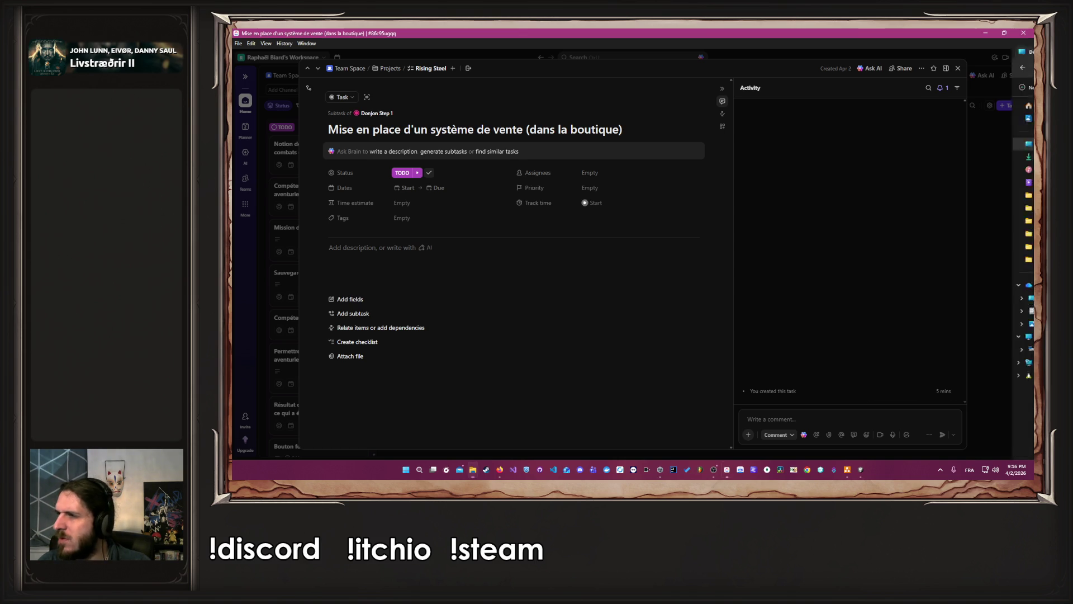
pyautogui.doubleClick(970, 34)
pyautogui.click(985, 32)
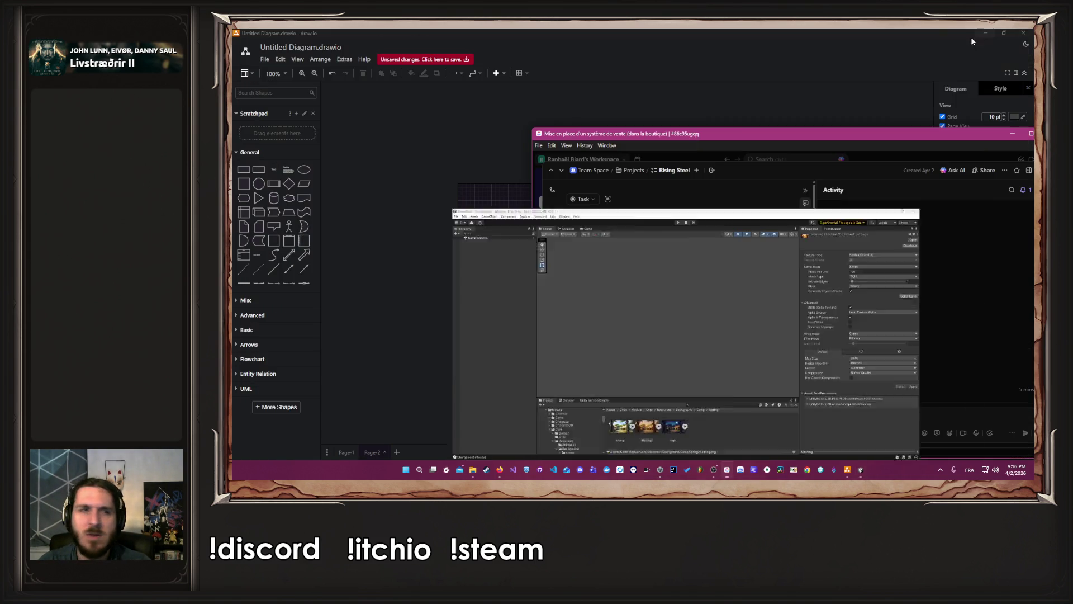
pyautogui.click(997, 32)
pyautogui.click(986, 33)
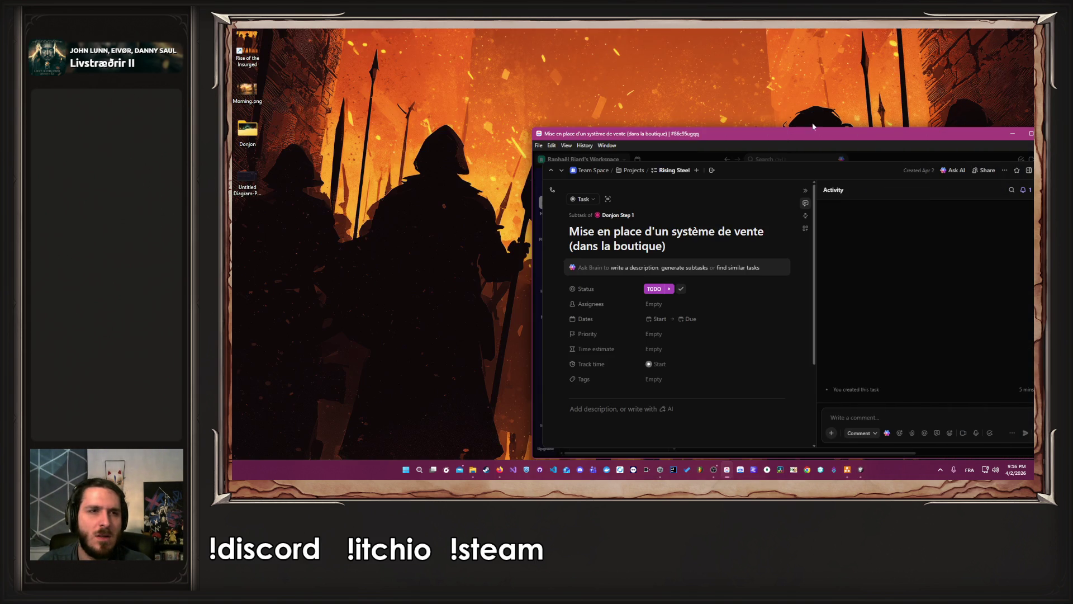
pyautogui.moveTo(774, 131); pyautogui.dragTo(699, 35)
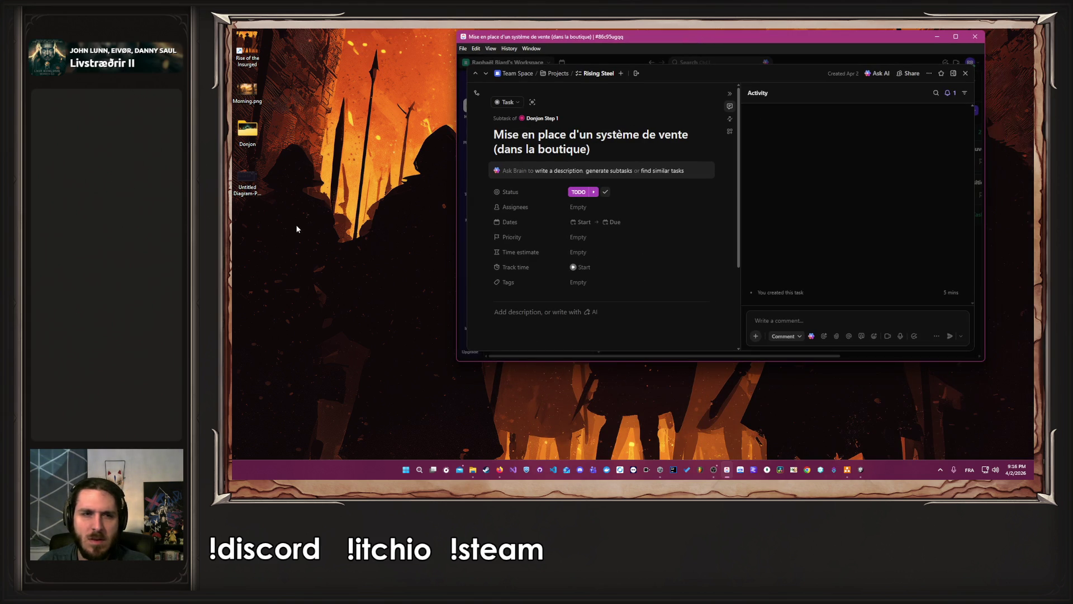
# Attach the exported Untitled Diagram PNG to the subtask and preview it
pyautogui.moveTo(239, 188)
pyautogui.mouseDown()
pyautogui.moveTo(565, 305)
pyautogui.moveTo(563, 317)
pyautogui.mouseUp()
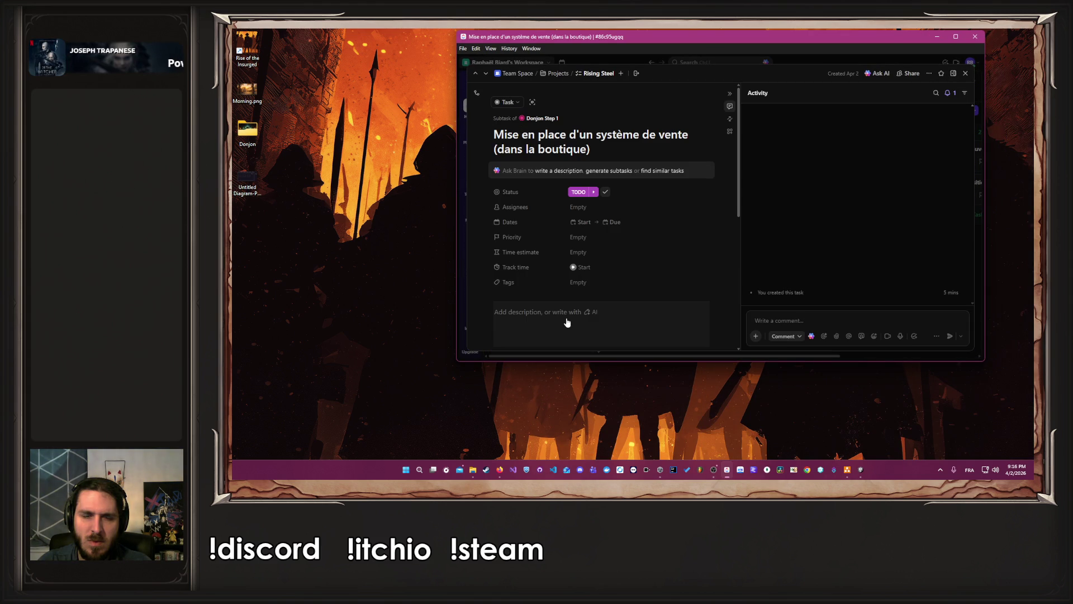
pyautogui.click(956, 36)
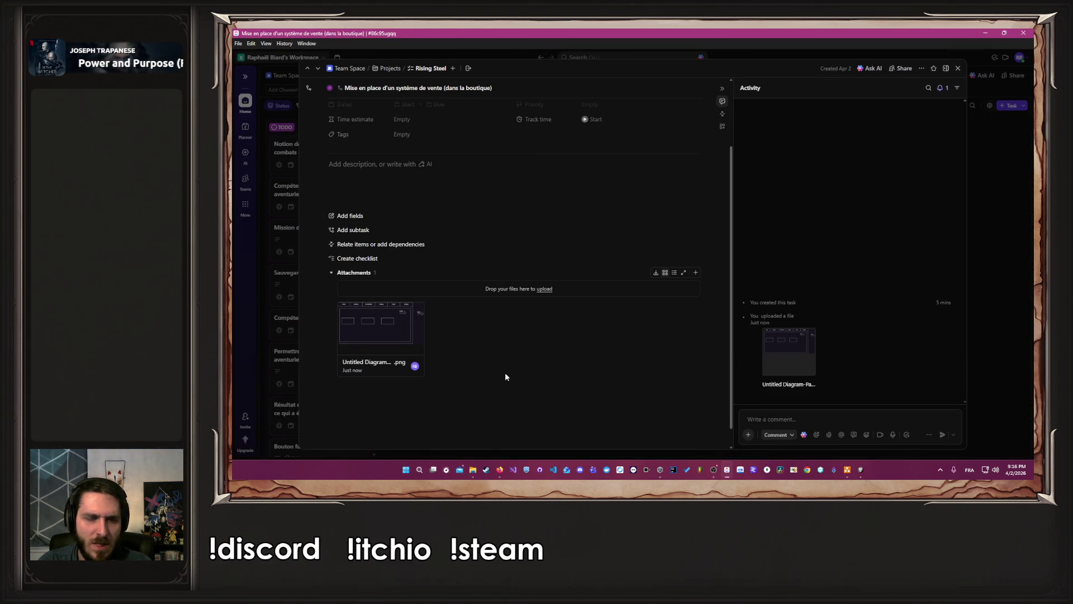
pyautogui.click(362, 405)
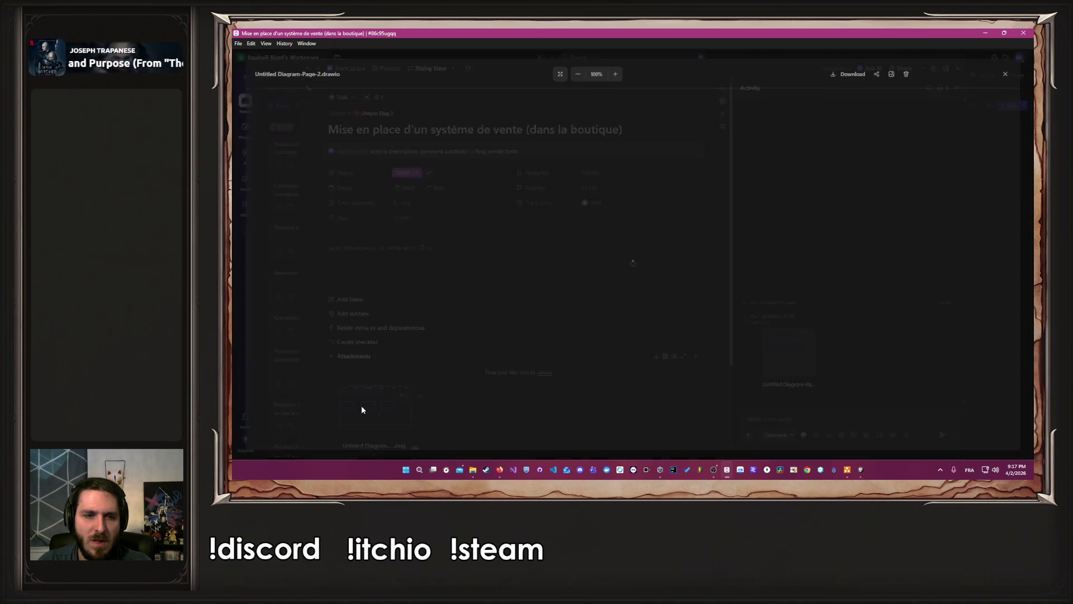
pyautogui.press('Escape')
pyautogui.scroll(-2, 545, 296)
pyautogui.scroll(2, 536, 296)
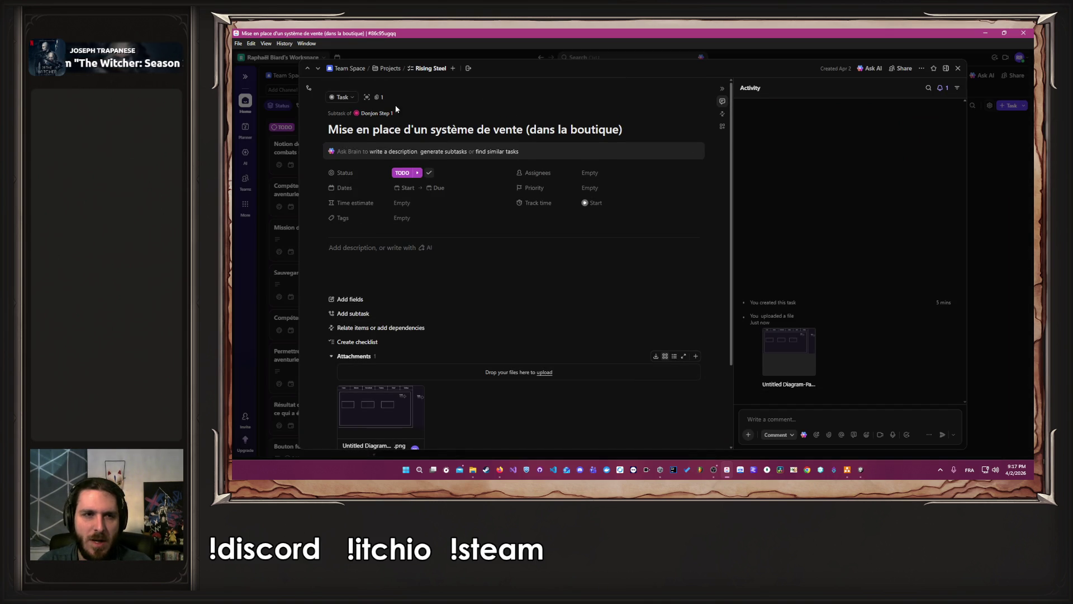
# Close the task, show Donjon Step 1's subtasks as cards, and return to draw.io
pyautogui.click(983, 182)
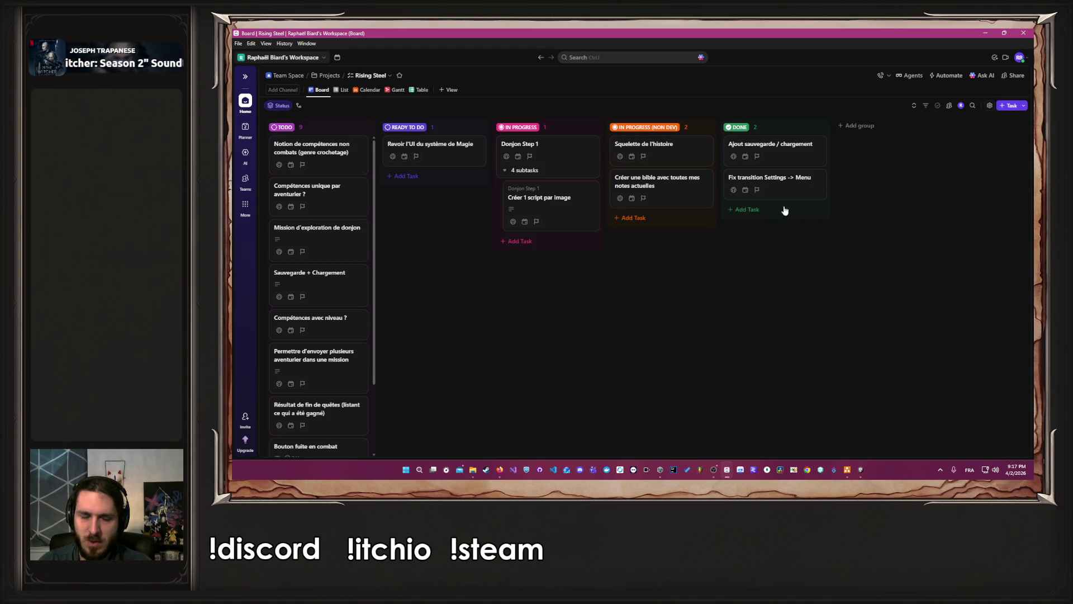
pyautogui.click(502, 170)
pyautogui.click(503, 170)
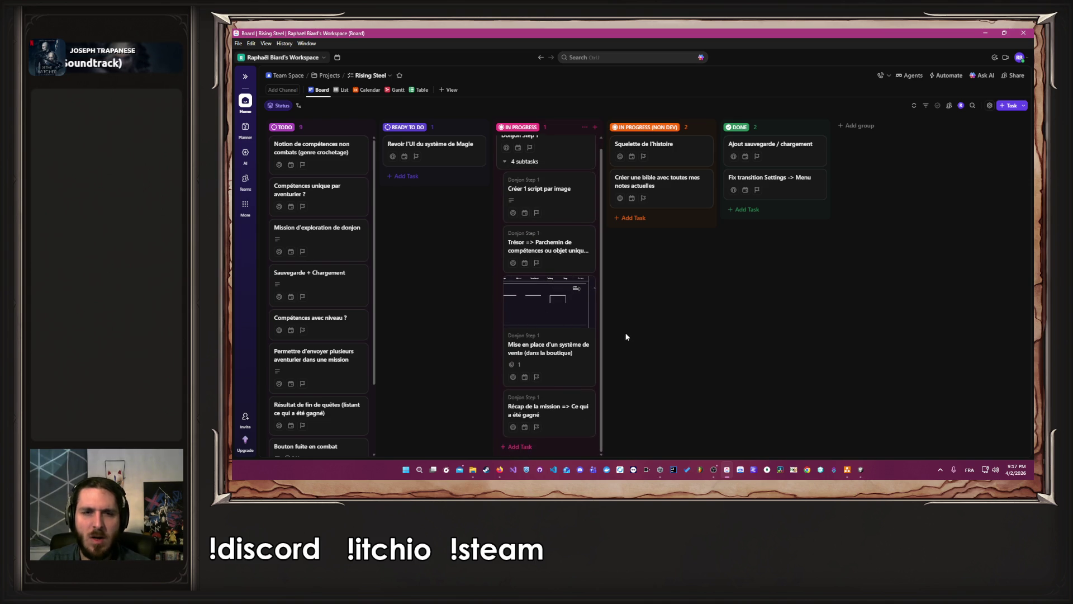
pyautogui.scroll(1, 544, 206)
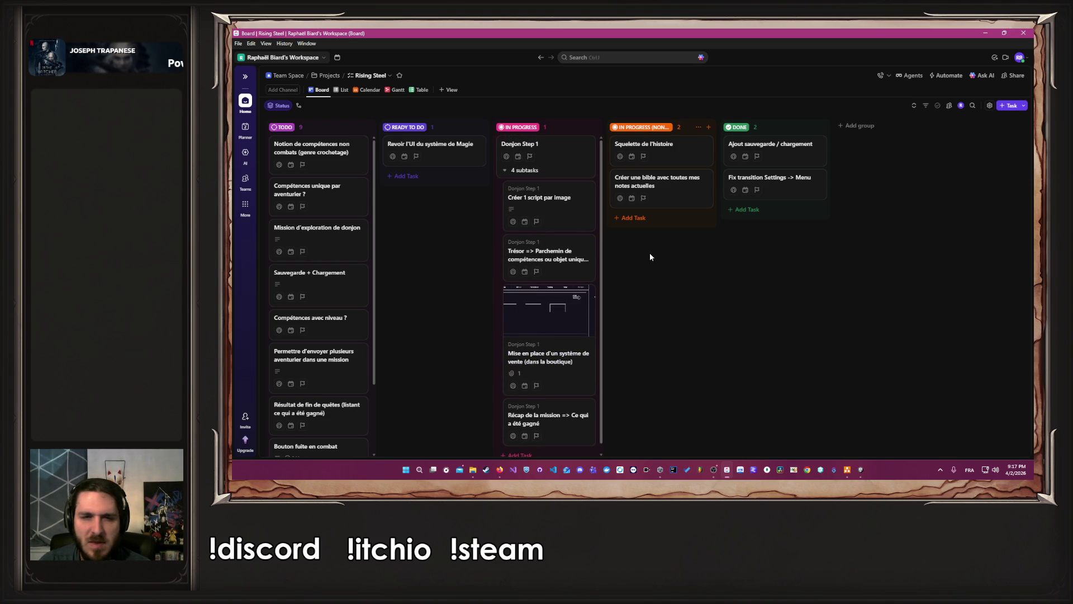
pyautogui.scroll(-1, 581, 274)
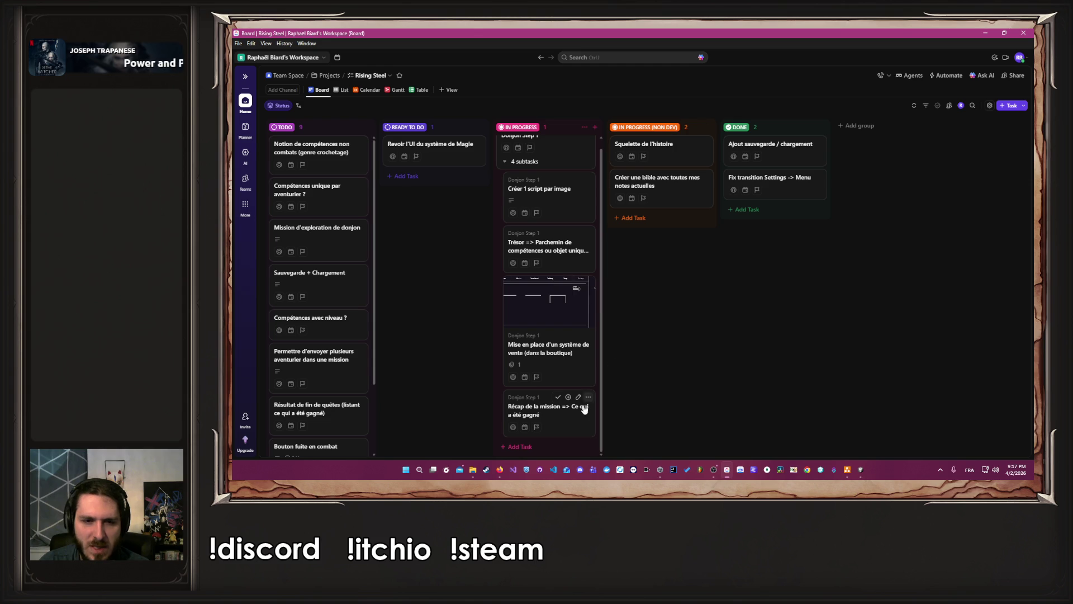
pyautogui.click(860, 470)
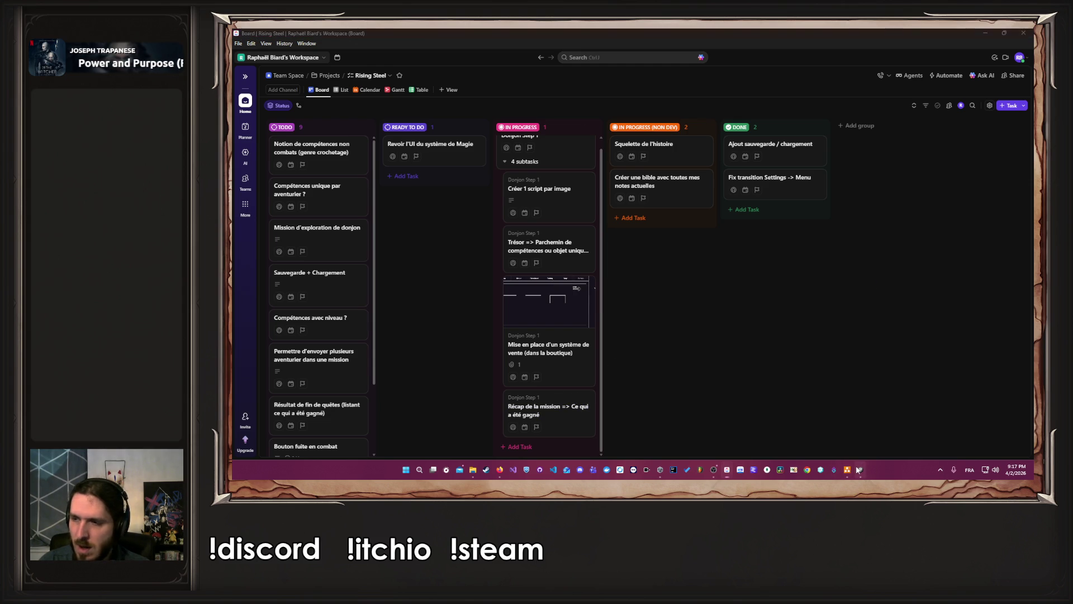
pyautogui.click(848, 469)
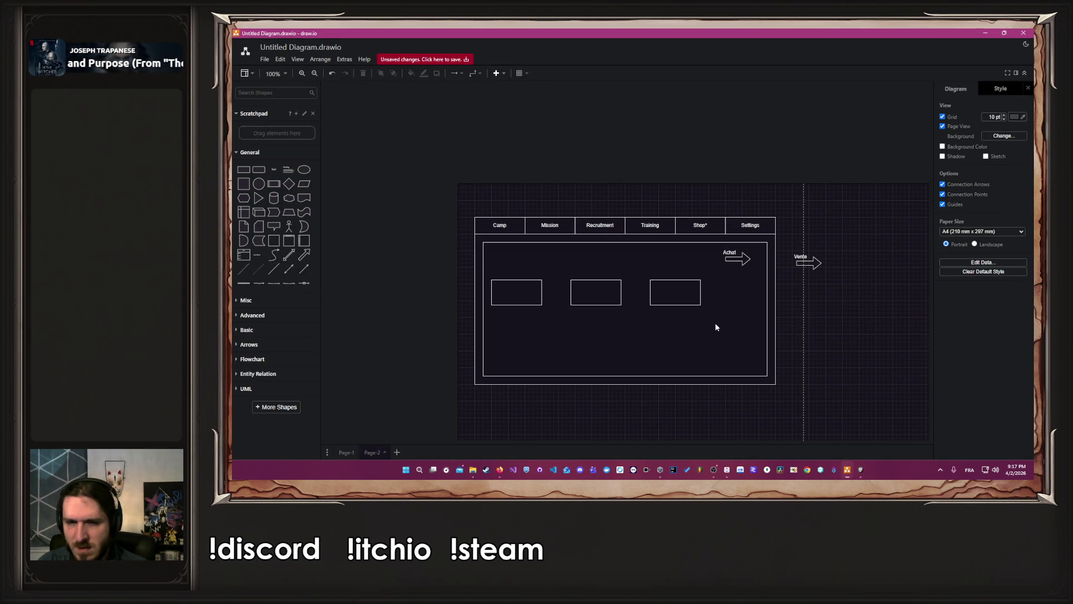
# Delete the Achat and Vente arrows and leftover label, then add the dungeon portal image
pyautogui.moveTo(849, 392)
pyautogui.mouseDown()
pyautogui.moveTo(458, 203)
pyautogui.moveTo(633, 264)
pyautogui.moveTo(742, 256)
pyautogui.moveTo(835, 226)
pyautogui.moveTo(666, 258)
pyautogui.moveTo(710, 283)
pyautogui.mouseUp()
pyautogui.press('Delete')
pyautogui.click(734, 253)
pyautogui.press('Delete')
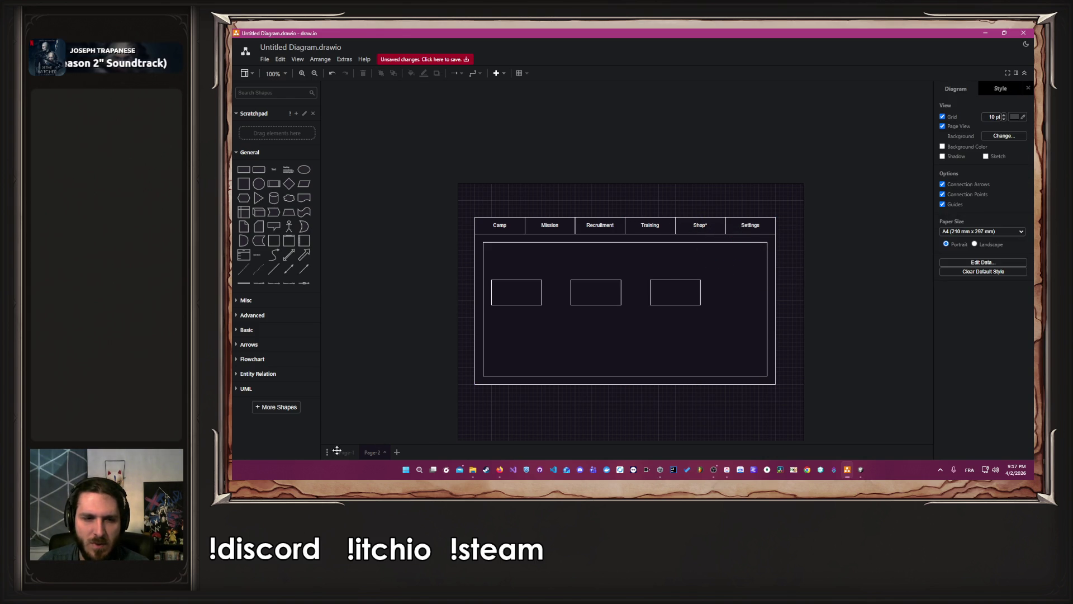
pyautogui.click(474, 471)
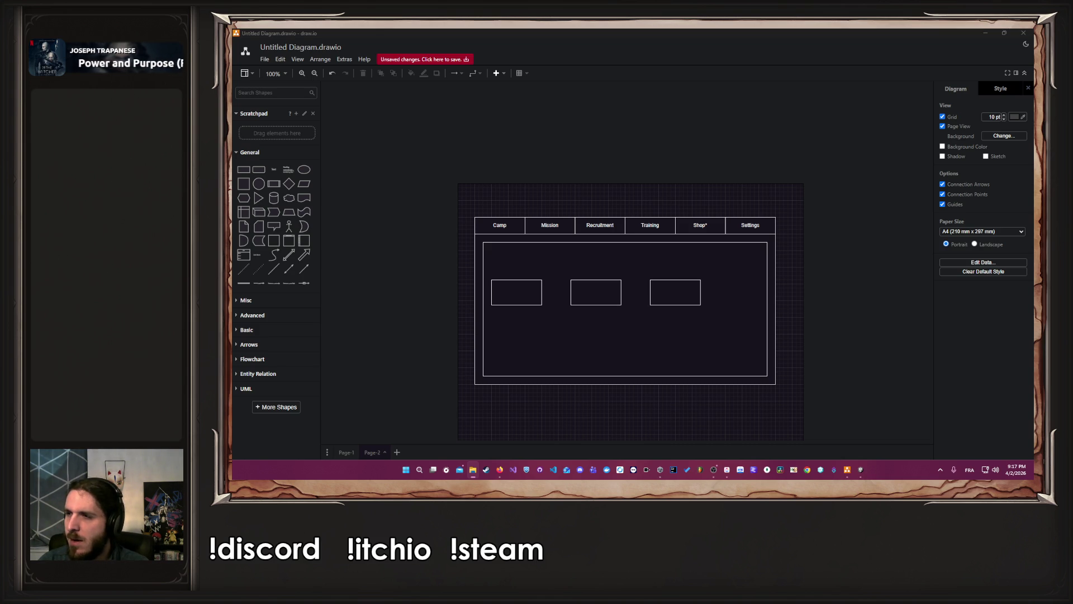
pyautogui.moveTo(788, 269); pyautogui.dragTo(887, 278)
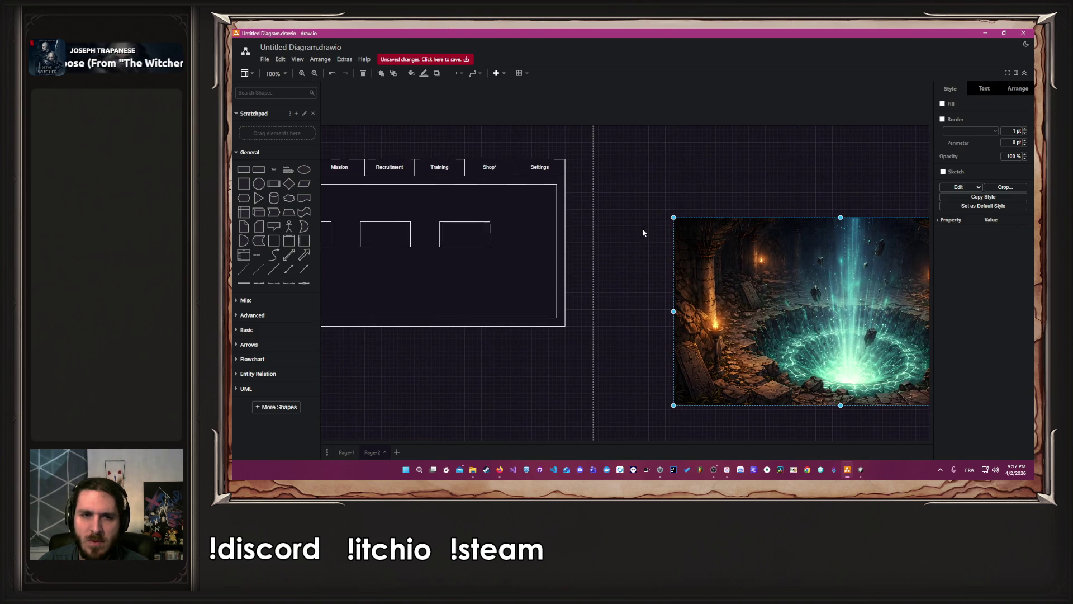
# Unlock the dark rectangle, bring it to front, and move it over the cave image
pyautogui.click(516, 274)
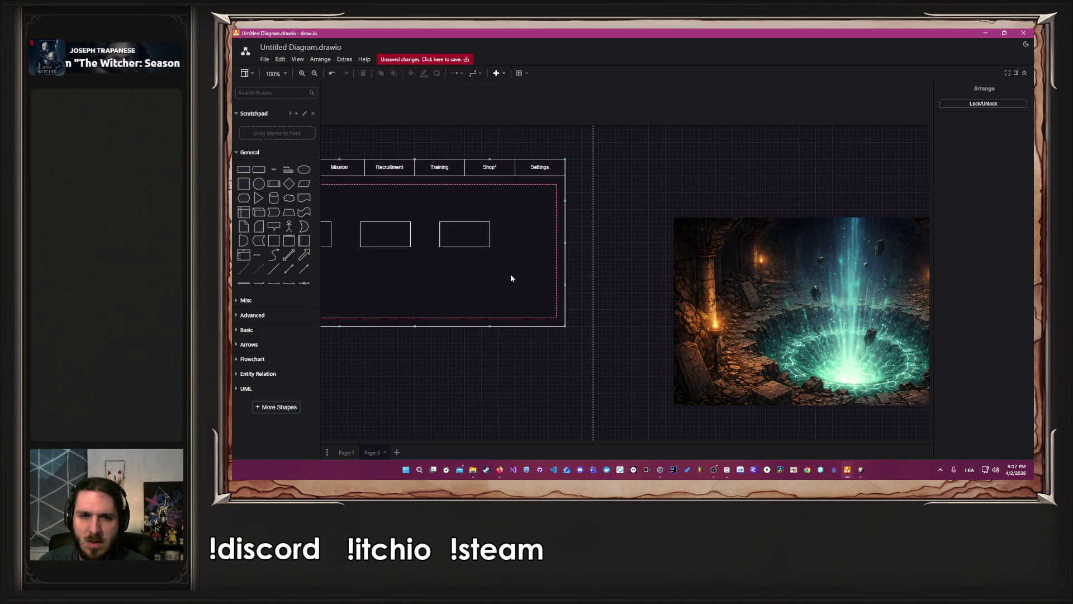
pyautogui.rightClick(526, 275)
pyautogui.click(576, 305)
pyautogui.moveTo(525, 285); pyautogui.dragTo(875, 344)
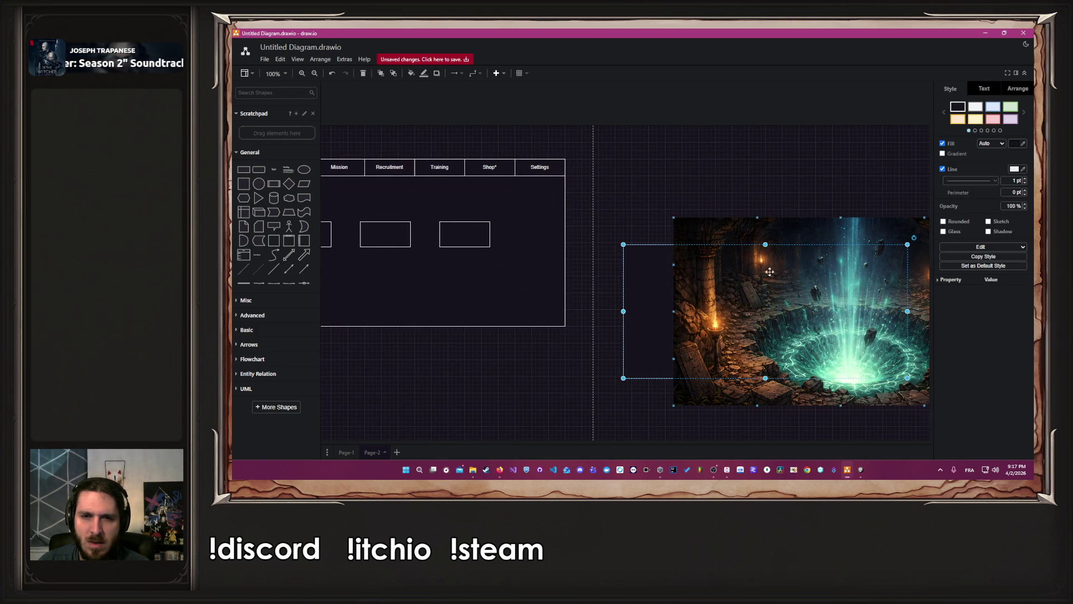
pyautogui.click(381, 73)
pyautogui.moveTo(744, 300); pyautogui.dragTo(815, 297)
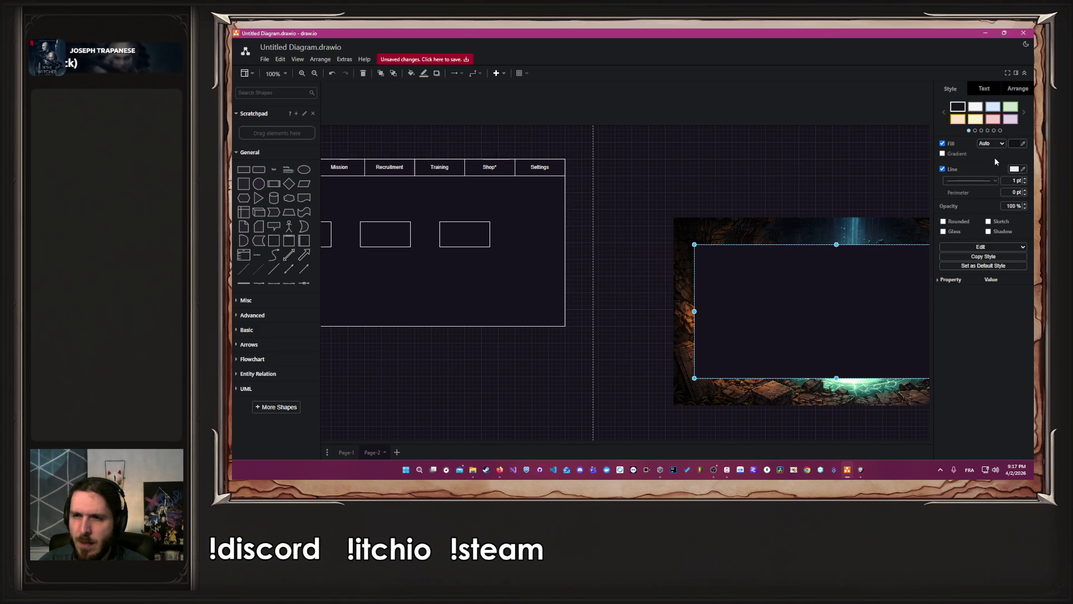
# Set the rectangle's opacity to 70% so the image shows through
pyautogui.click(1014, 206)
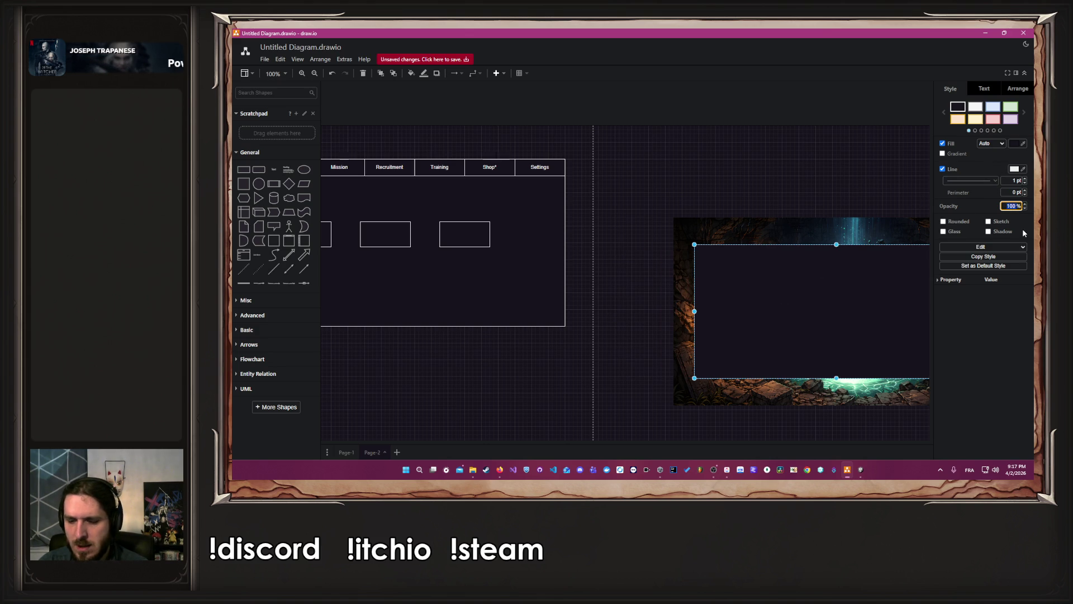
pyautogui.write('70')
pyautogui.press('Return')
pyautogui.click(675, 166)
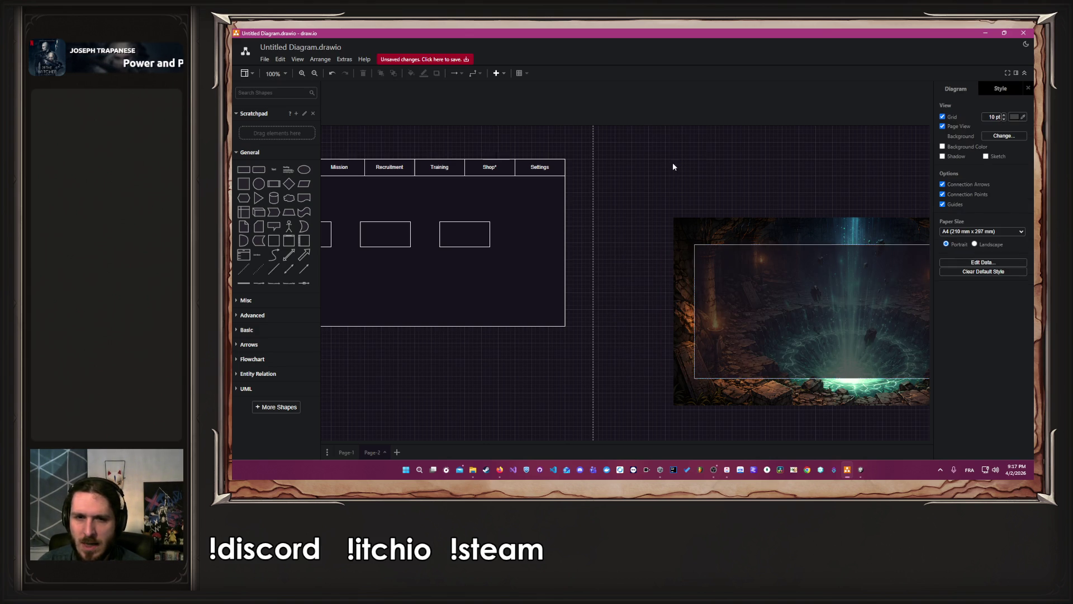
pyautogui.moveTo(754, 146); pyautogui.dragTo(361, 355)
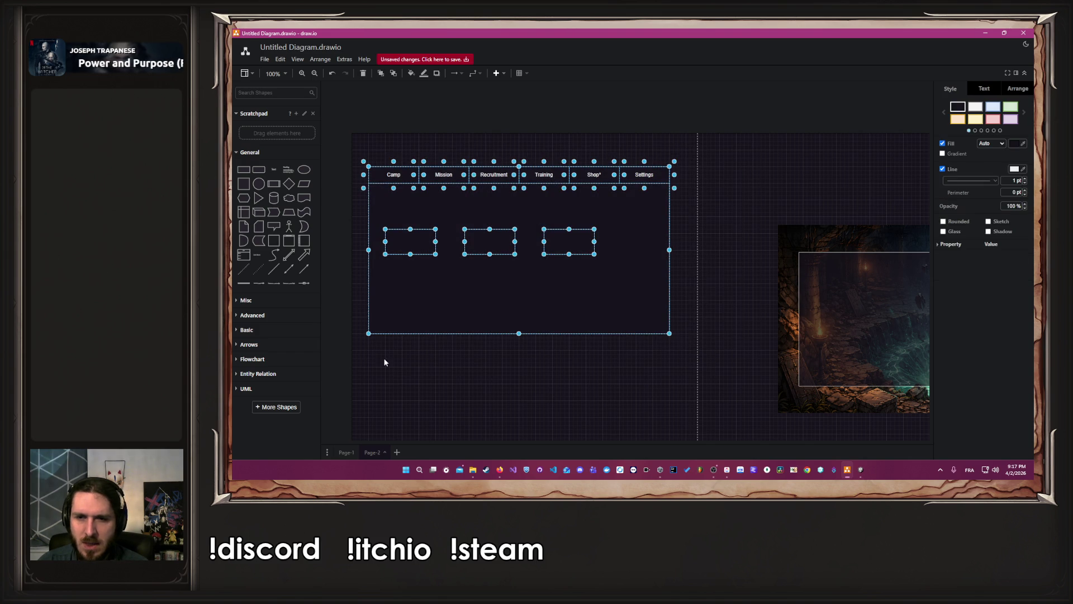
# Delete the old menu mock-up and enlarge the translucent rectangle on all sides
pyautogui.press('Delete')
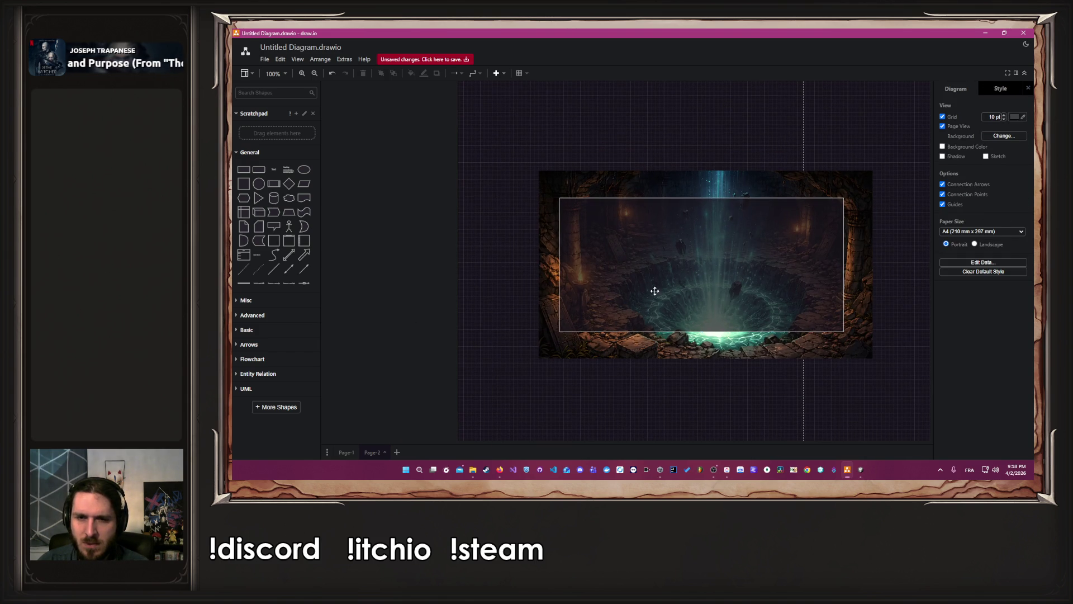
pyautogui.click(727, 303)
pyautogui.moveTo(702, 330); pyautogui.dragTo(701, 341)
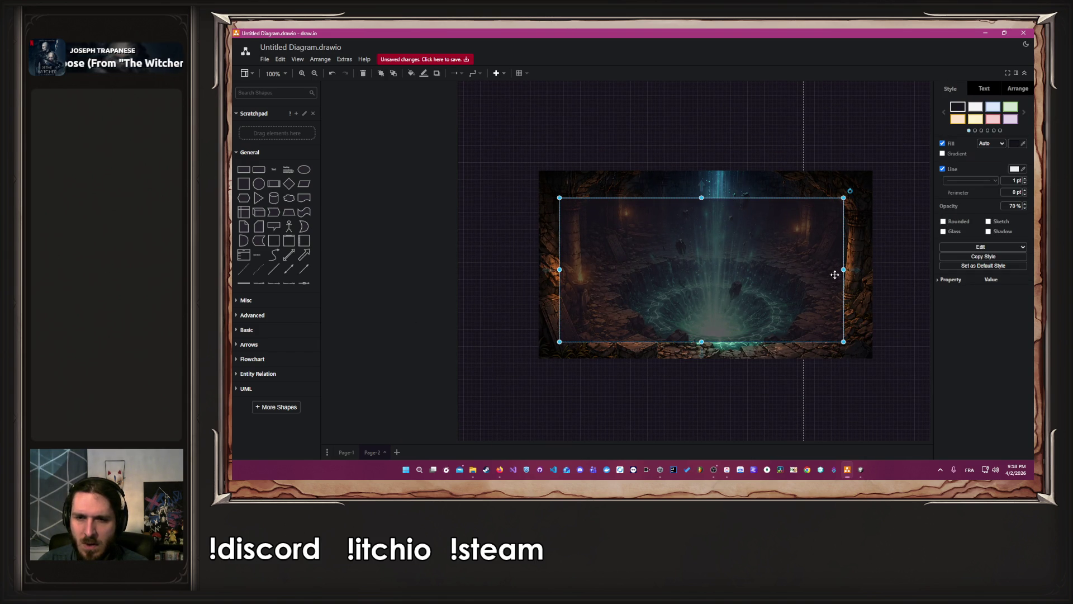
pyautogui.moveTo(844, 270); pyautogui.dragTo(856, 270)
pyautogui.moveTo(560, 270); pyautogui.dragTo(551, 270)
pyautogui.moveTo(704, 198); pyautogui.dragTo(703, 187)
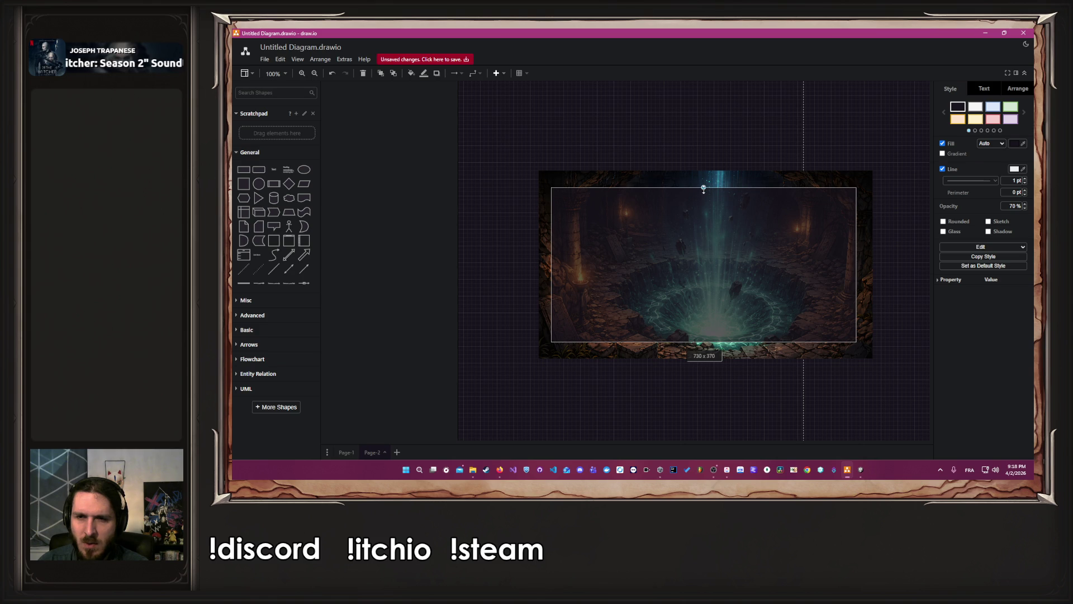
pyautogui.moveTo(855, 264); pyautogui.dragTo(861, 264)
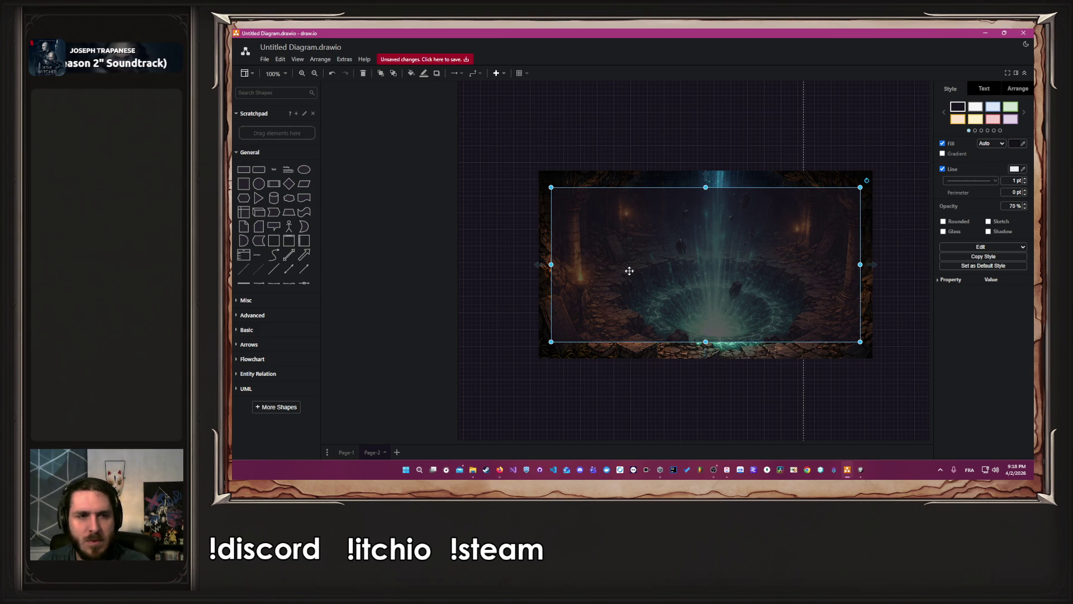
# Add a 'Trésor obtenu' title near the panel's top and raise its font to 21 pt
pyautogui.moveTo(279, 172)
pyautogui.mouseDown()
pyautogui.moveTo(618, 254)
pyautogui.moveTo(706, 211)
pyautogui.mouseUp()
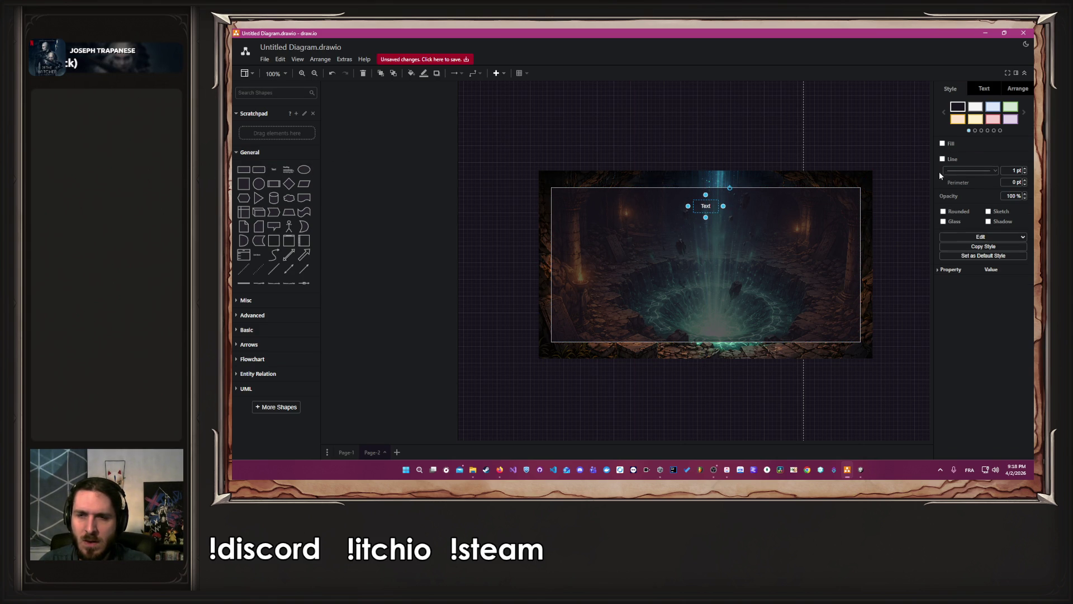
pyautogui.doubleClick(714, 206)
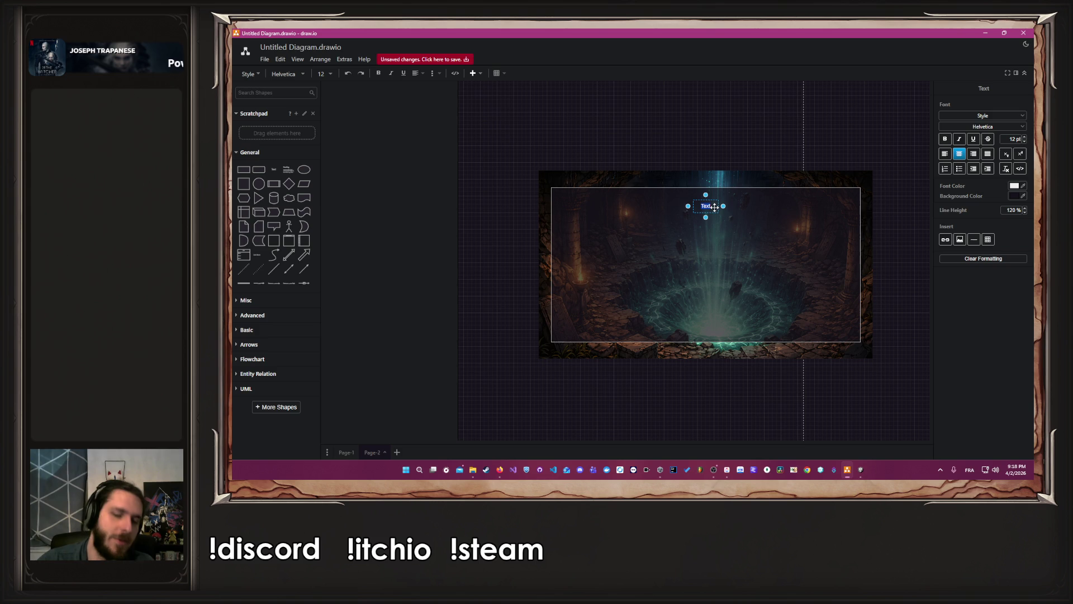
pyautogui.write('Trésor obtenu')
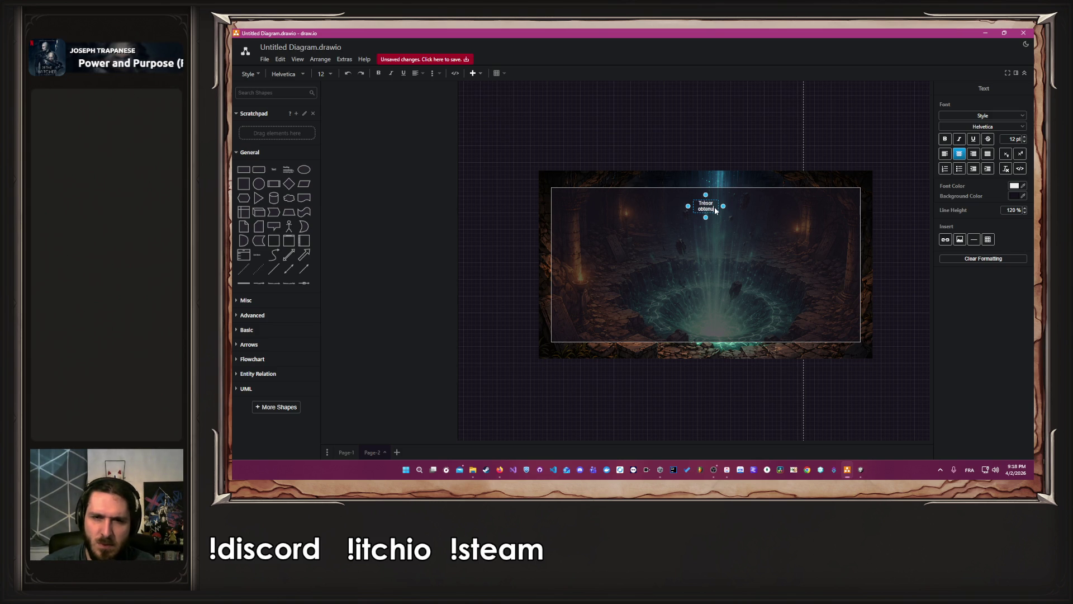
pyautogui.moveTo(724, 207)
pyautogui.mouseDown()
pyautogui.moveTo(753, 212)
pyautogui.moveTo(706, 225)
pyautogui.mouseUp()
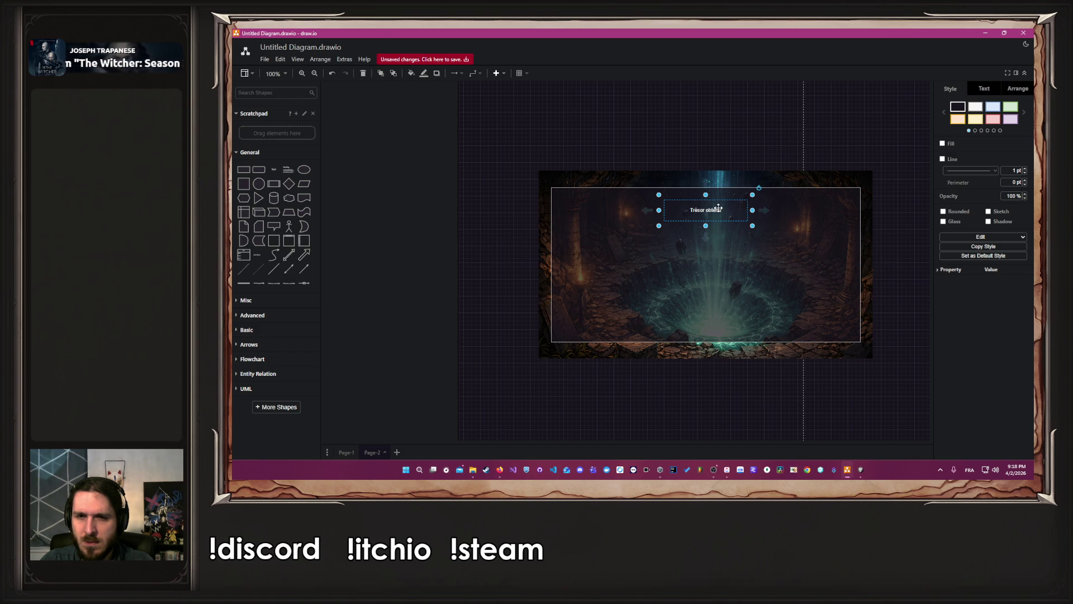
pyautogui.doubleClick(718, 208)
pyautogui.click(1025, 136)
pyautogui.click(1025, 137)
pyautogui.click(1025, 136)
pyautogui.click(1025, 137)
pyautogui.click(919, 278)
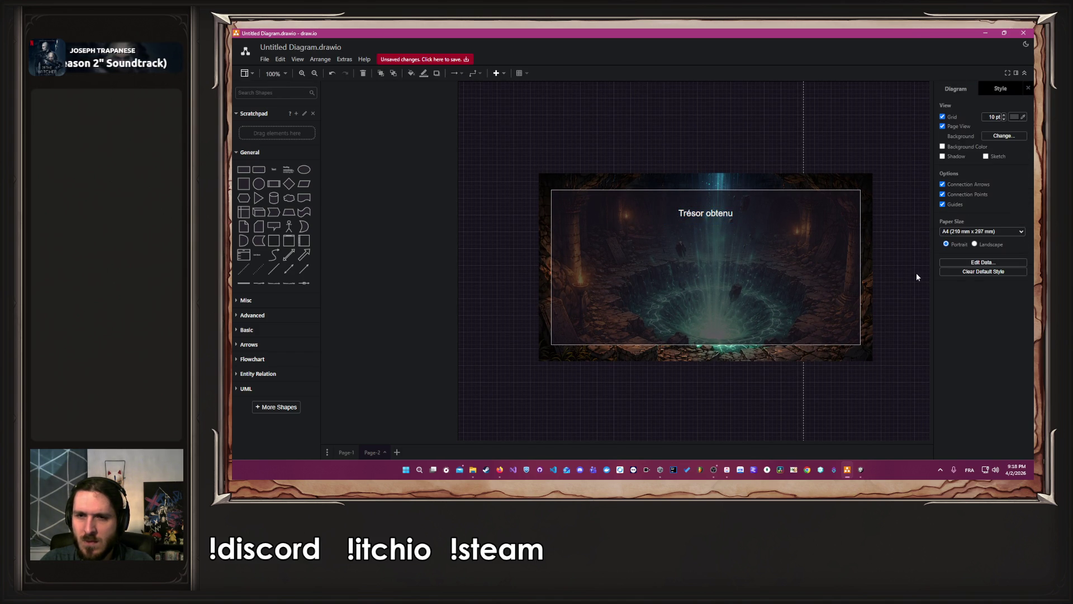
# Discard a stray text box and place the card rectangle on the left of the image
pyautogui.click(274, 170)
pyautogui.moveTo(627, 263)
pyautogui.mouseDown()
pyautogui.moveTo(581, 244)
pyautogui.moveTo(581, 325)
pyautogui.mouseUp()
pyautogui.moveTo(594, 280); pyautogui.dragTo(828, 279)
pyautogui.hotkey('ctrl', 'z')
pyautogui.hotkey('ctrl', 'z')
pyautogui.hotkey('ctrl', 'z')
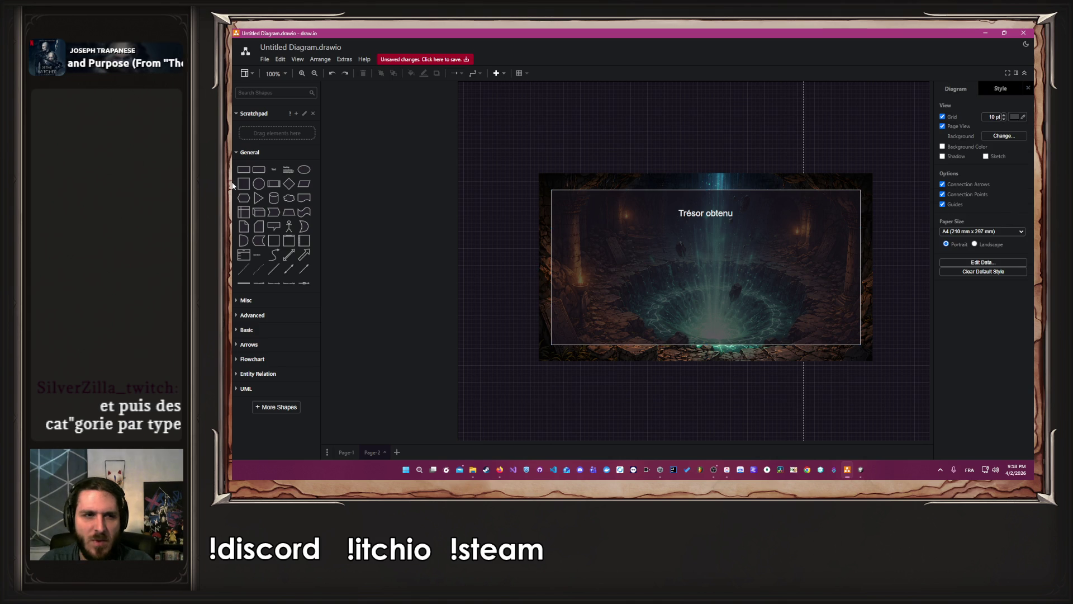
pyautogui.click(242, 174)
pyautogui.moveTo(628, 277)
pyautogui.mouseDown()
pyautogui.moveTo(616, 262)
pyautogui.moveTo(595, 262)
pyautogui.moveTo(593, 274)
pyautogui.moveTo(646, 252)
pyautogui.mouseUp()
# Put a pink small square in the card's top-left corner and widen the card rectangle
pyautogui.moveTo(247, 169)
pyautogui.mouseDown()
pyautogui.moveTo(553, 250)
pyautogui.moveTo(627, 258)
pyautogui.moveTo(513, 281)
pyautogui.moveTo(405, 235)
pyautogui.mouseUp()
pyautogui.moveTo(245, 186); pyautogui.dragTo(588, 253)
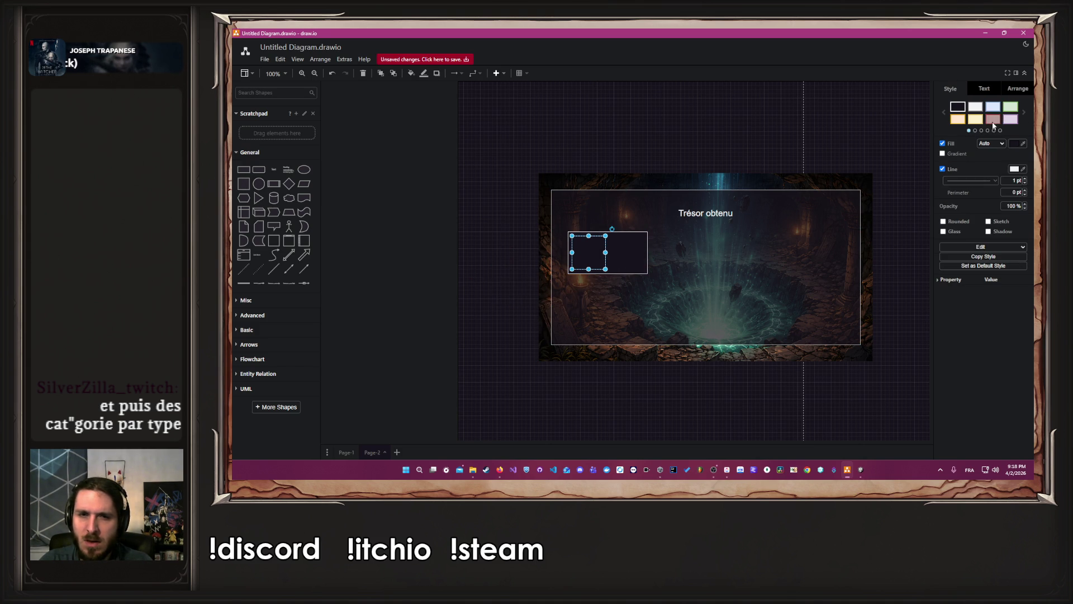
pyautogui.click(993, 118)
pyautogui.click(698, 251)
pyautogui.click(628, 252)
pyautogui.moveTo(648, 252)
pyautogui.mouseDown()
pyautogui.moveTo(673, 252)
pyautogui.moveTo(644, 241)
pyautogui.moveTo(673, 263)
pyautogui.moveTo(641, 244)
pyautogui.mouseUp()
# Add two text labels to the card and make the lower one read 'Description'
pyautogui.click(274, 170)
pyautogui.click(275, 173)
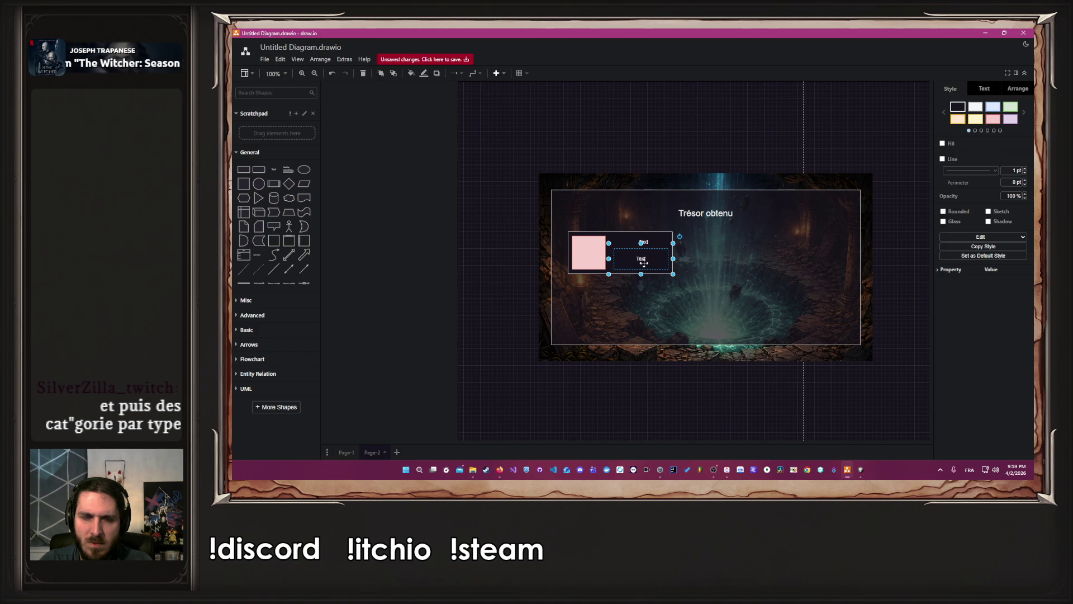
pyautogui.doubleClick(645, 263)
pyautogui.write('Description')
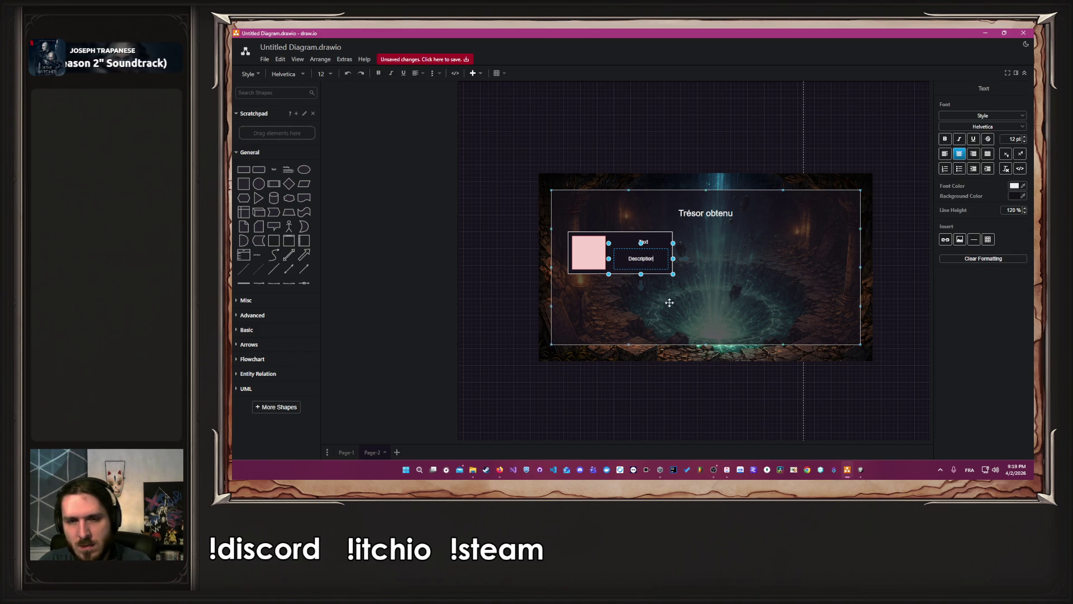
pyautogui.press('Escape')
# Align the upper label above Description and rename it 'Nom Item'
pyautogui.click(672, 386)
pyautogui.click(643, 243)
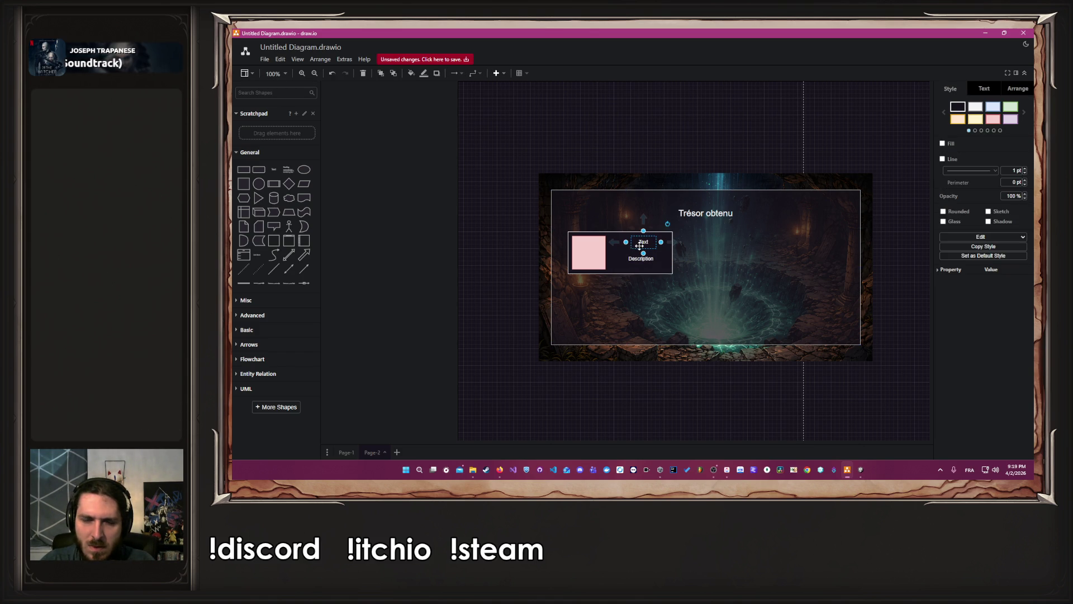
pyautogui.moveTo(639, 246); pyautogui.dragTo(641, 246)
pyautogui.doubleClick(641, 242)
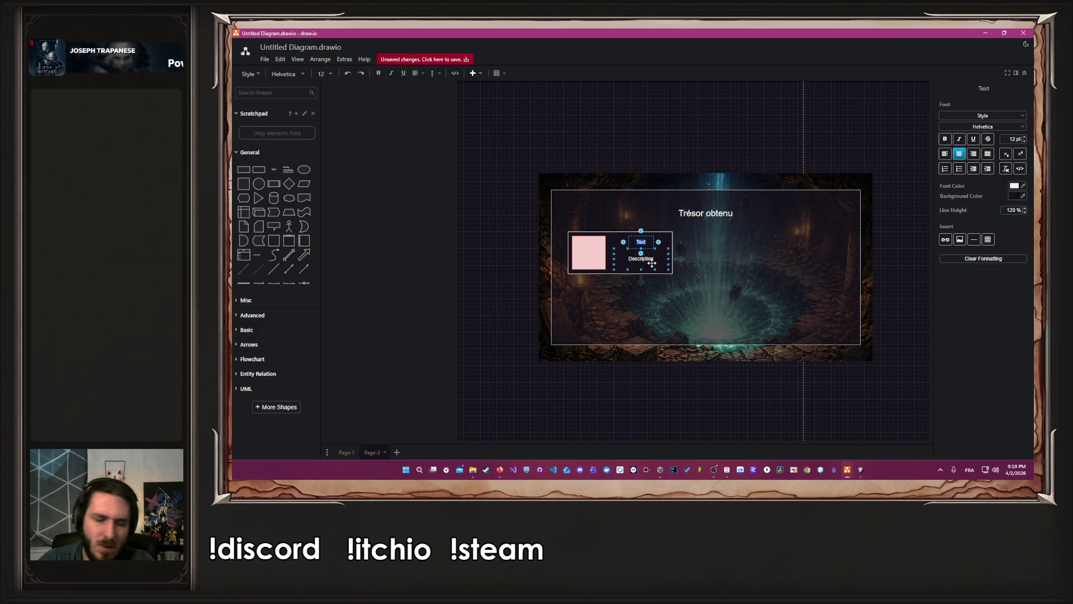
pyautogui.write('Nom Item')
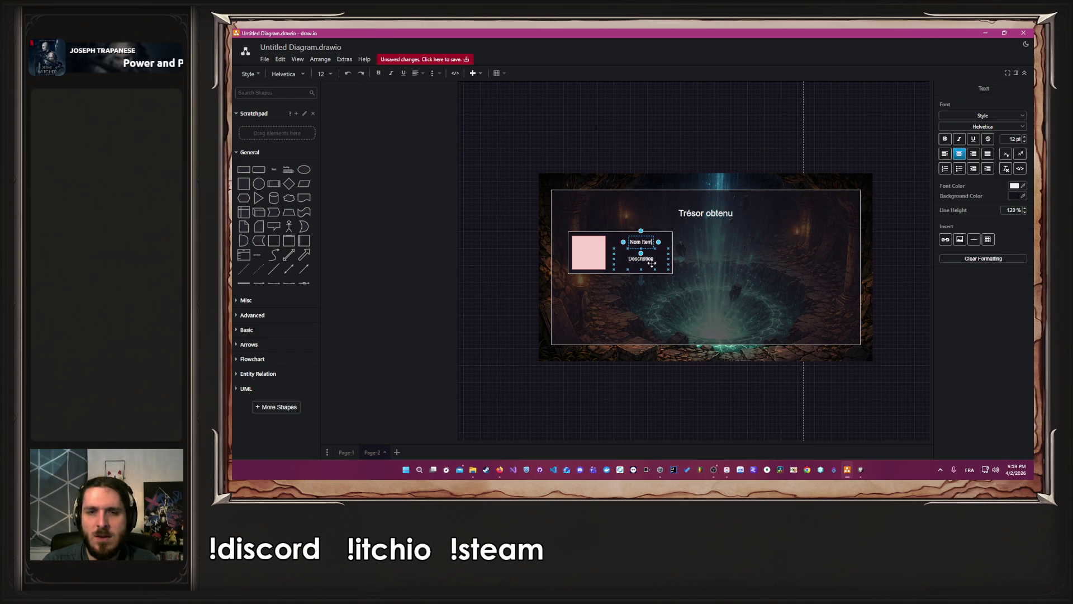
pyautogui.click(675, 392)
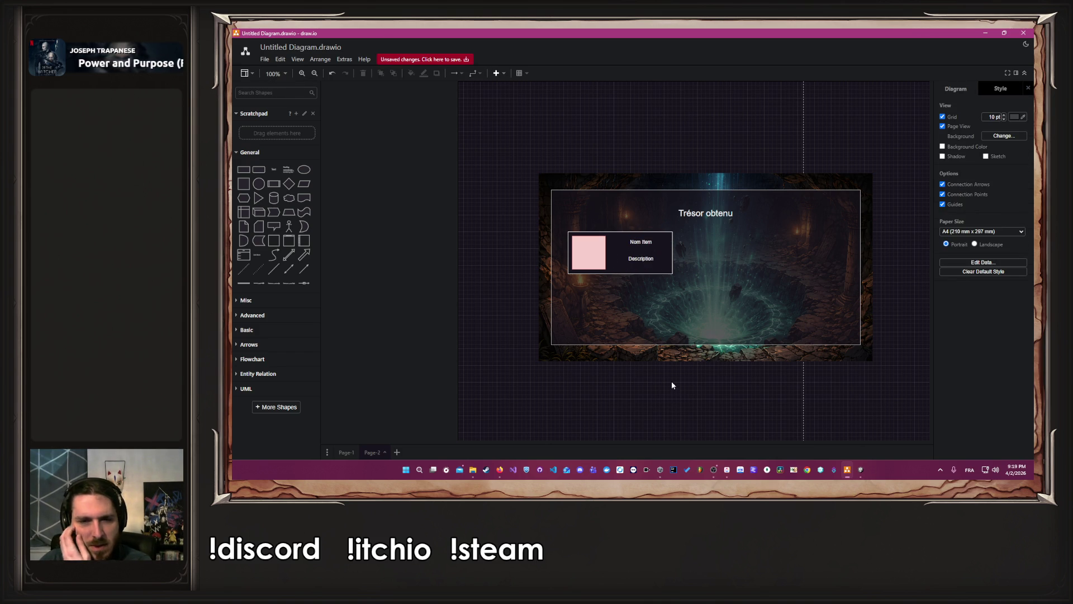
pyautogui.click(264, 60)
# Export the Trésor obtenu mock-up as PNG to the Desktop, overwriting the old file, then return to ClickUp
pyautogui.moveTo(296, 173)
pyautogui.click(406, 173)
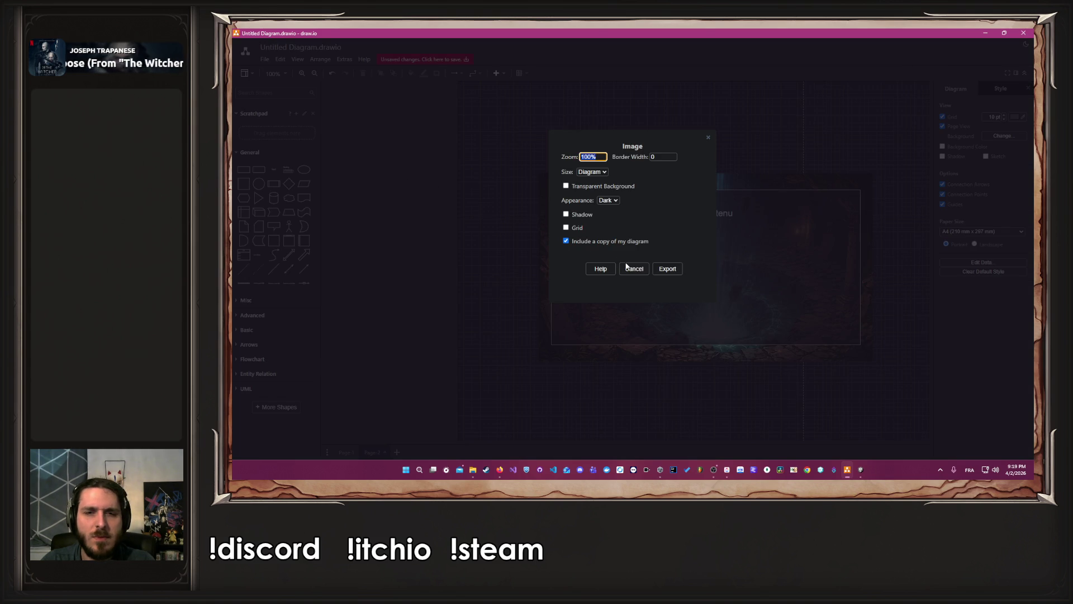
pyautogui.click(667, 268)
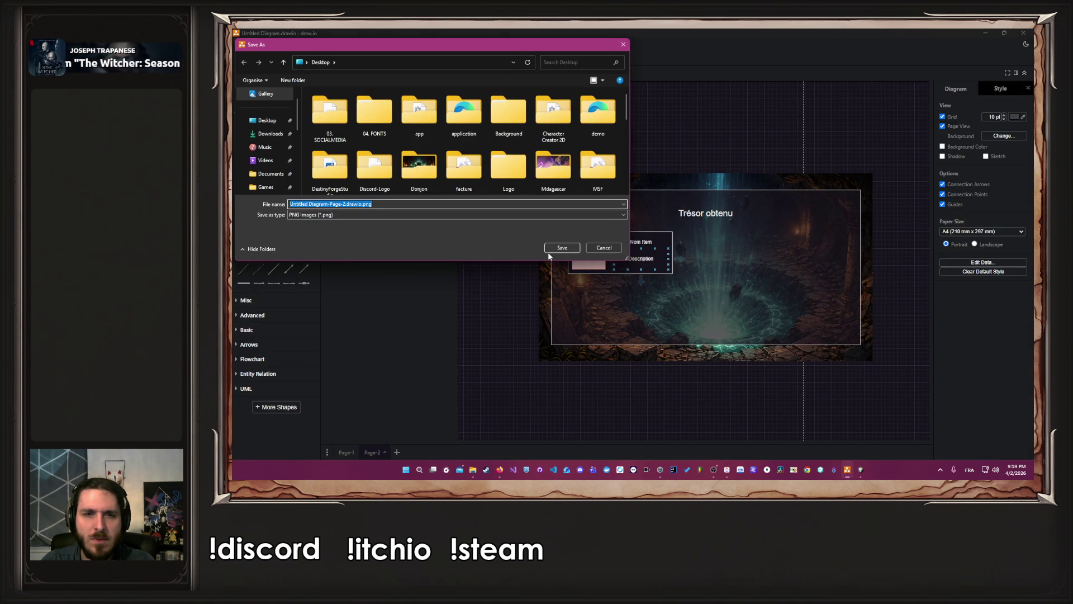
pyautogui.click(551, 251)
pyautogui.click(662, 251)
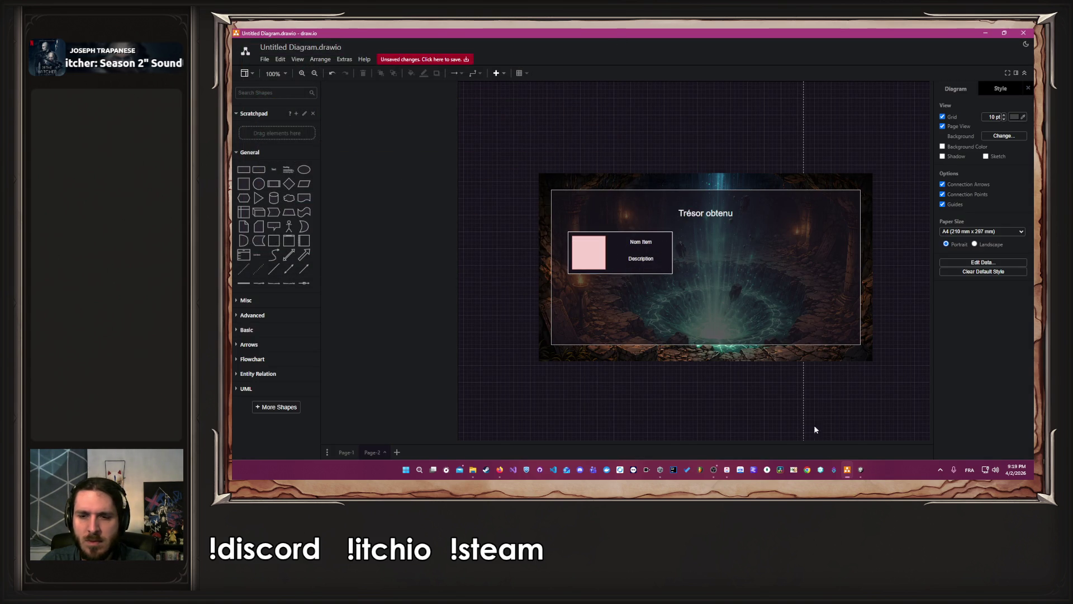
pyautogui.click(728, 471)
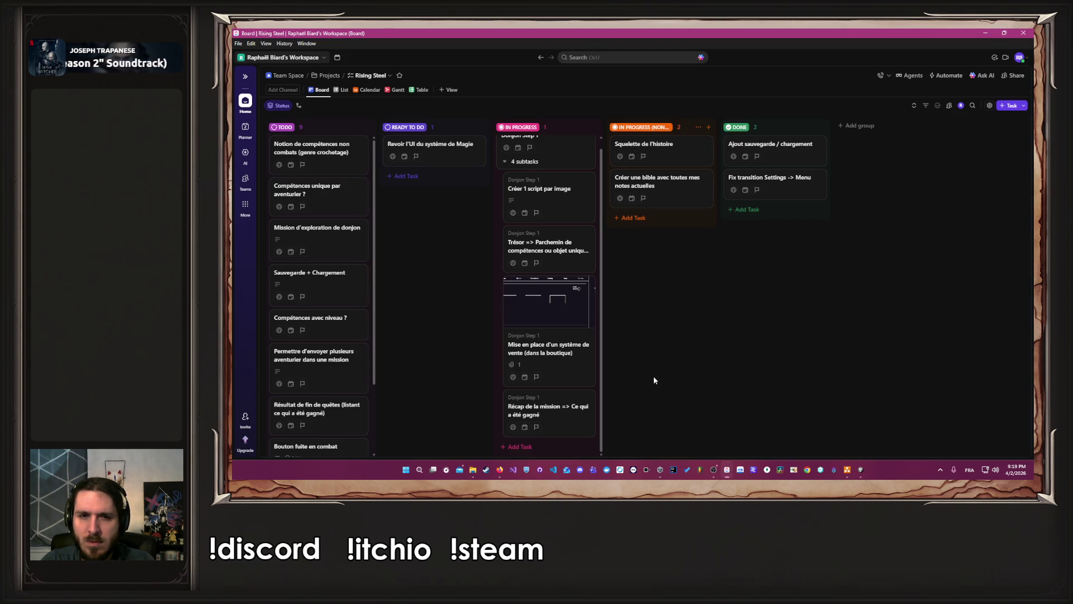
# Drag the exported PNG from the Desktop onto the Récap de la mission task as an attachment
pyautogui.click(563, 414)
pyautogui.doubleClick(733, 30)
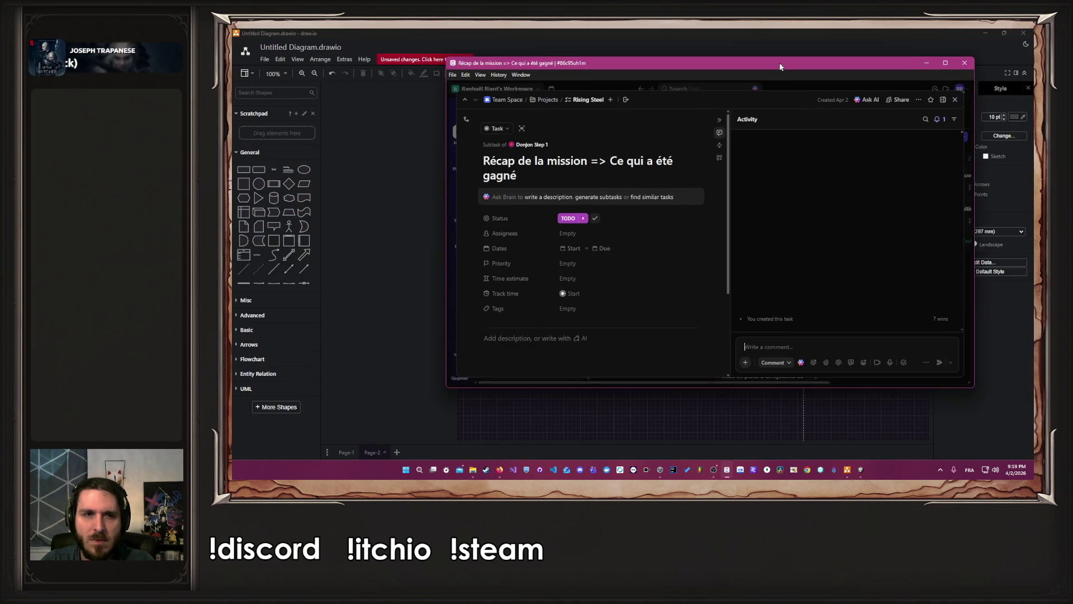
pyautogui.click(984, 32)
pyautogui.click(983, 32)
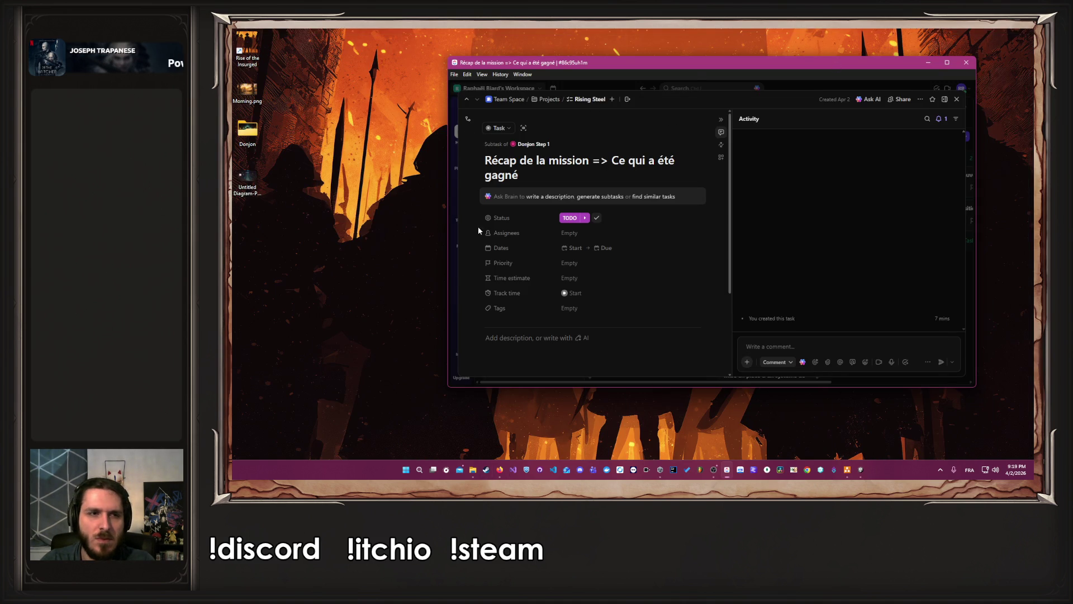
pyautogui.scroll(-3, 559, 252)
pyautogui.click(252, 187)
pyautogui.moveTo(253, 188); pyautogui.dragTo(533, 256)
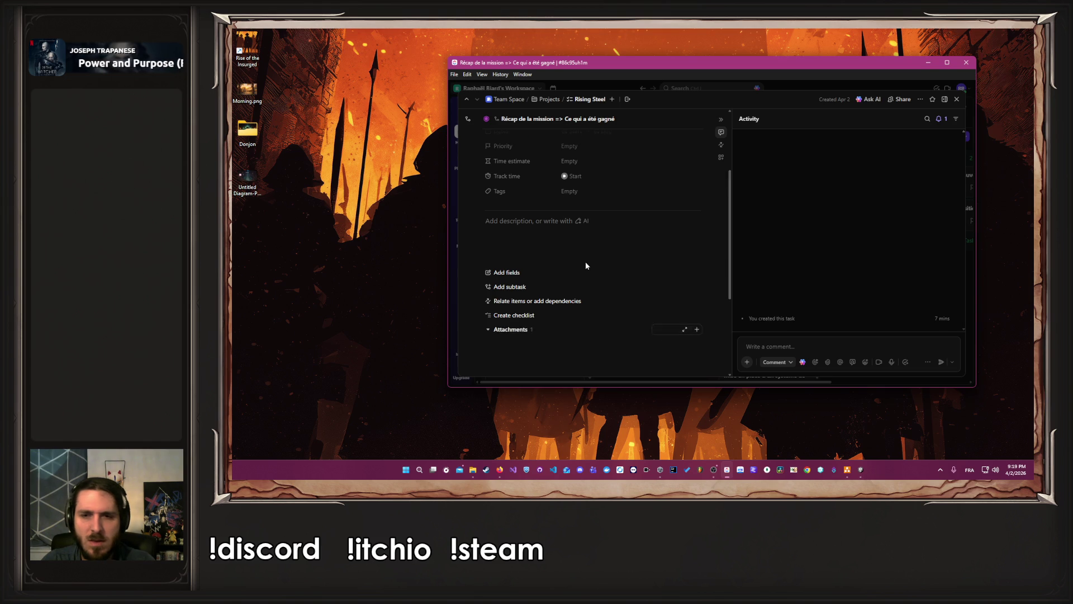
pyautogui.click(957, 99)
# Reopen the Récap task to preview the attached mock-up, then expand the Donjon Step 1 subtasks
pyautogui.click(947, 62)
pyautogui.scroll(-1, 561, 263)
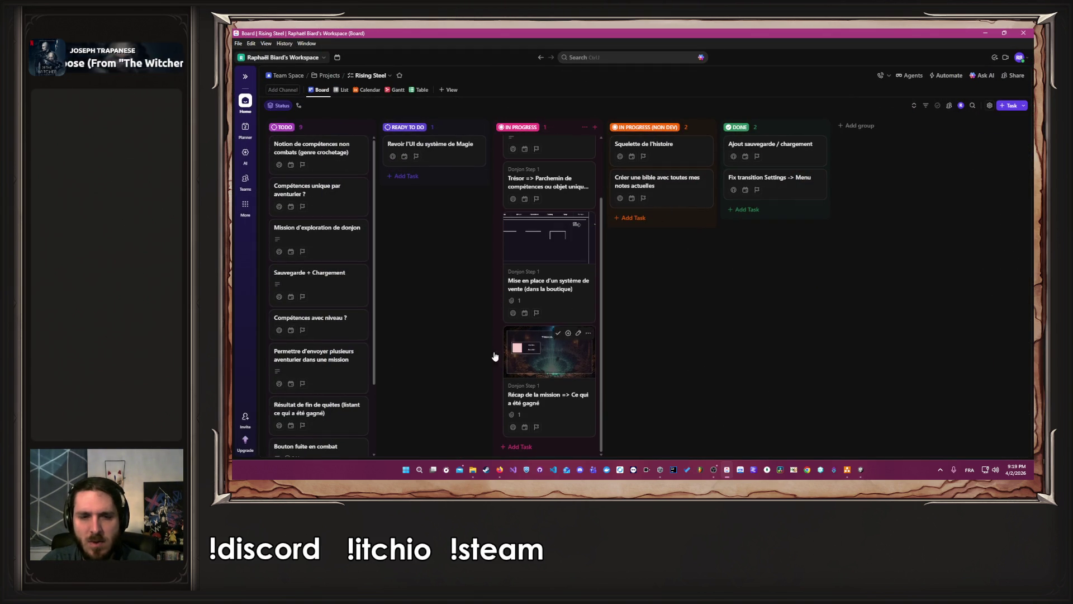
pyautogui.click(536, 353)
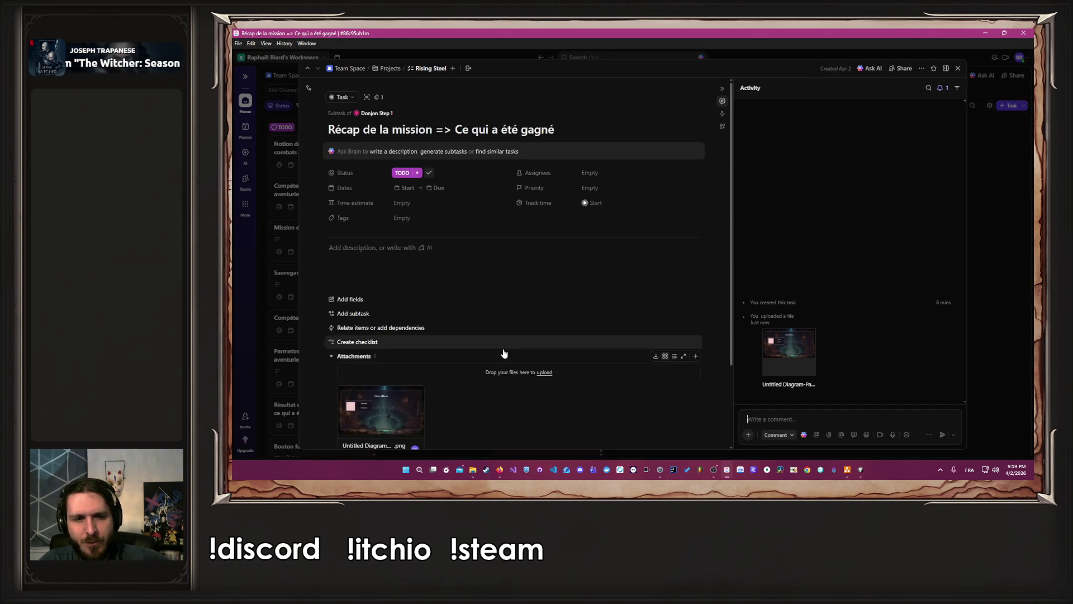
pyautogui.click(370, 293)
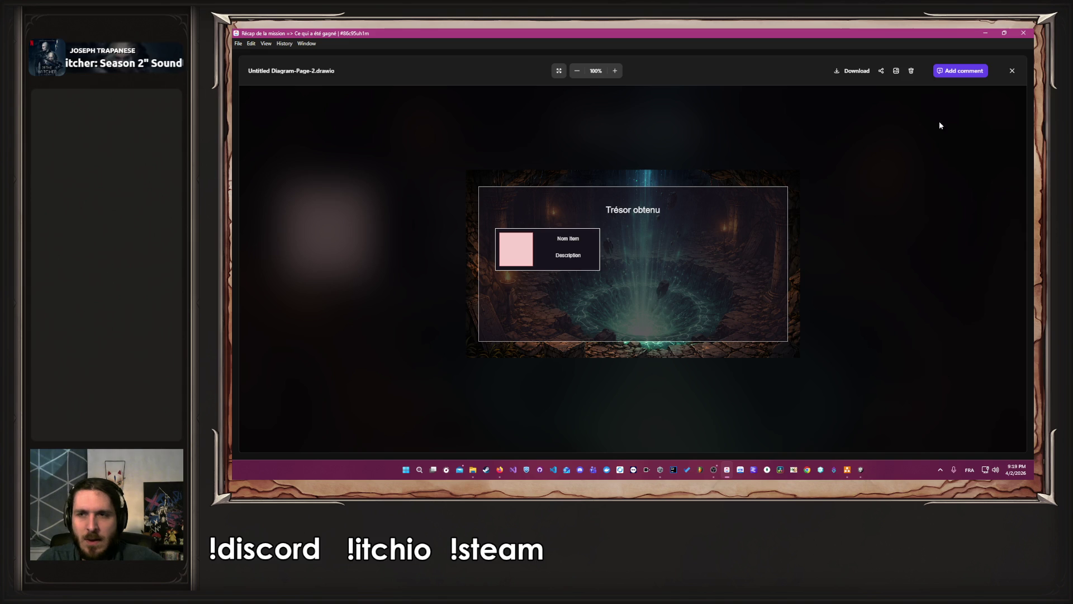
pyautogui.click(1010, 72)
pyautogui.click(988, 312)
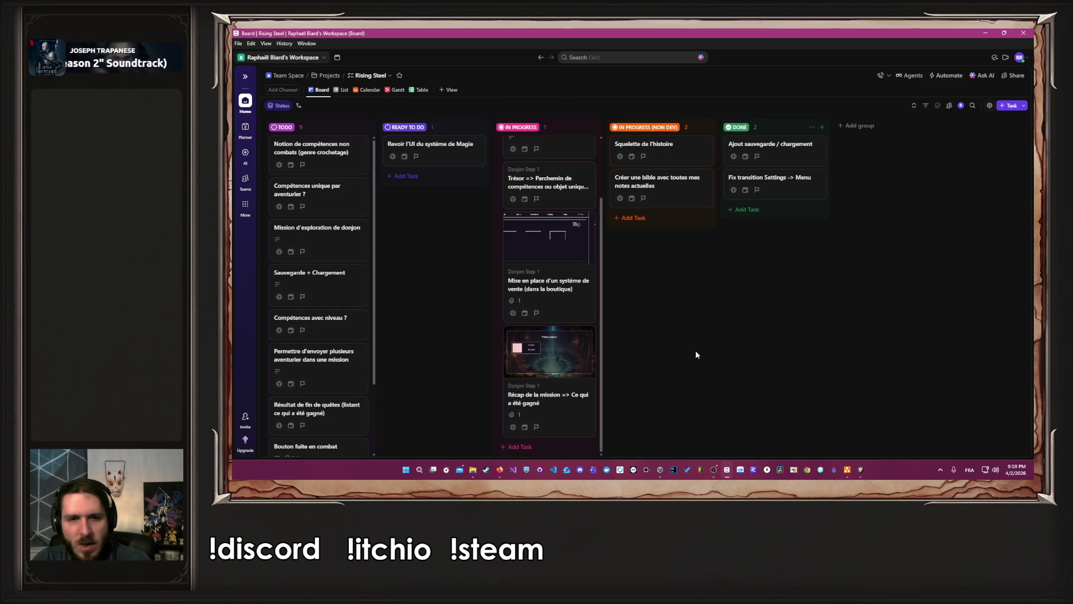
pyautogui.click(512, 171)
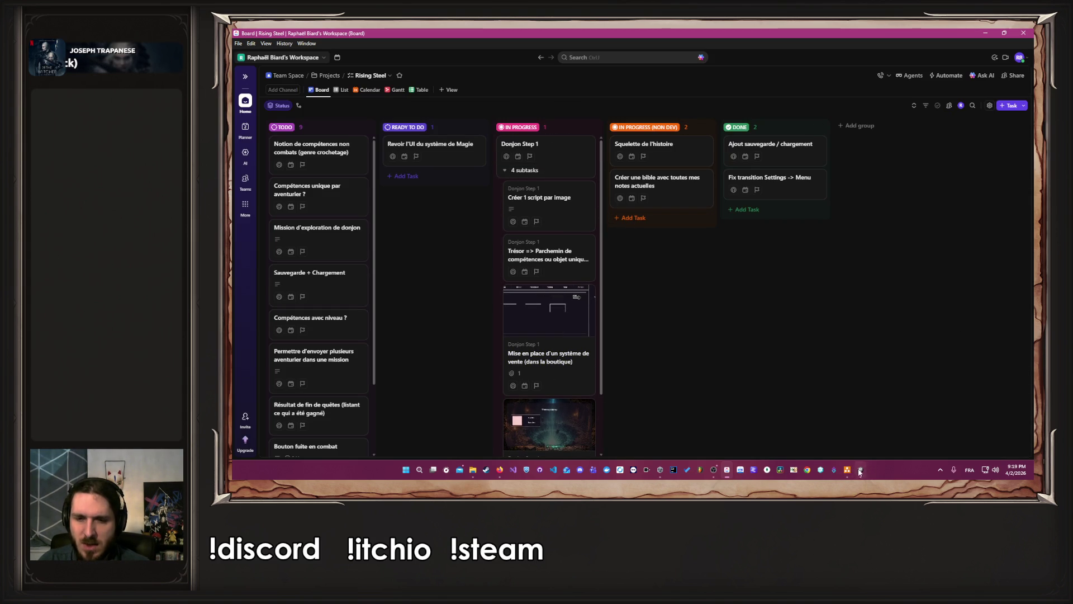
pyautogui.moveTo(855, 475)
pyautogui.click(715, 470)
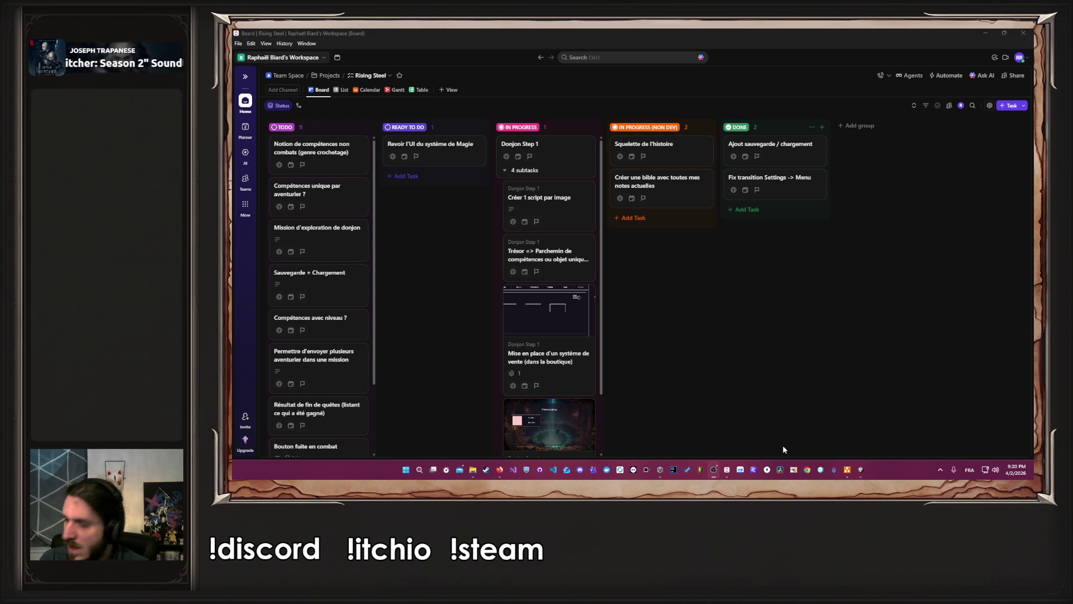
pyautogui.click(848, 471)
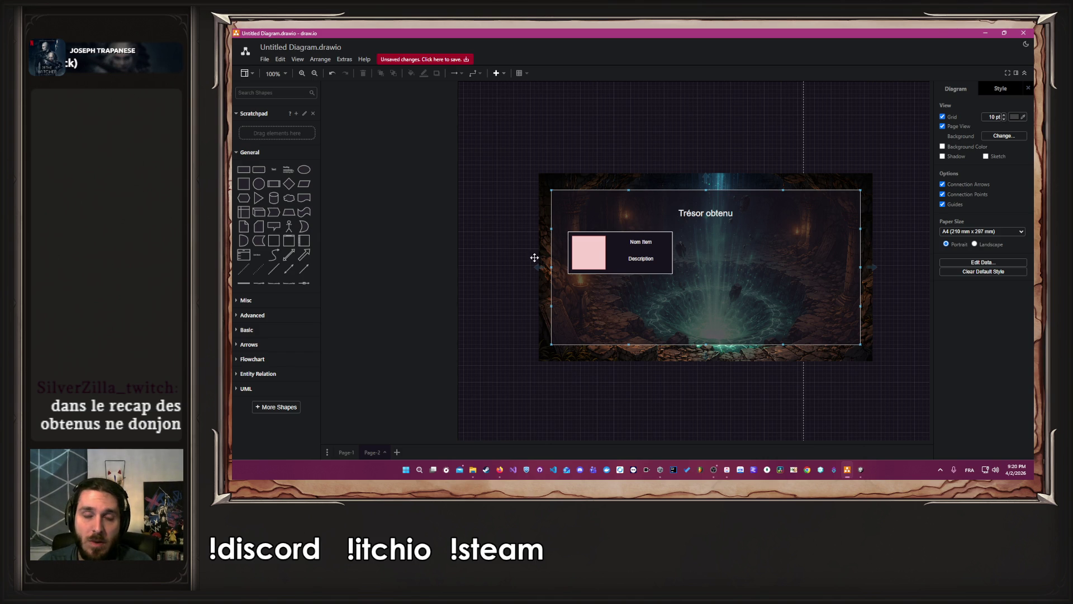
pyautogui.click(505, 239)
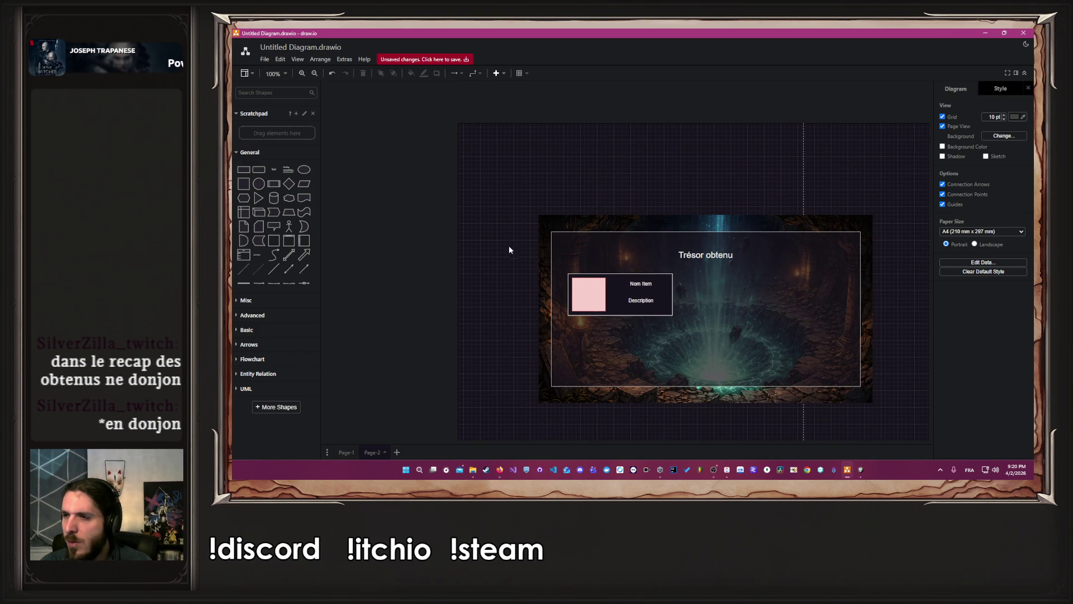
pyautogui.scroll(3, 526, 271)
pyautogui.click(558, 329)
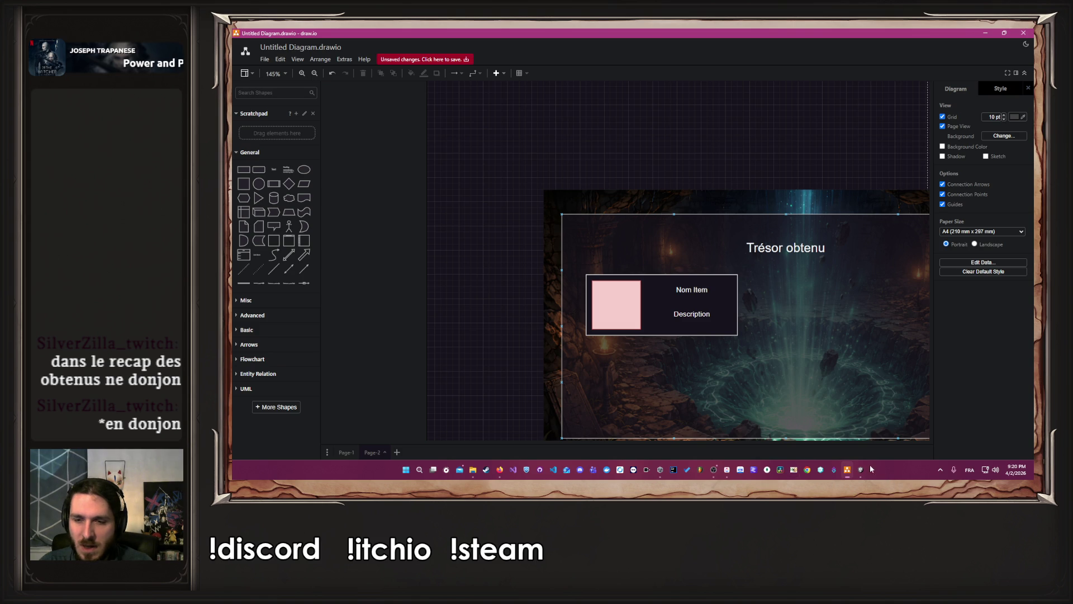
pyautogui.click(727, 469)
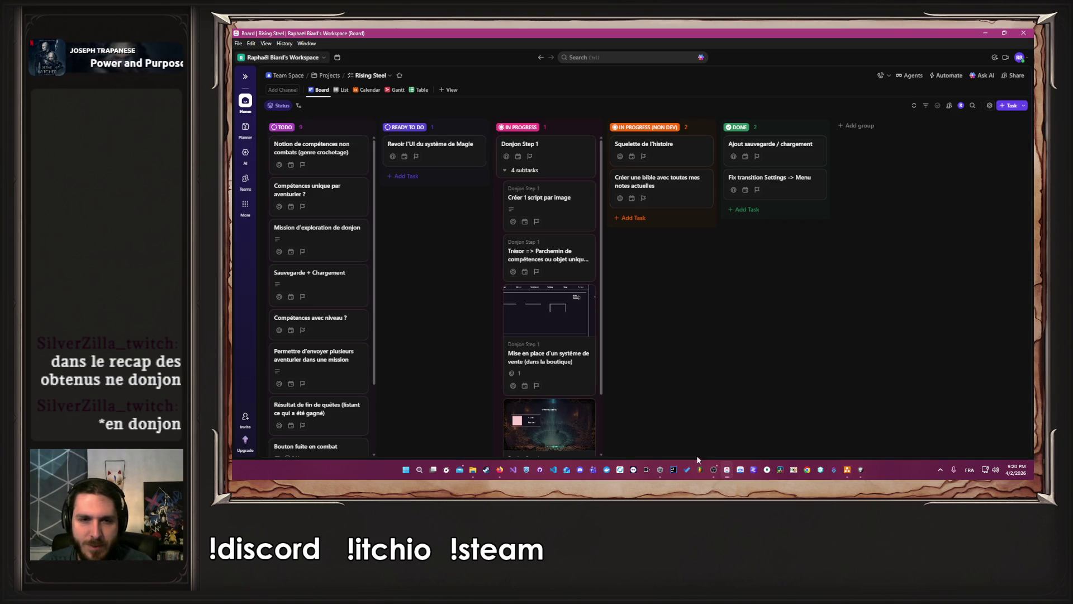
pyautogui.click(572, 427)
# Enter 'Découper en catégorie d'item !' as the Récap de la mission description
pyautogui.click(397, 252)
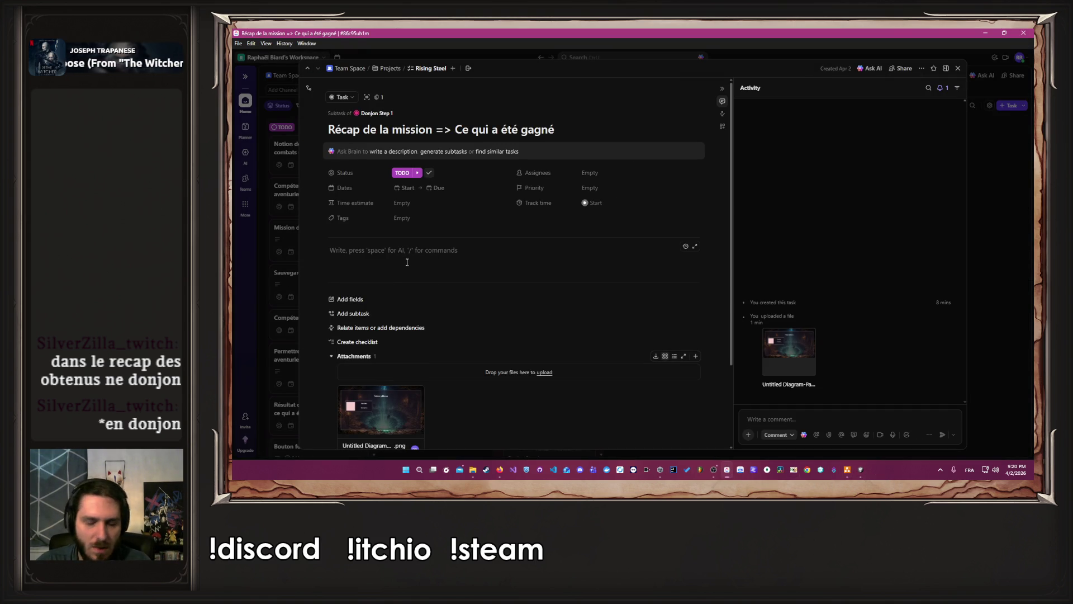
pyautogui.write('Découper en ')
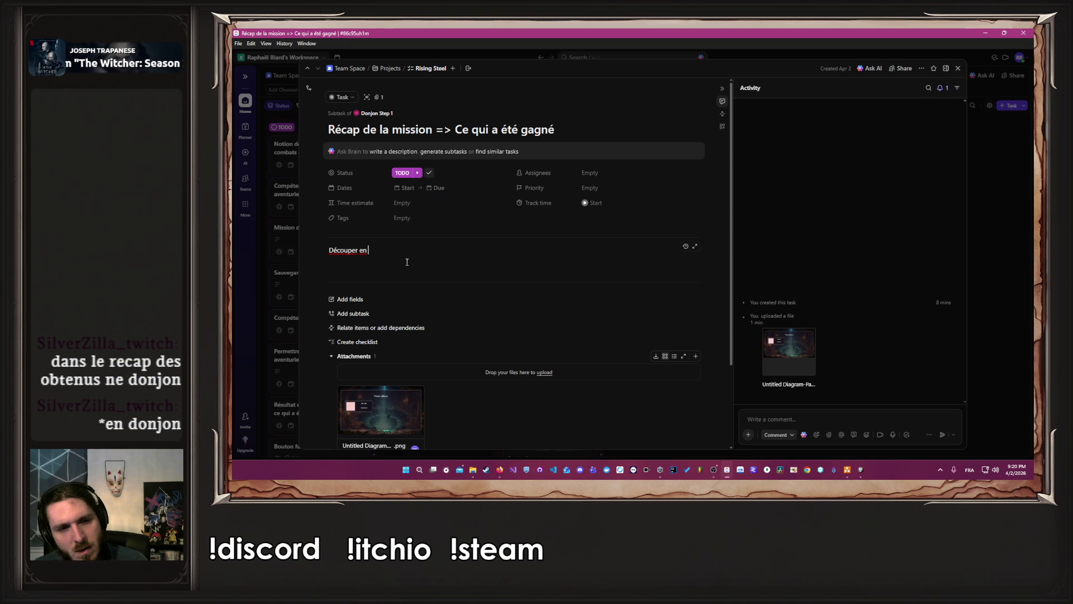
pyautogui.write("catégorie d'")
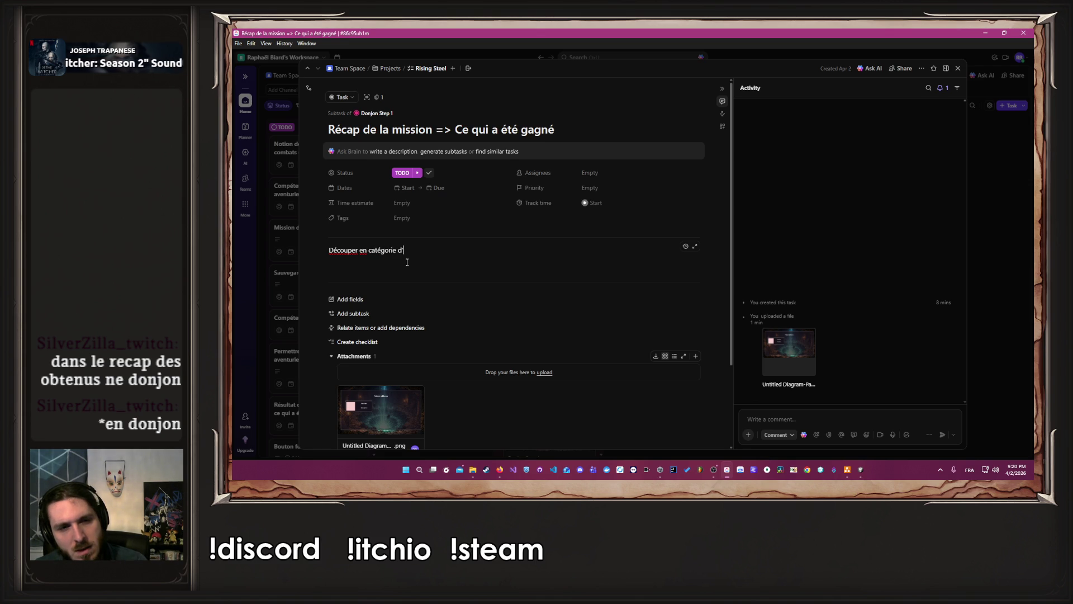
pyautogui.write('item !')
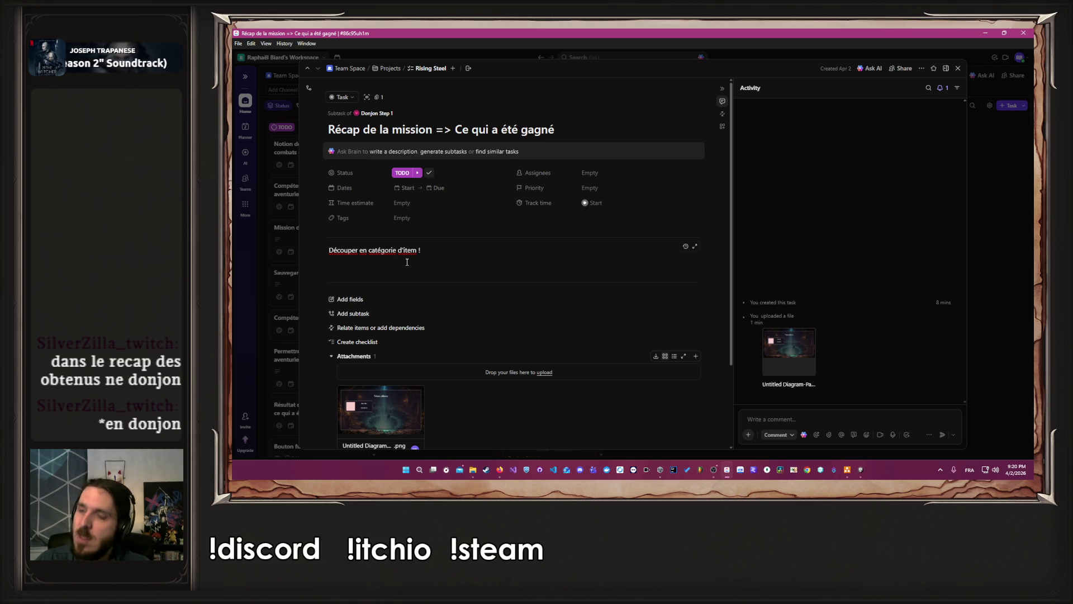
pyautogui.scroll(-3, 407, 262)
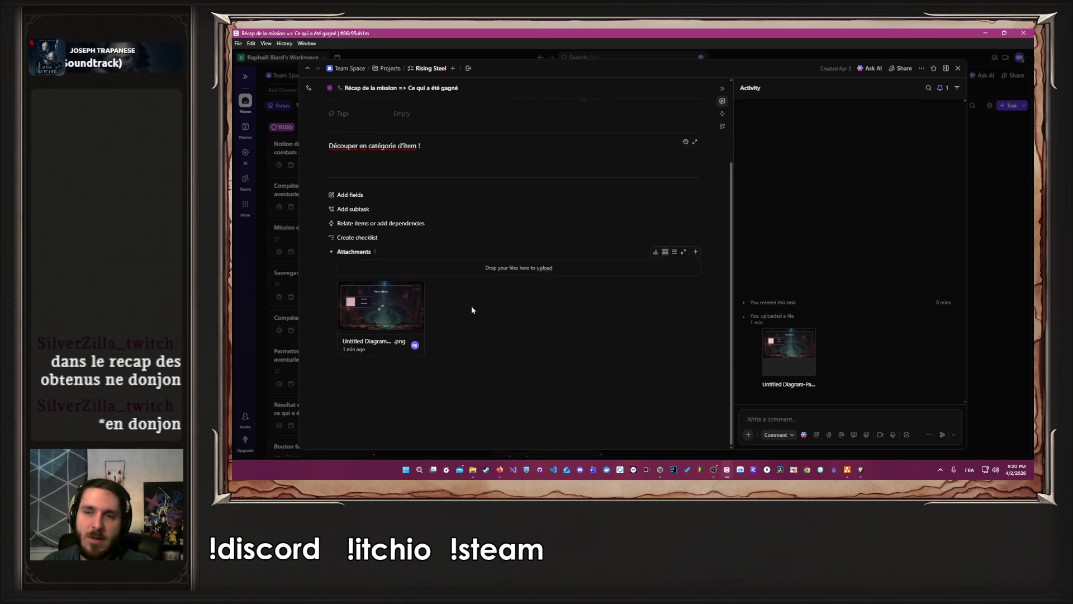
pyautogui.scroll(3, 476, 285)
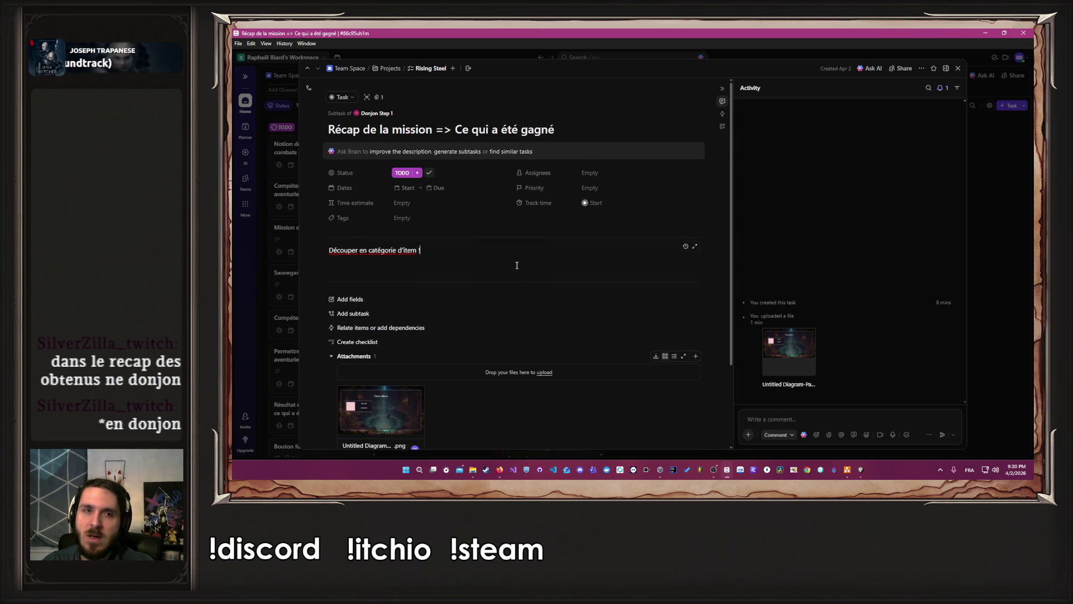
pyautogui.click(1002, 244)
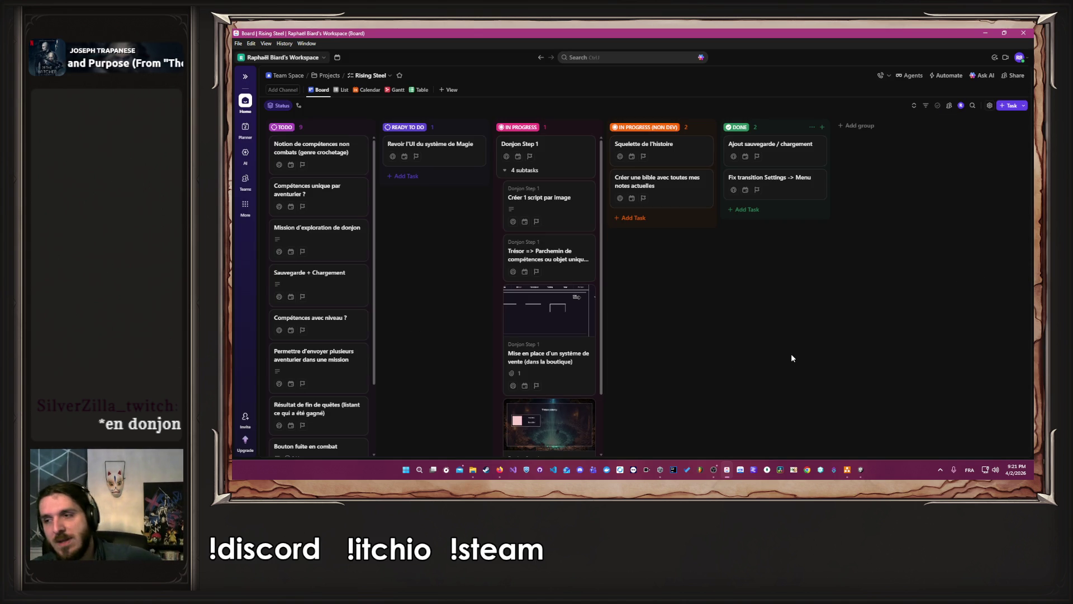
pyautogui.scroll(-2, 563, 213)
pyautogui.scroll(2, 563, 213)
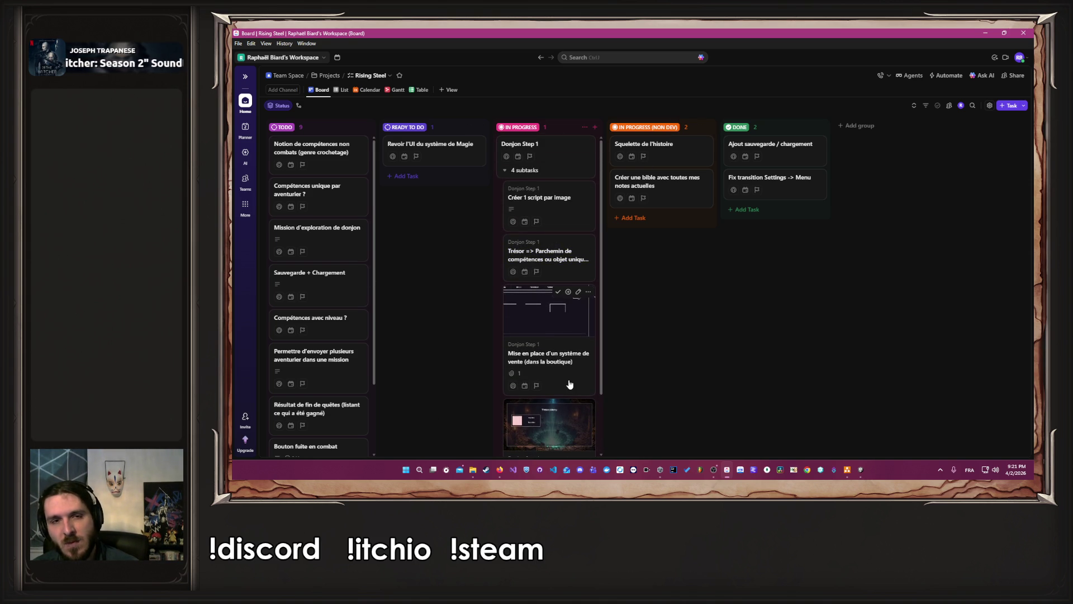
pyautogui.scroll(-2, 569, 384)
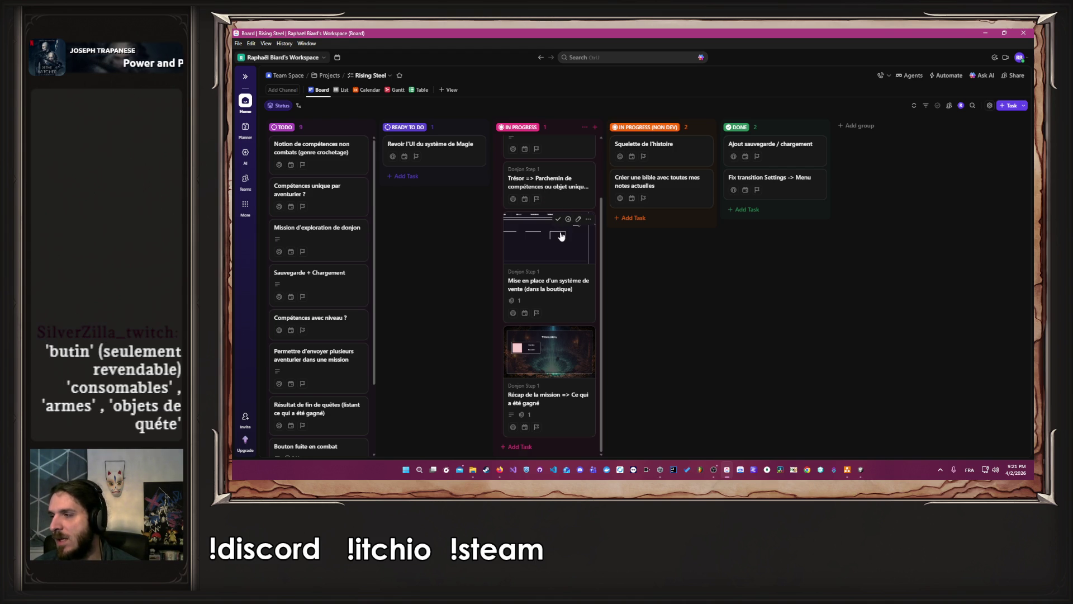
pyautogui.hotkey('alt', 'Tab')
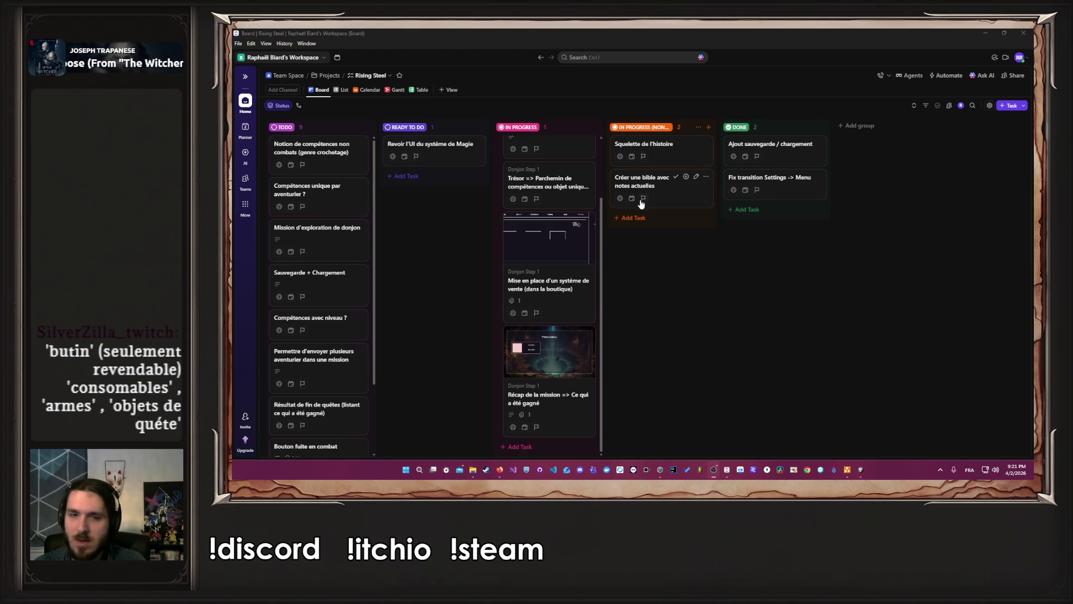
pyautogui.click(561, 362)
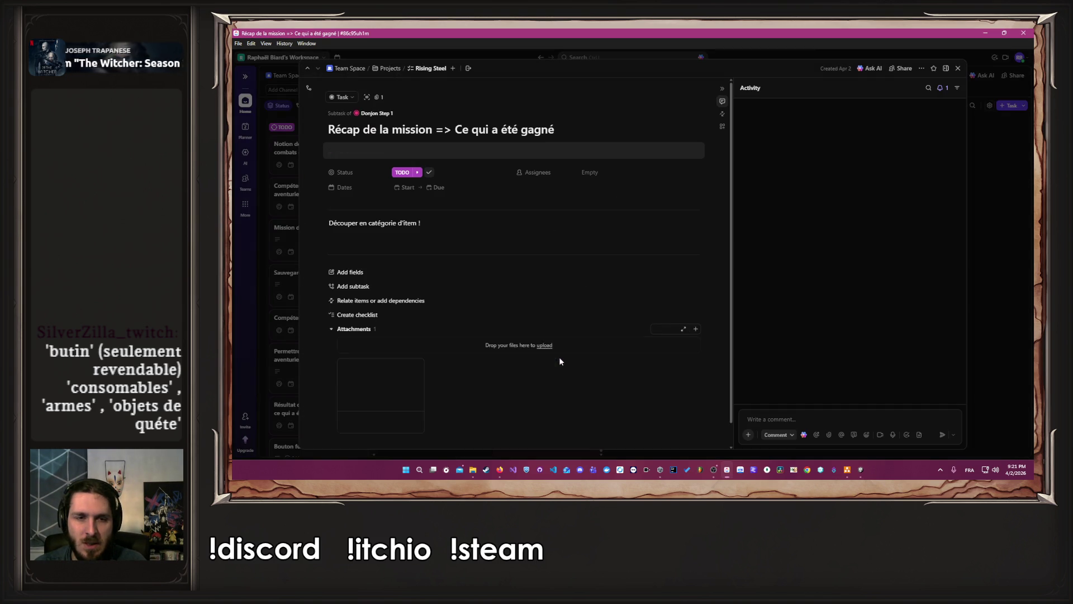
# Paste the item category list (butin, consomables, armes, objets de quête) on a new description line
pyautogui.press('Return')
pyautogui.press('Return')
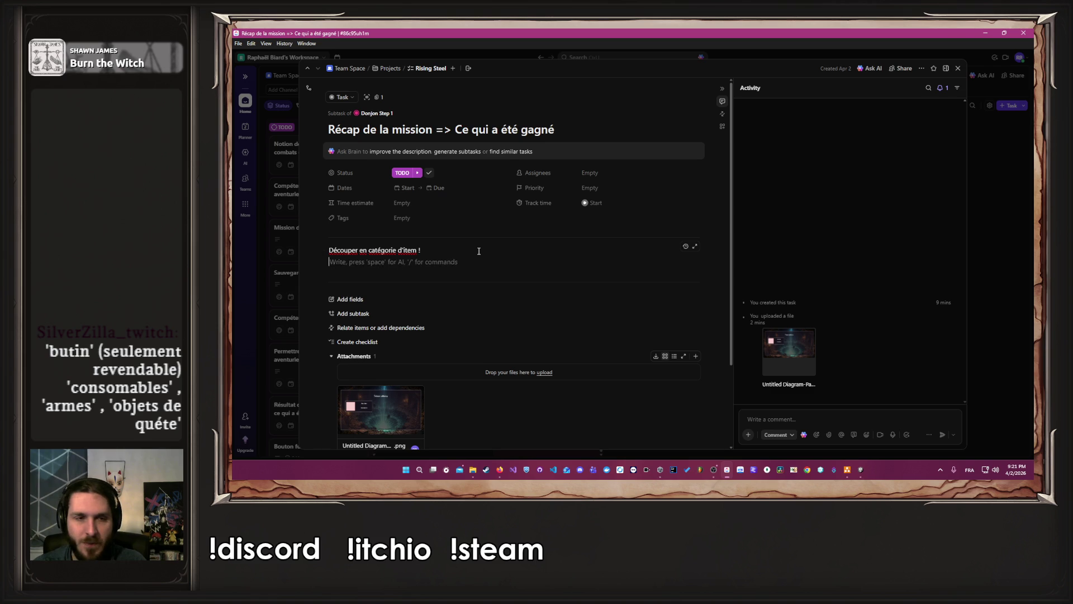
pyautogui.write("'butin' (seulement revendable) 'consomables' , 'armes' , 'objets de quéte'")
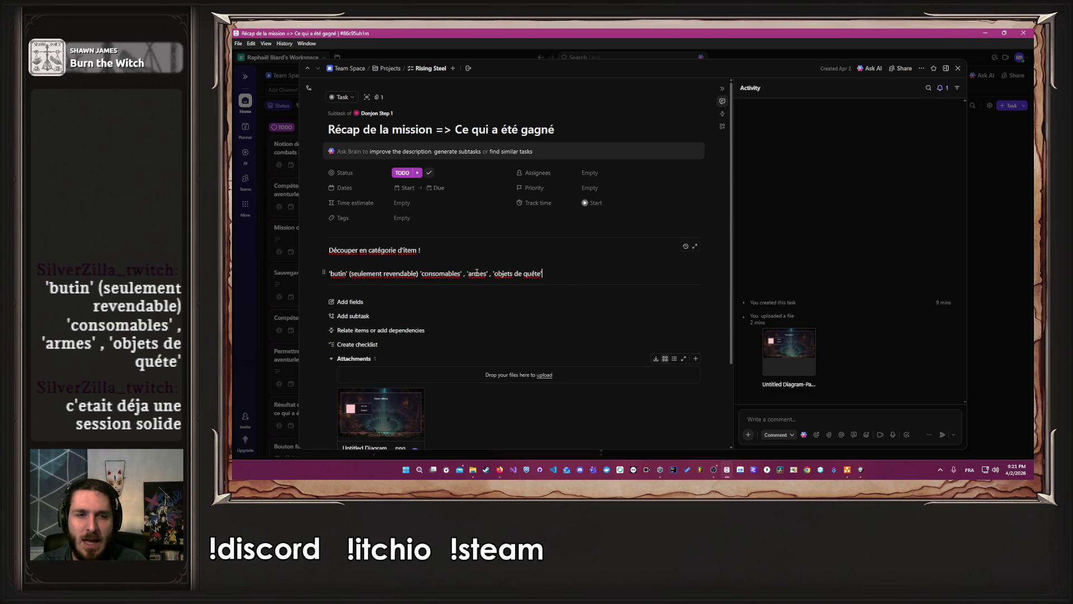
pyautogui.moveTo(466, 273); pyautogui.dragTo(489, 274)
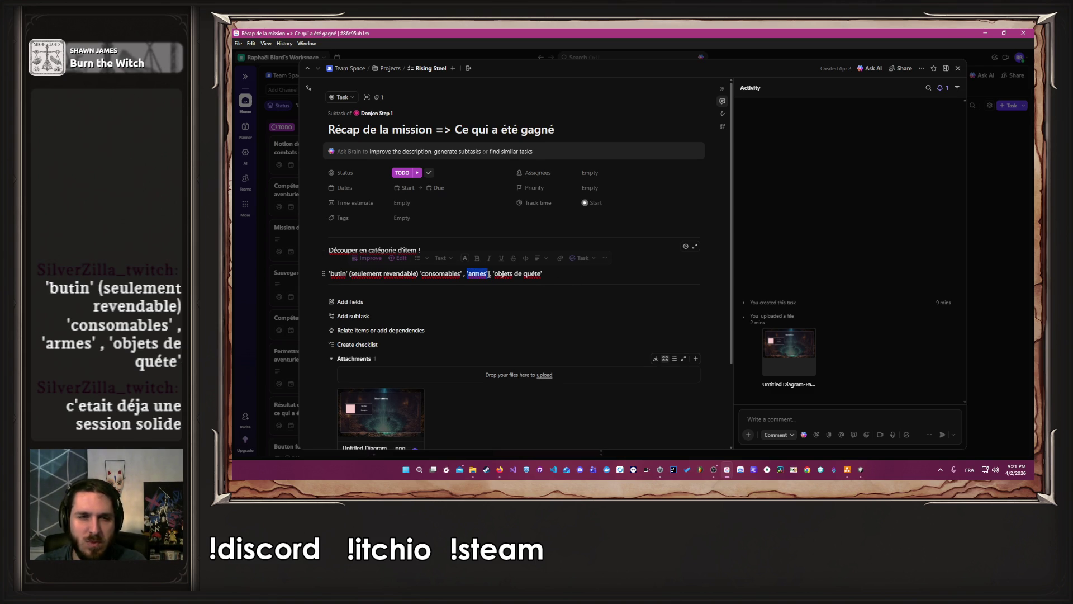
pyautogui.click(626, 283)
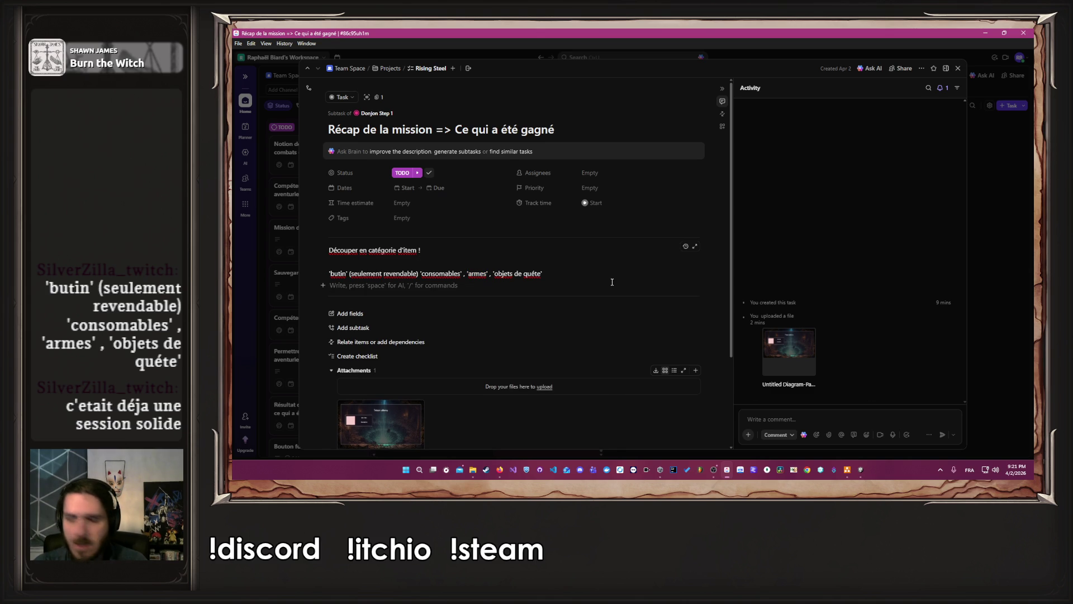